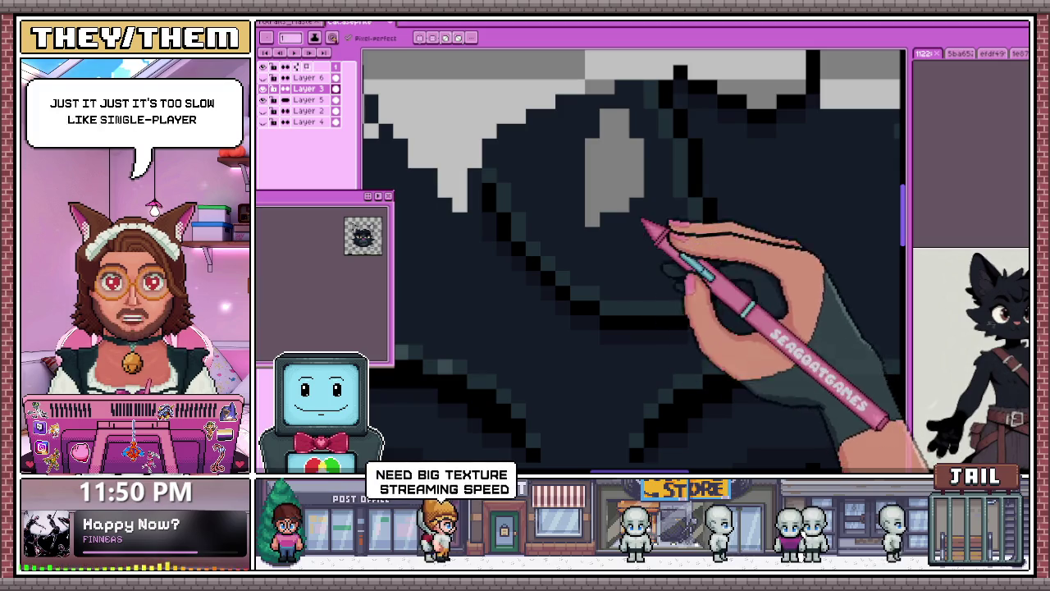
Step: Replace the large grey blob on the hair tuft with smaller grey highlight pixels
drag(644, 264, 615, 182)
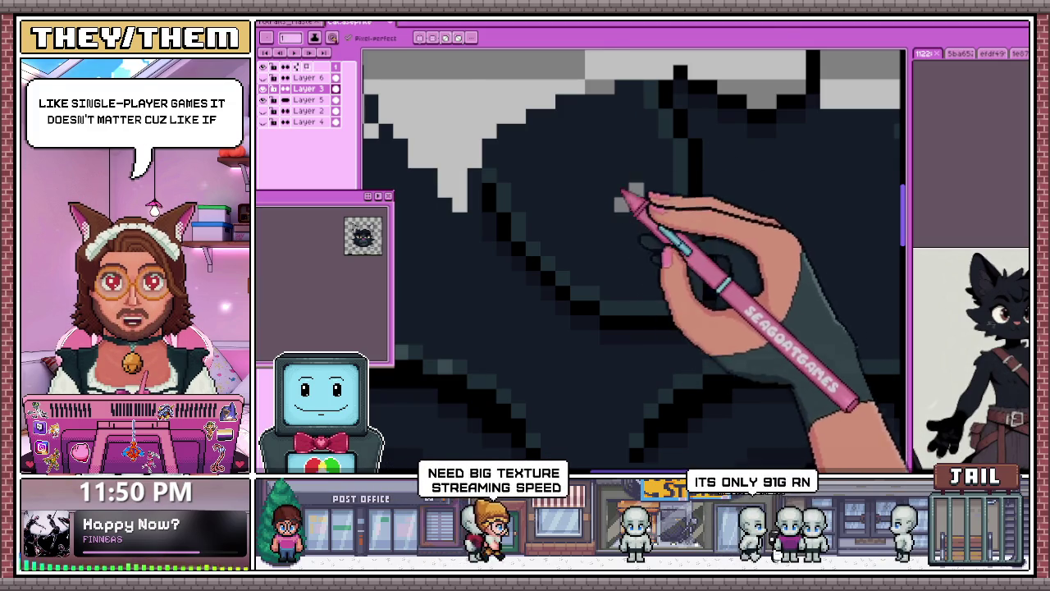
scroll(617, 185, down, 4)
scroll(611, 193, down, 1)
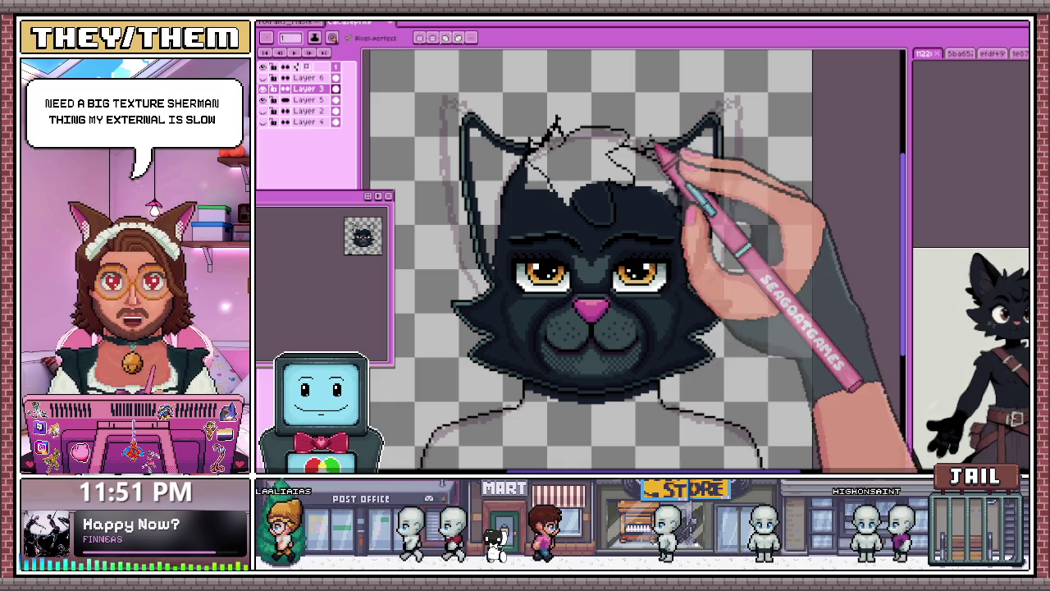
scroll(575, 197, up, 1)
scroll(525, 189, up, 1)
scroll(484, 189, up, 2)
key(b)
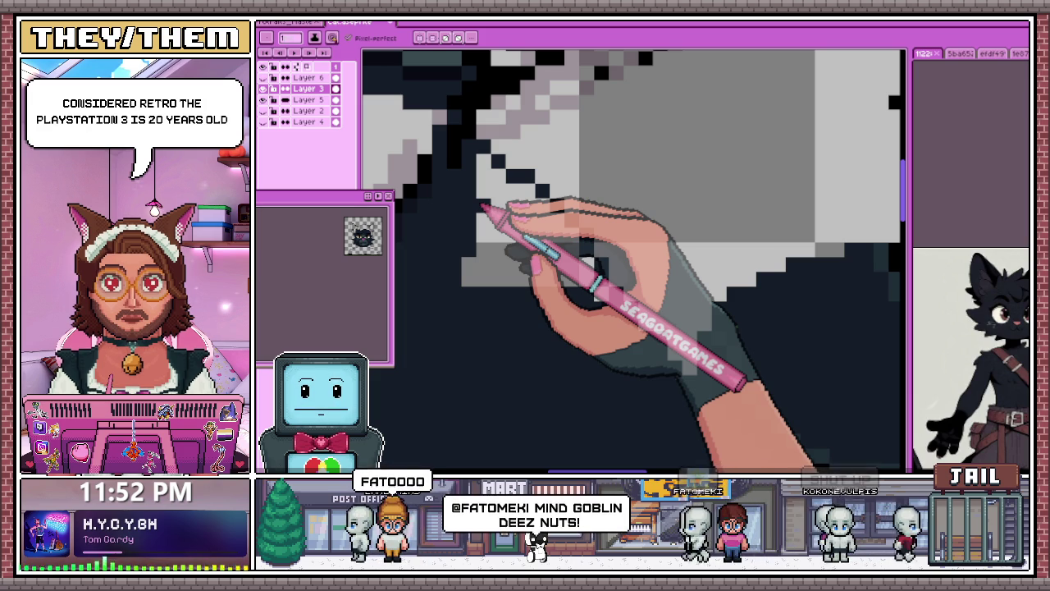
Step: Draw a stepped dark diagonal pixel line edging the light-grey area of the hair tuft
drag(484, 209, 528, 262)
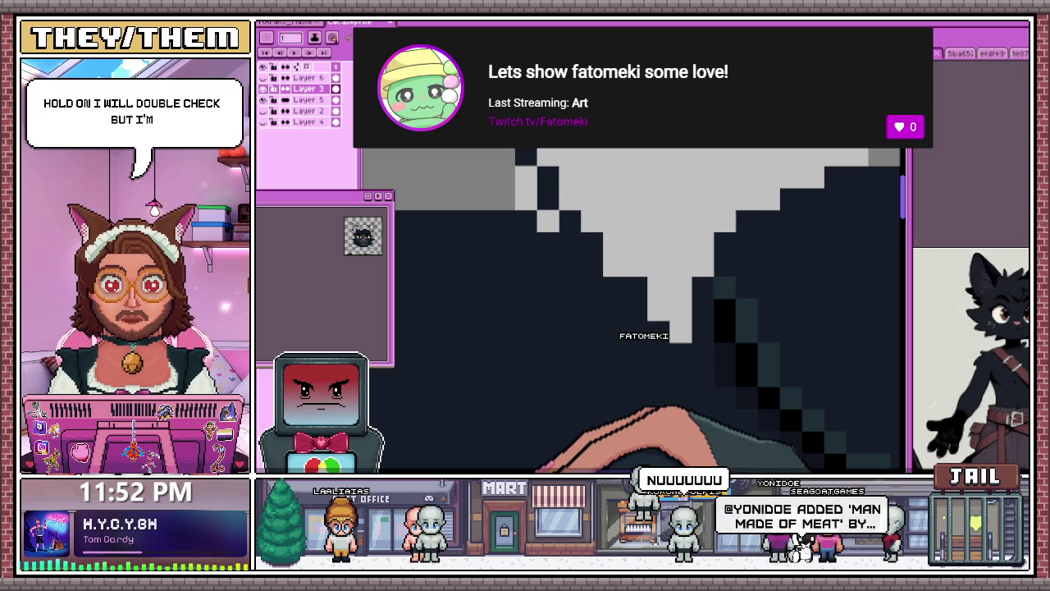
Step: Search Chrome for 'how old ps3' and highlight its release date, November 11, 2006
key(alt+Tab)
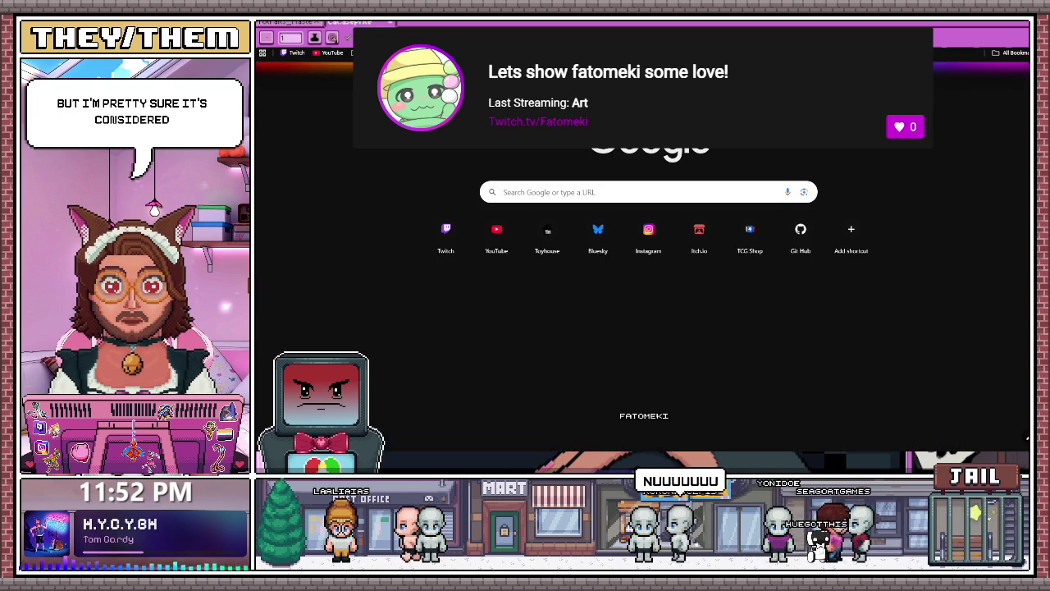
text(how old)
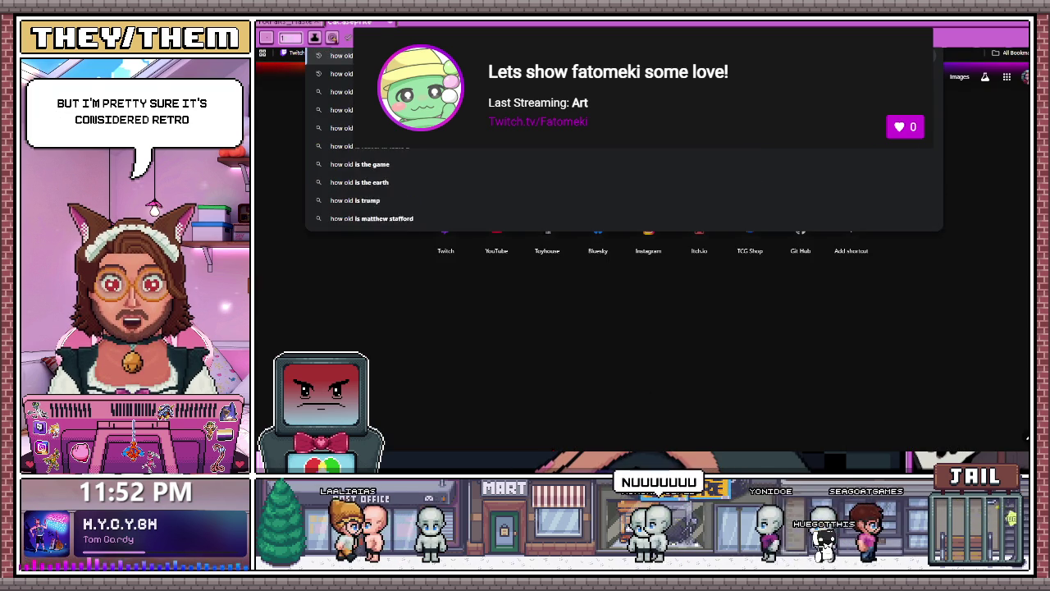
text(ps3)
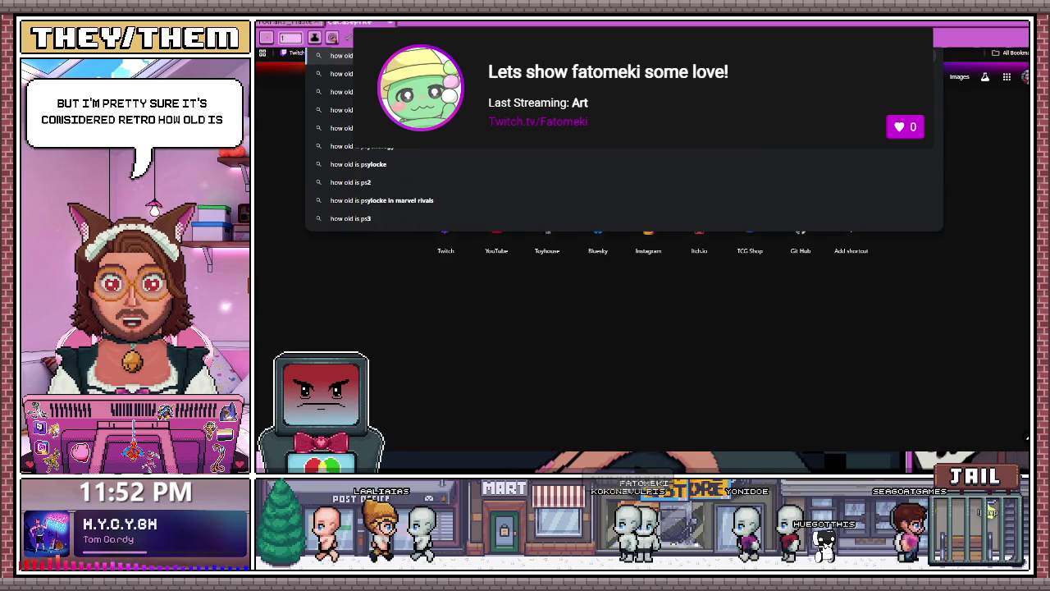
key(Return)
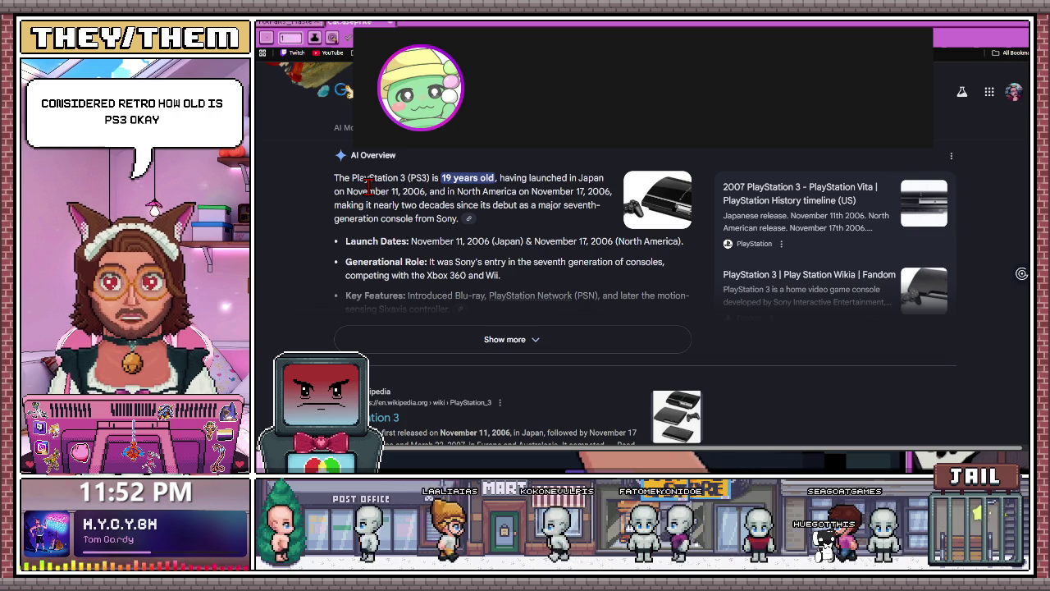
drag(347, 191, 422, 191)
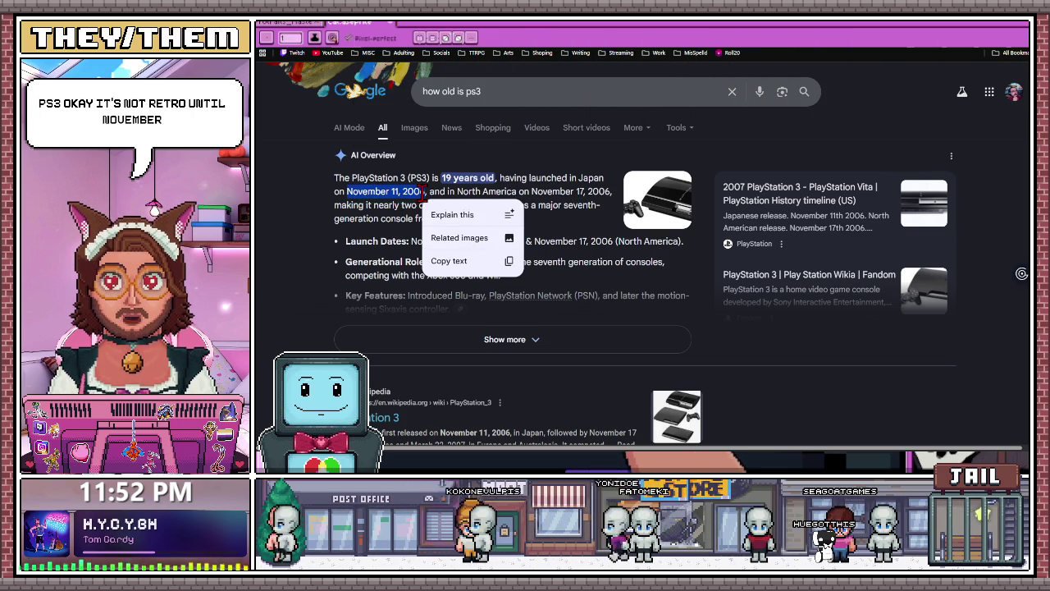
click(347, 191)
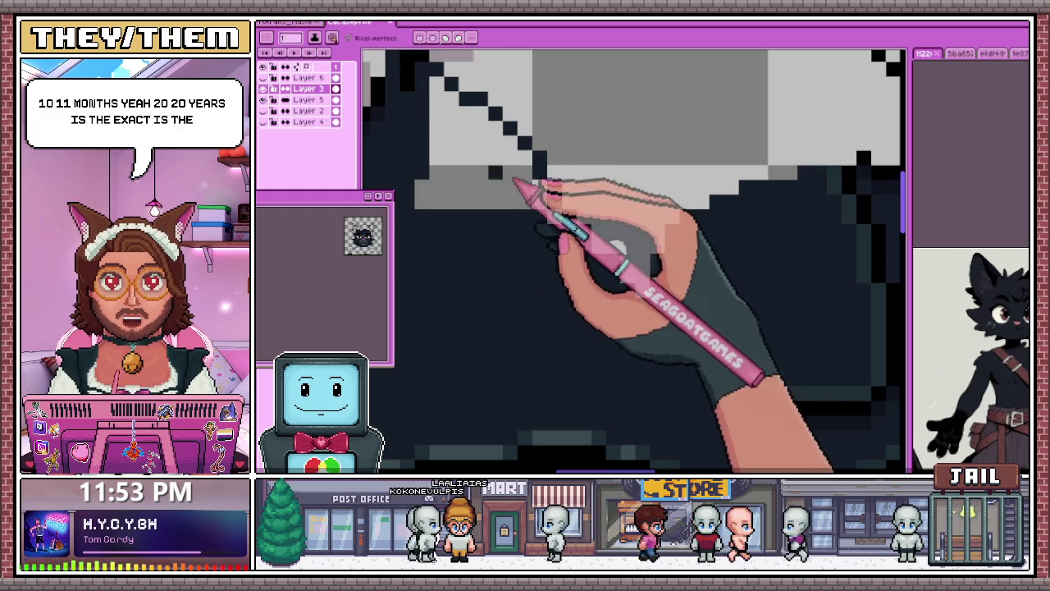
Step: Draw dark outline pixels along the hair edge at the top of the head
drag(468, 118, 520, 194)
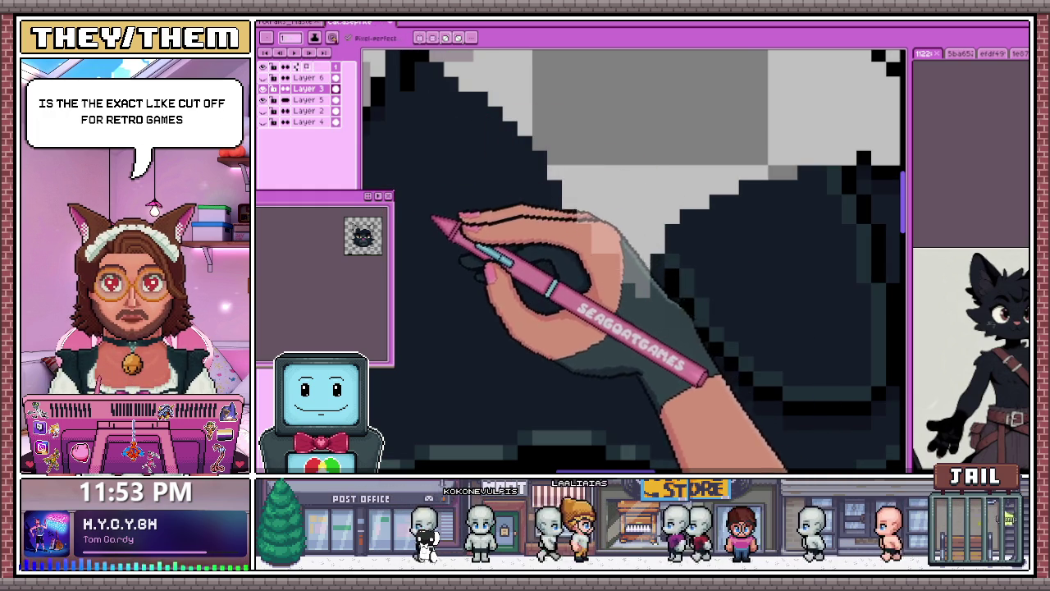
scroll(462, 197, down, 1)
scroll(441, 199, down, 2)
scroll(540, 199, up, 1)
scroll(704, 159, up, 2)
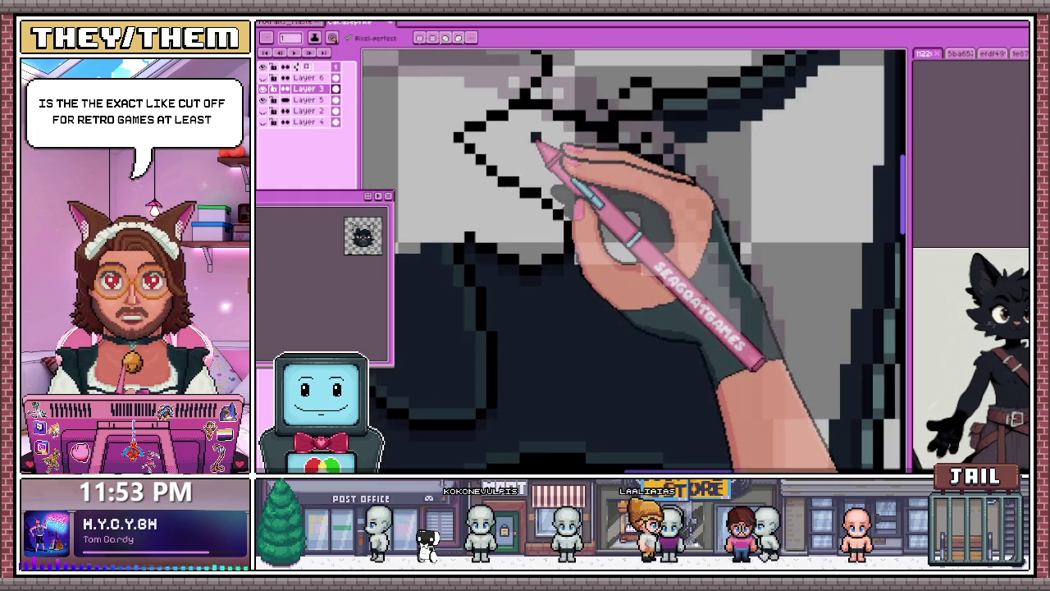
scroll(539, 145, down, 1)
scroll(640, 230, up, 1)
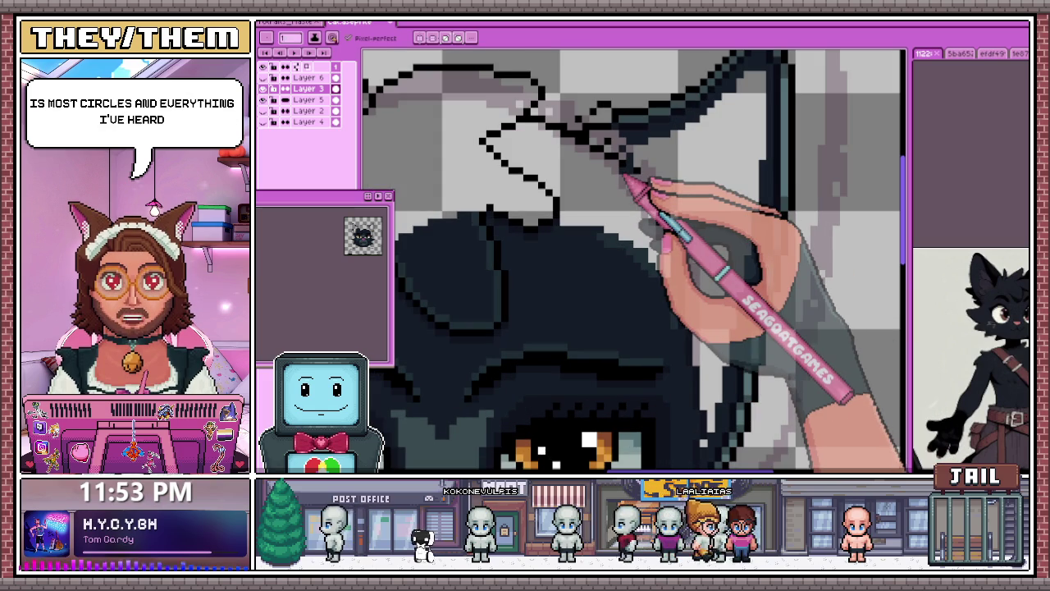
scroll(628, 173, down, 1)
scroll(681, 176, down, 2)
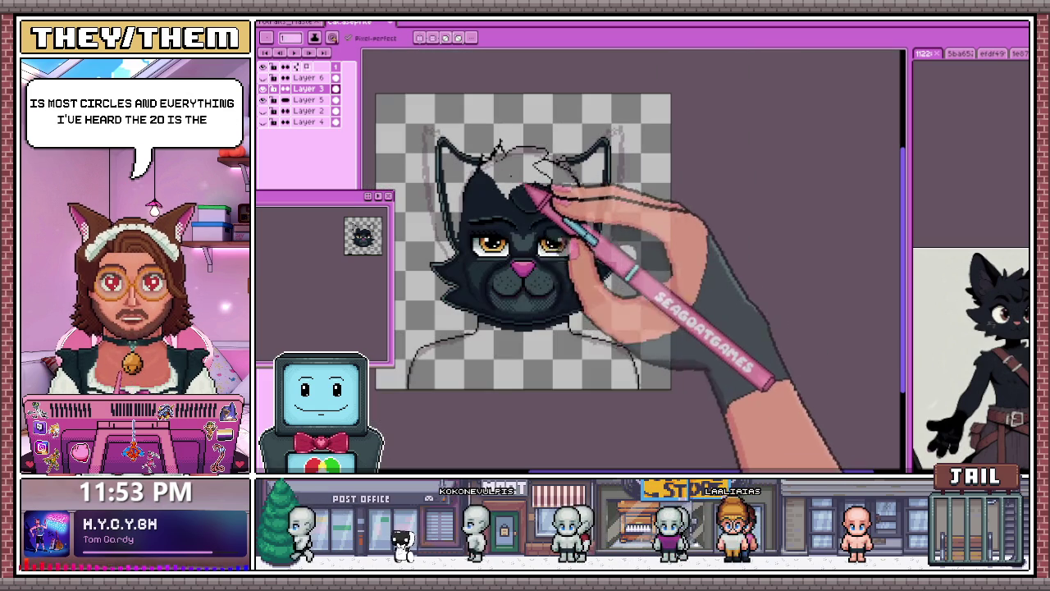
Step: Zoom in and out to check the new outline against the eyes and nose
scroll(515, 264, up, 2)
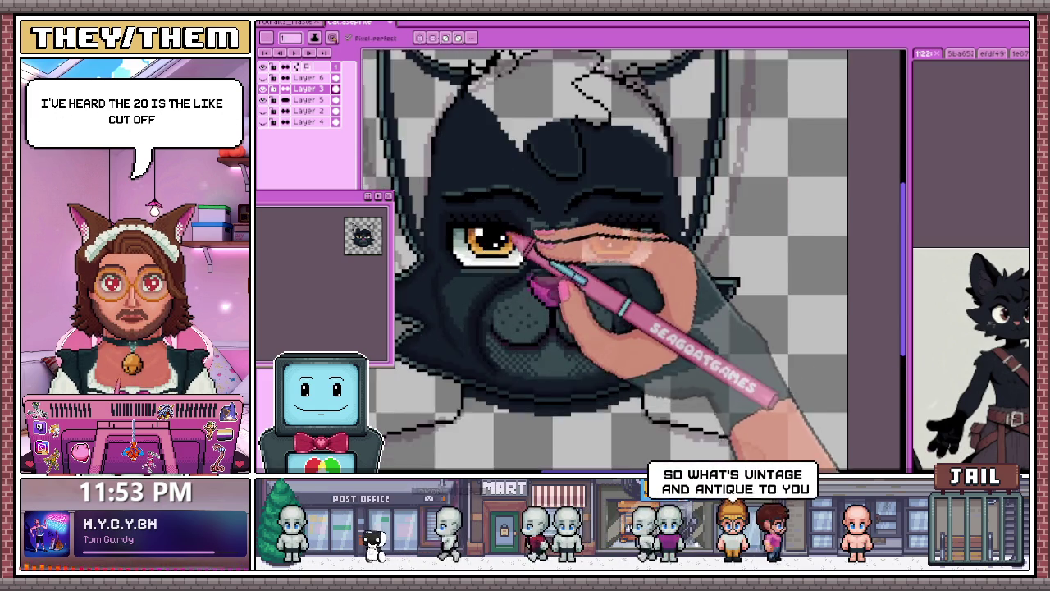
scroll(525, 242, up, 2)
scroll(504, 237, up, 1)
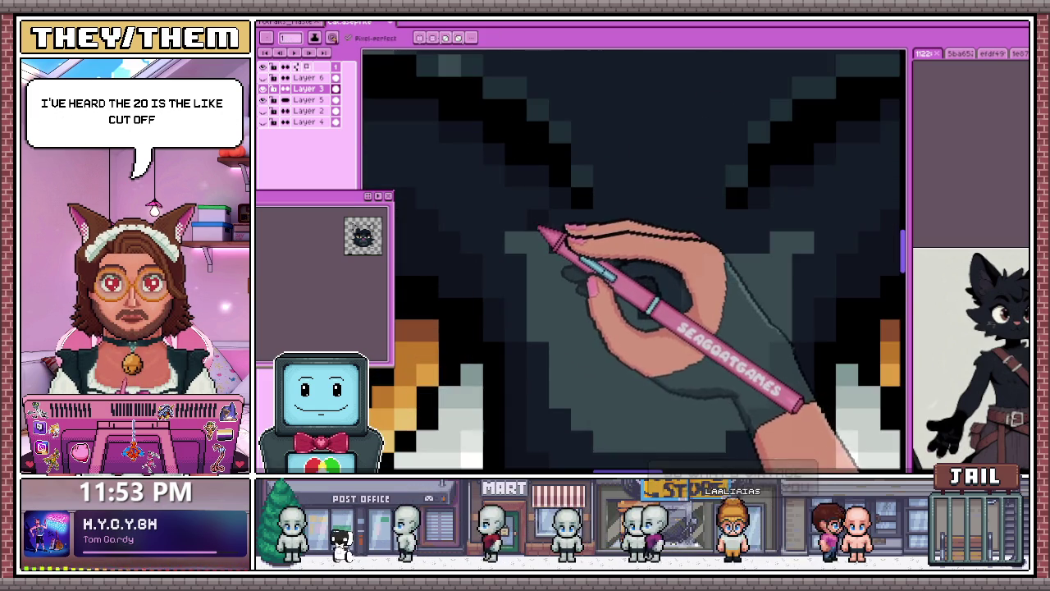
scroll(544, 234, down, 2)
scroll(563, 251, up, 1)
scroll(534, 356, up, 1)
scroll(553, 262, up, 1)
scroll(558, 276, down, 1)
scroll(533, 361, down, 1)
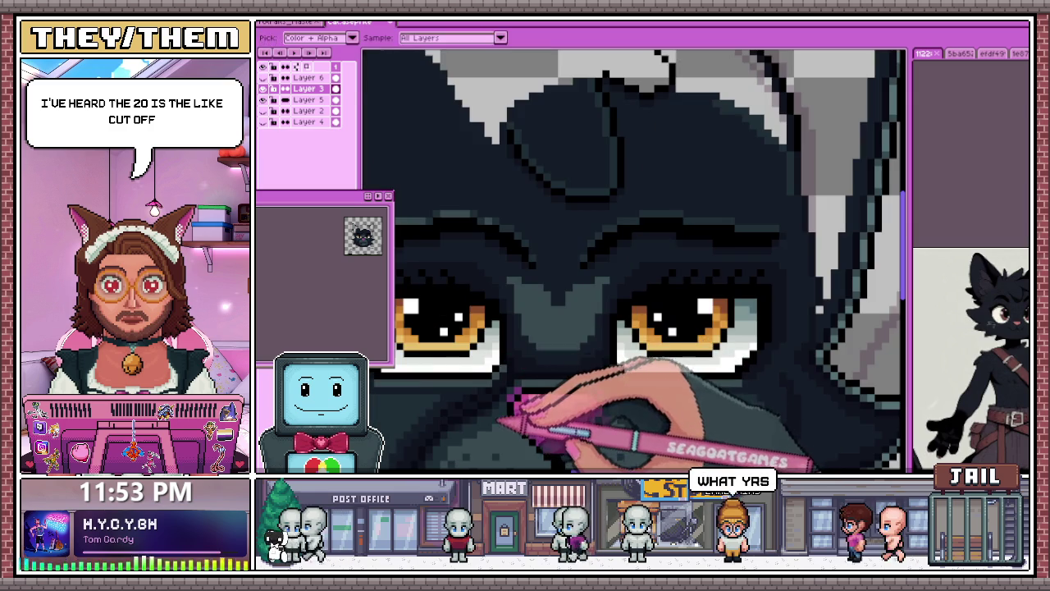
scroll(529, 295, up, 2)
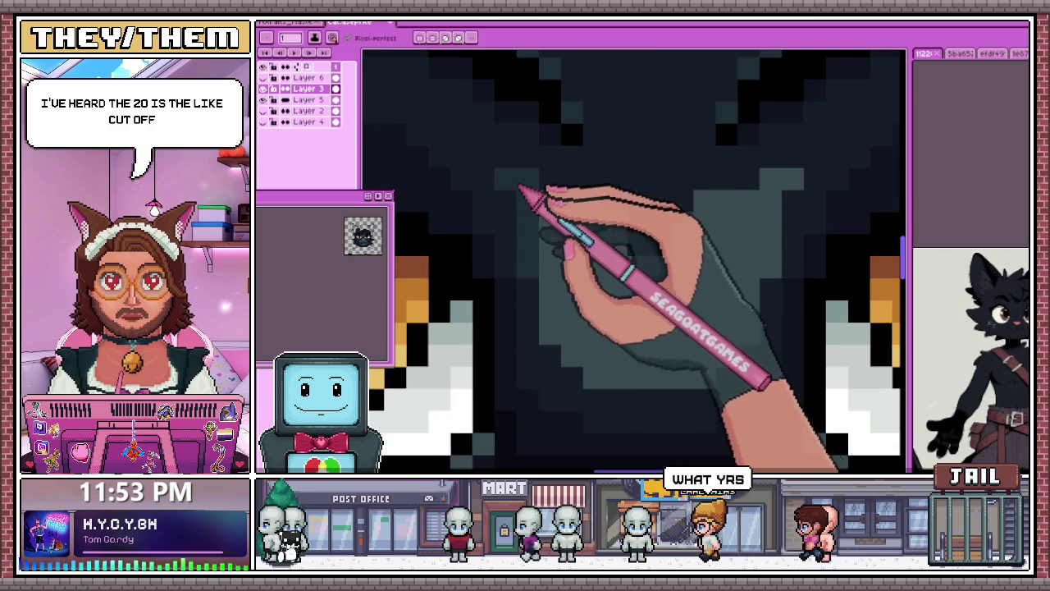
scroll(715, 199, down, 1)
scroll(745, 246, up, 2)
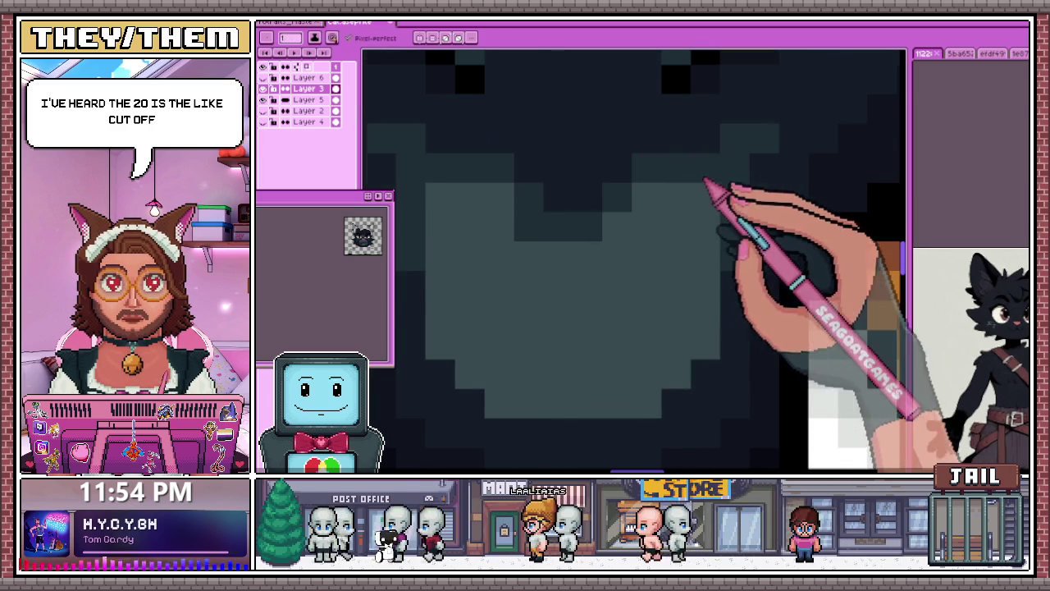
scroll(574, 261, down, 1)
scroll(550, 238, up, 1)
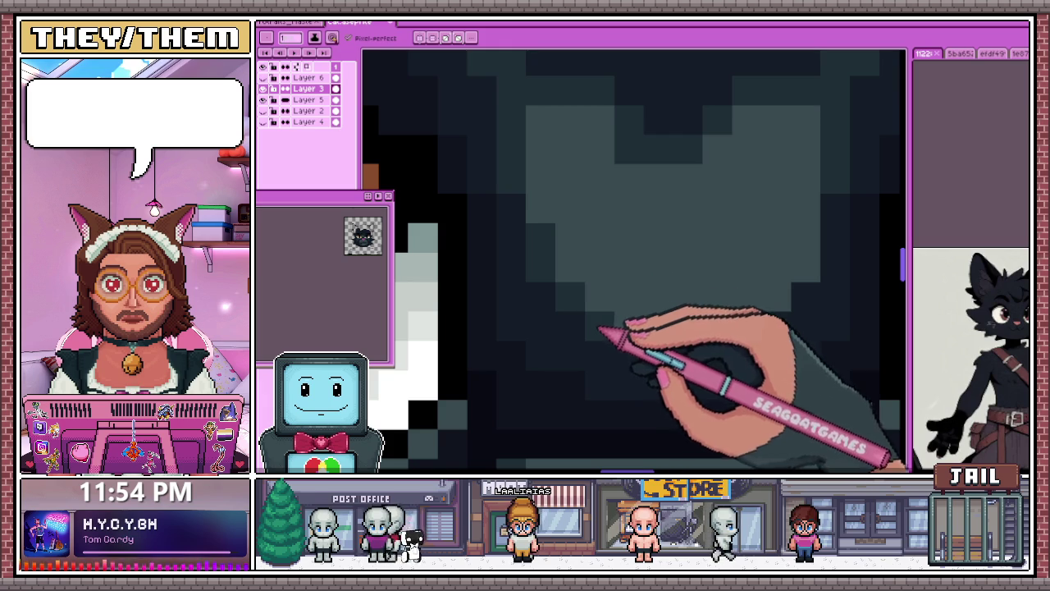
scroll(634, 261, down, 3)
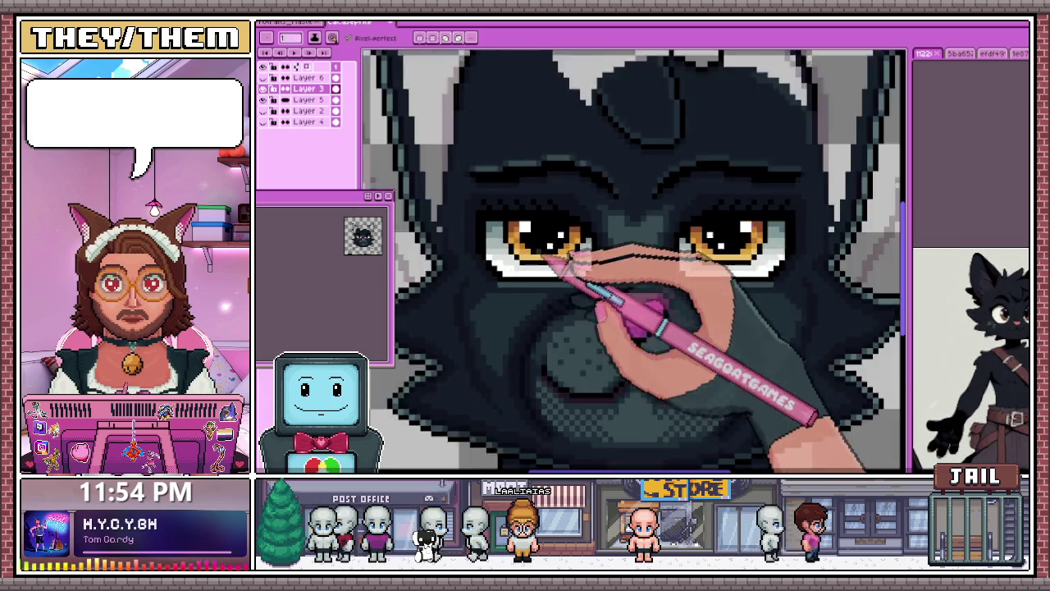
scroll(633, 261, down, 1)
scroll(634, 261, up, 1)
scroll(633, 261, up, 2)
scroll(549, 239, up, 2)
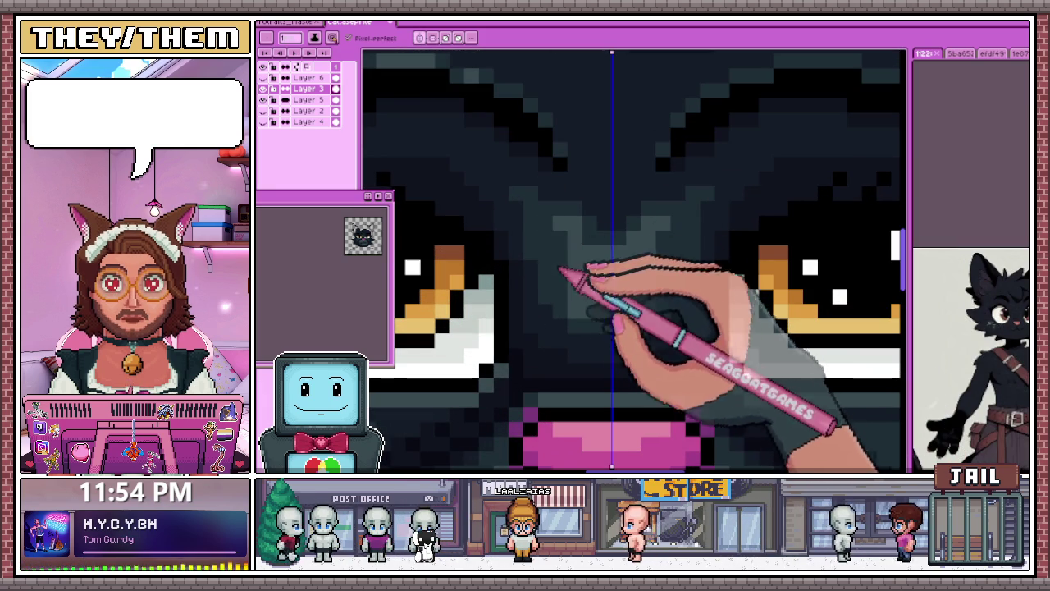
Step: Reshape the pink nose and the lighter grey nose-bridge shading above it
scroll(604, 317, down, 1)
scroll(582, 209, down, 2)
scroll(570, 293, down, 2)
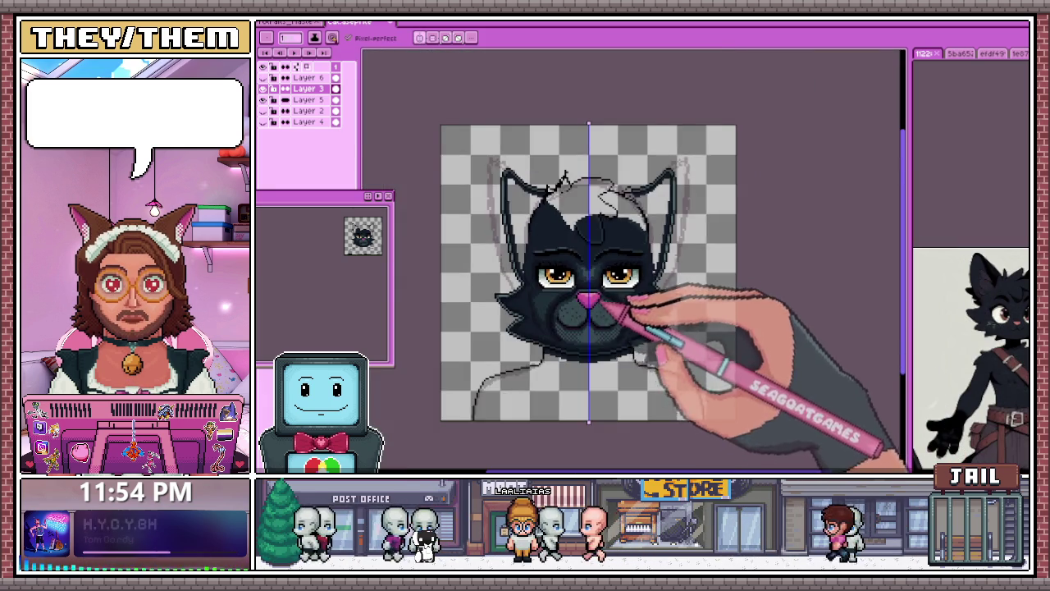
scroll(603, 308, up, 3)
scroll(597, 269, up, 1)
scroll(644, 234, up, 2)
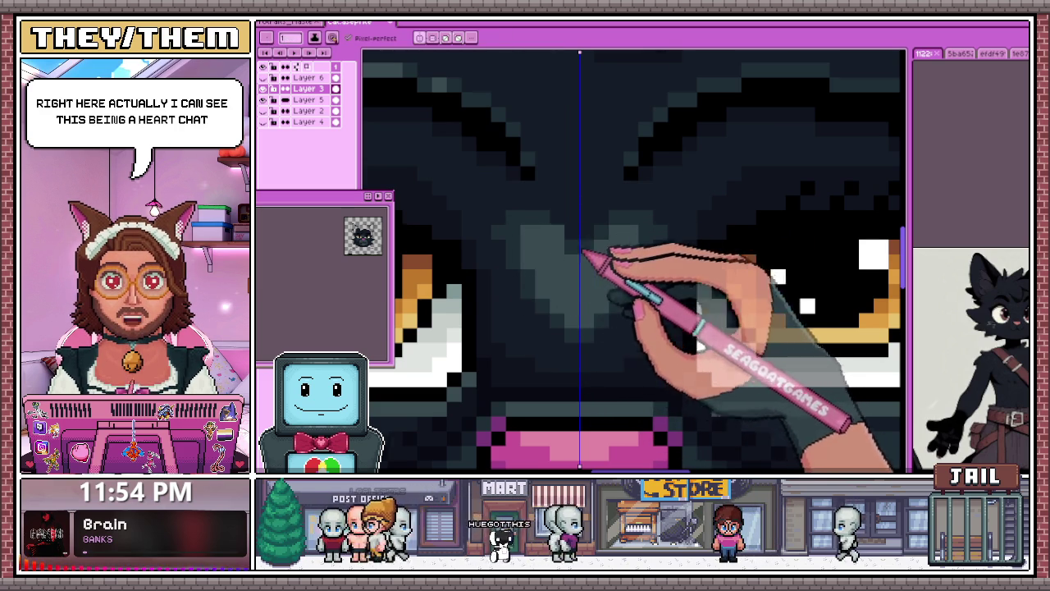
scroll(598, 263, down, 3)
scroll(556, 344, down, 2)
scroll(623, 394, up, 1)
scroll(457, 241, up, 2)
scroll(421, 234, up, 1)
scroll(462, 246, up, 2)
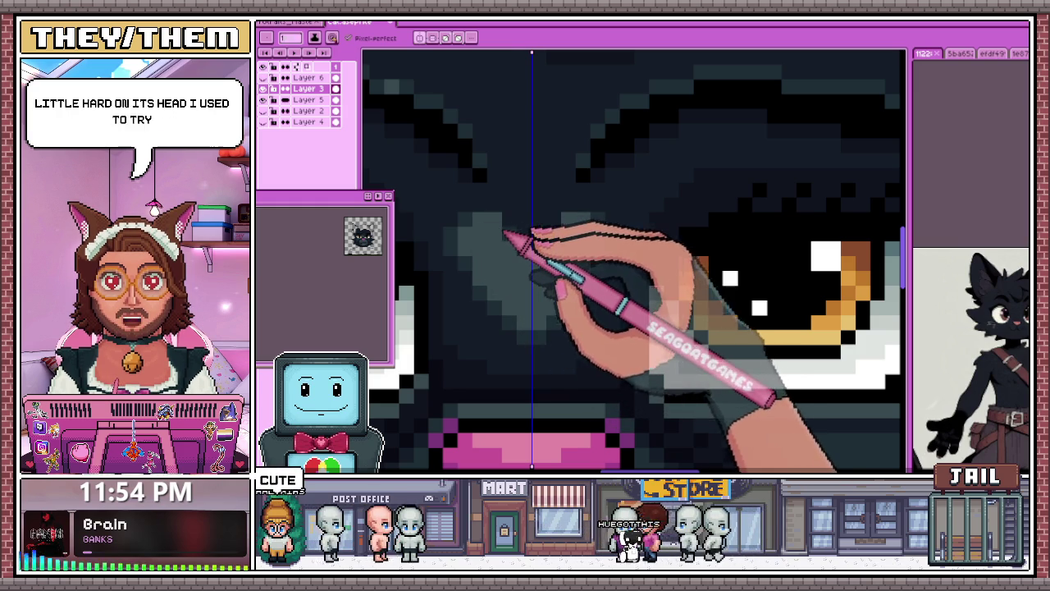
Step: Zoom out to review the shaded cat head as a whole
scroll(500, 232, down, 3)
scroll(492, 232, up, 2)
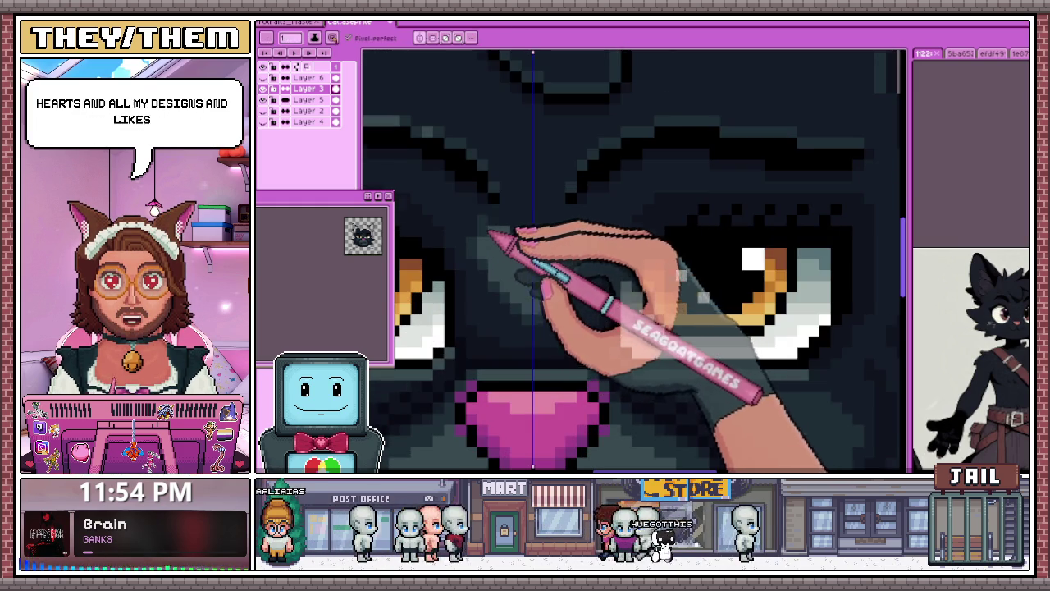
scroll(489, 233, up, 1)
scroll(526, 230, down, 3)
scroll(513, 246, up, 1)
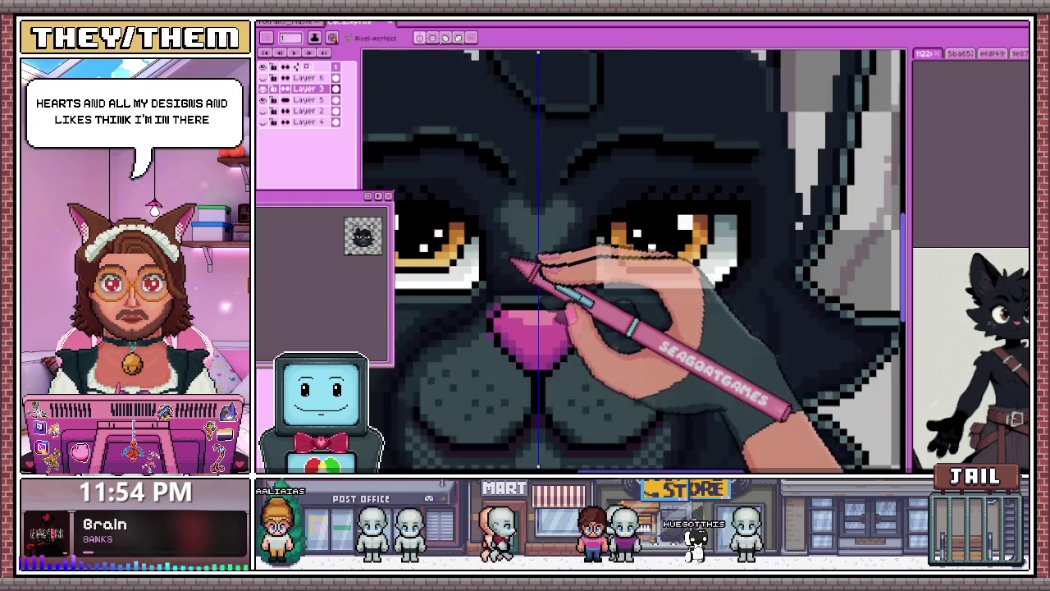
scroll(513, 247, up, 1)
scroll(508, 230, up, 1)
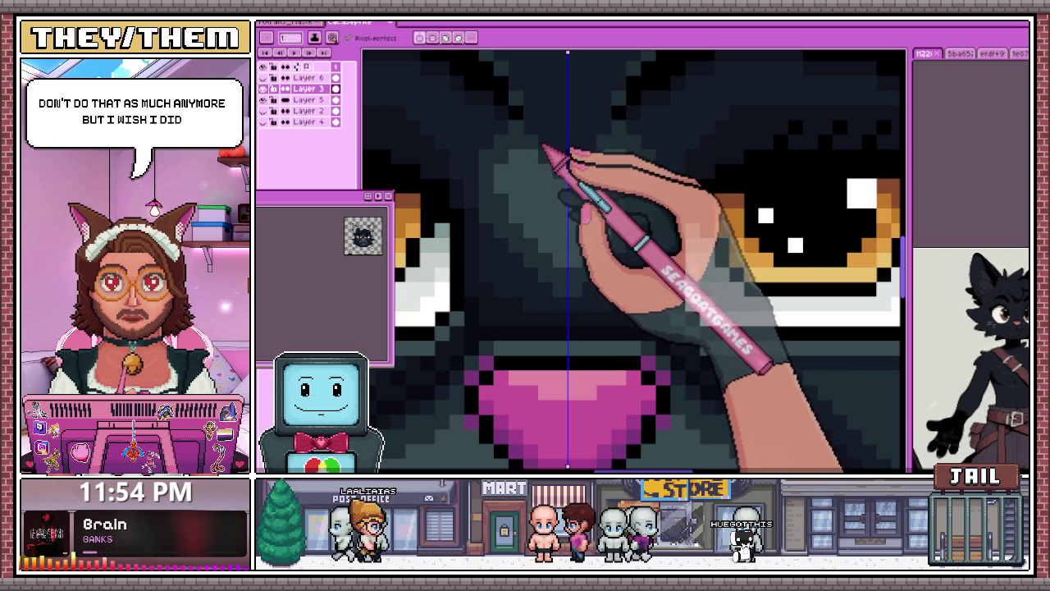
scroll(574, 213, down, 2)
scroll(599, 238, down, 2)
scroll(607, 308, down, 2)
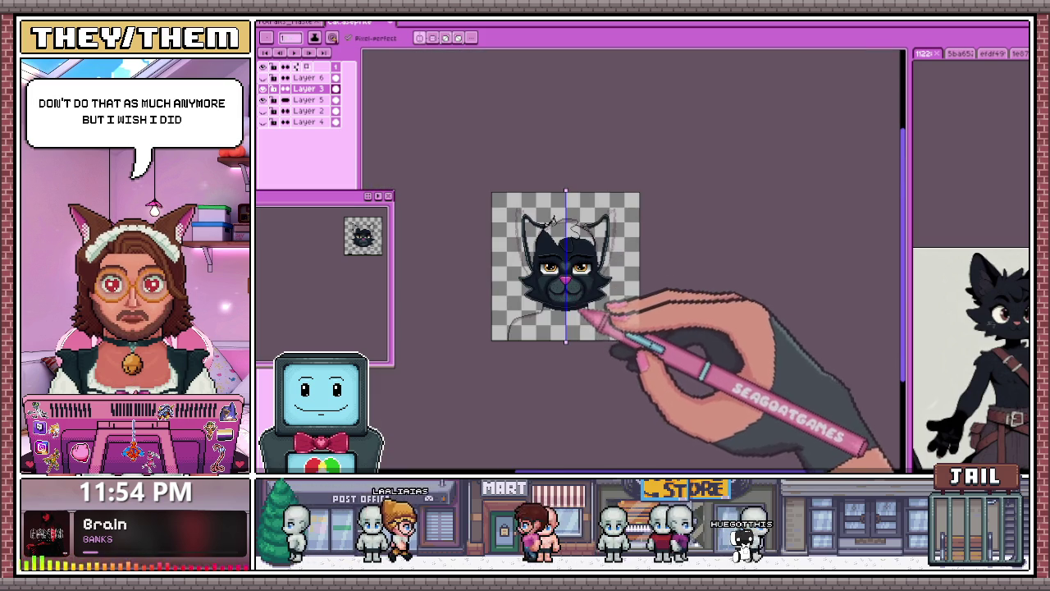
scroll(574, 295, up, 3)
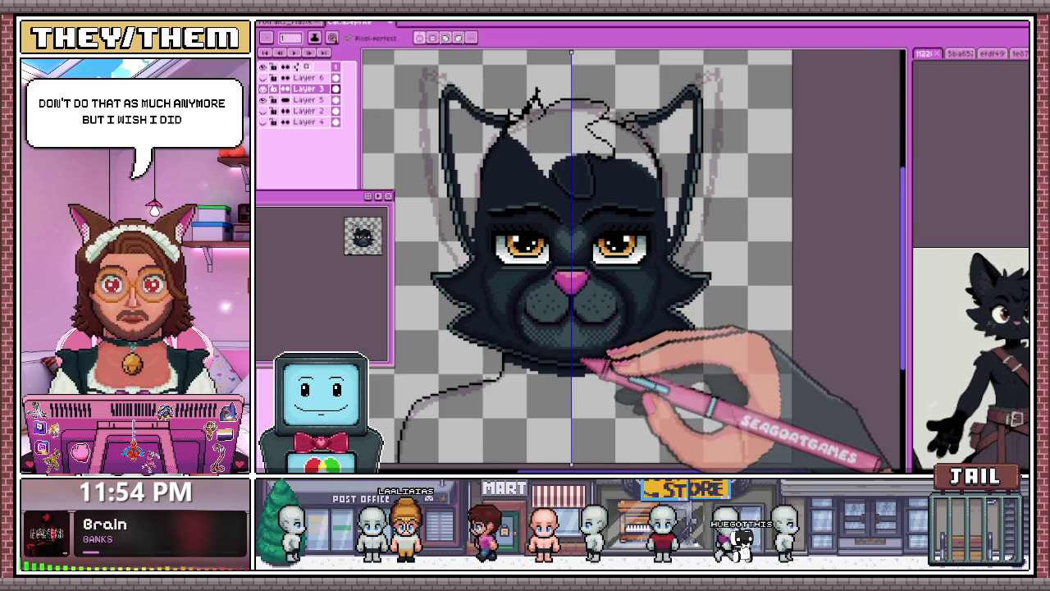
Step: Shade the muzzle in grey, draw the mouth curve and touch up the pink nose
scroll(566, 312, up, 1)
scroll(569, 246, up, 2)
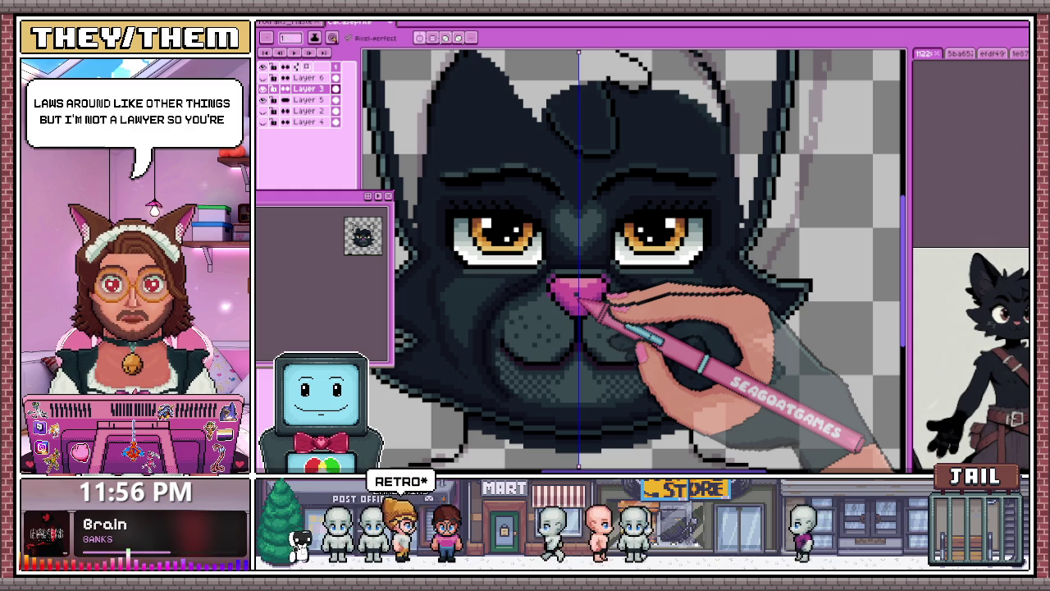
scroll(558, 279, down, 2)
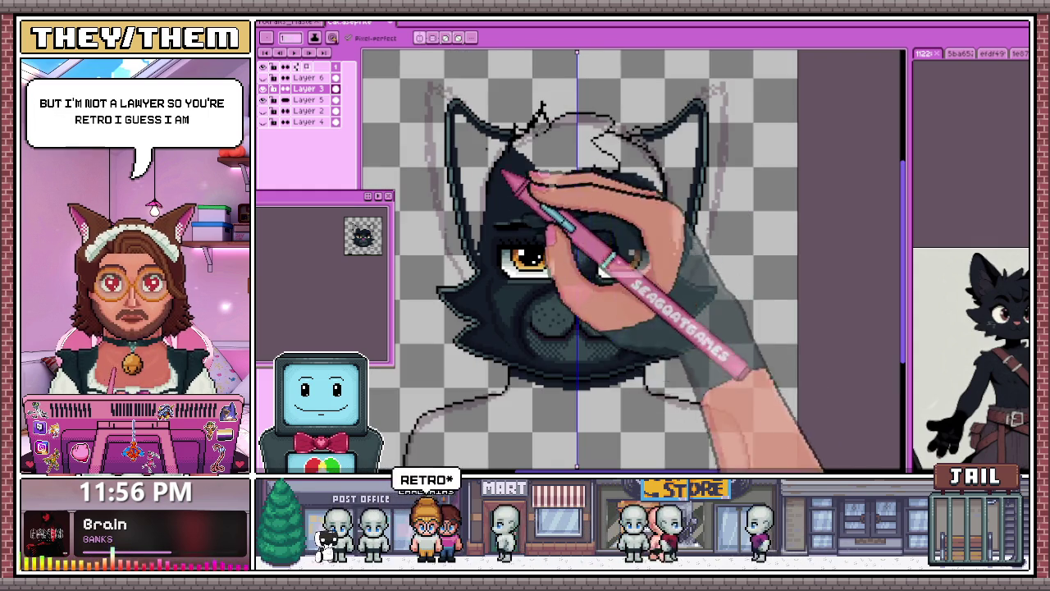
Step: Draw the swirling hair-tuft outline on the forehead in a lighter dark grey
scroll(498, 246, up, 2)
scroll(504, 274, up, 2)
scroll(505, 274, down, 1)
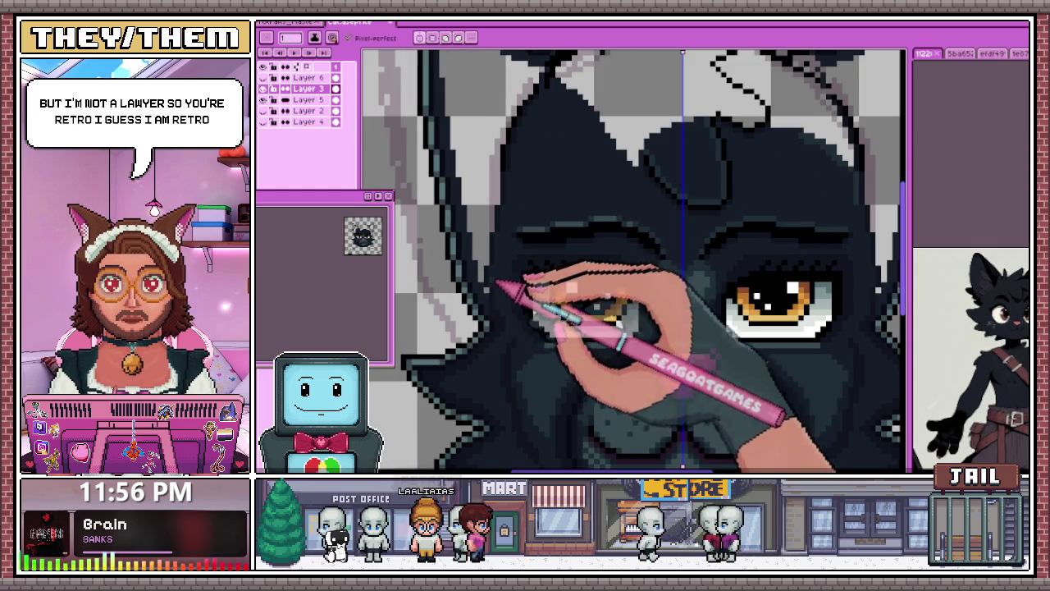
scroll(492, 291, up, 2)
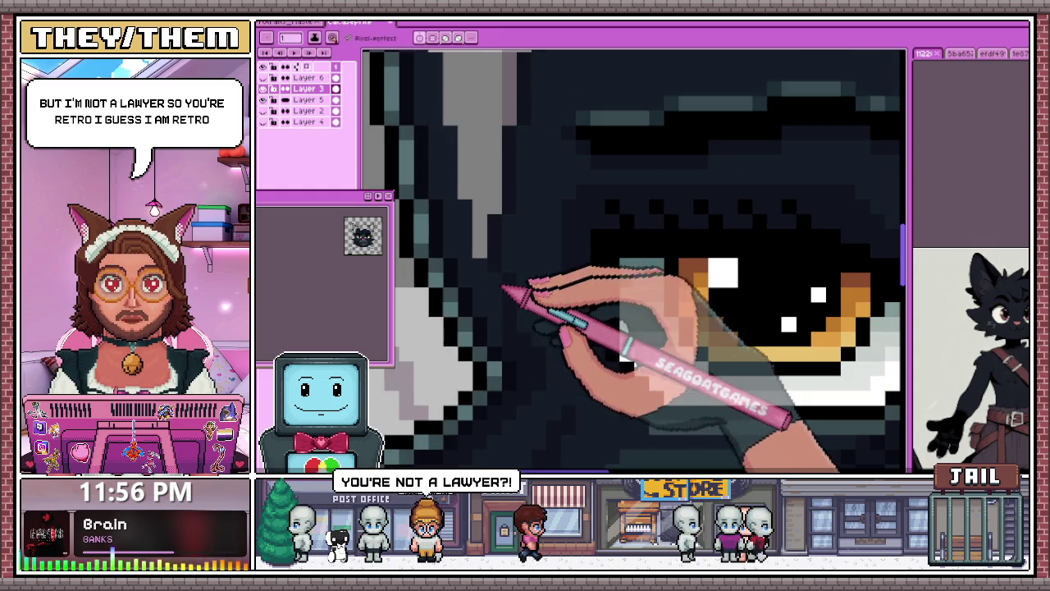
scroll(502, 279, down, 3)
scroll(508, 237, down, 1)
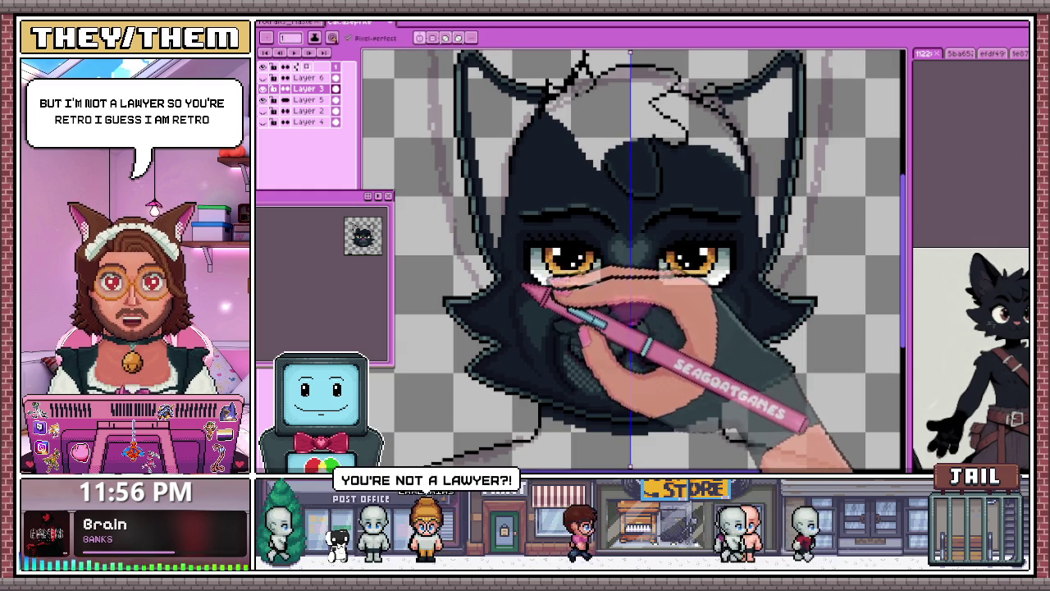
scroll(545, 147, up, 2)
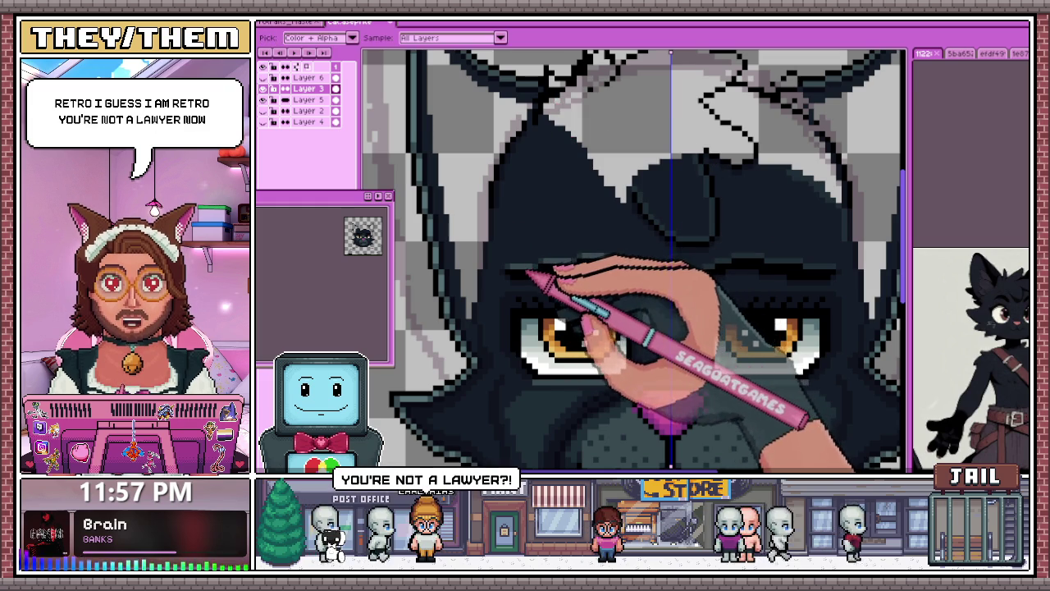
scroll(517, 273, down, 1)
scroll(550, 176, up, 1)
scroll(538, 179, down, 1)
scroll(539, 181, up, 1)
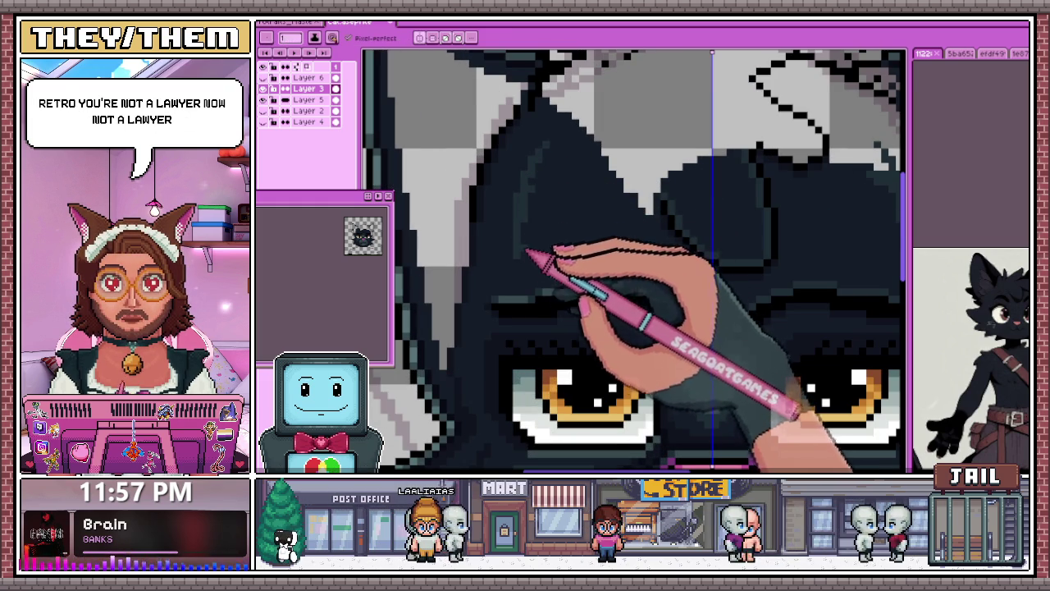
drag(570, 166, 607, 207)
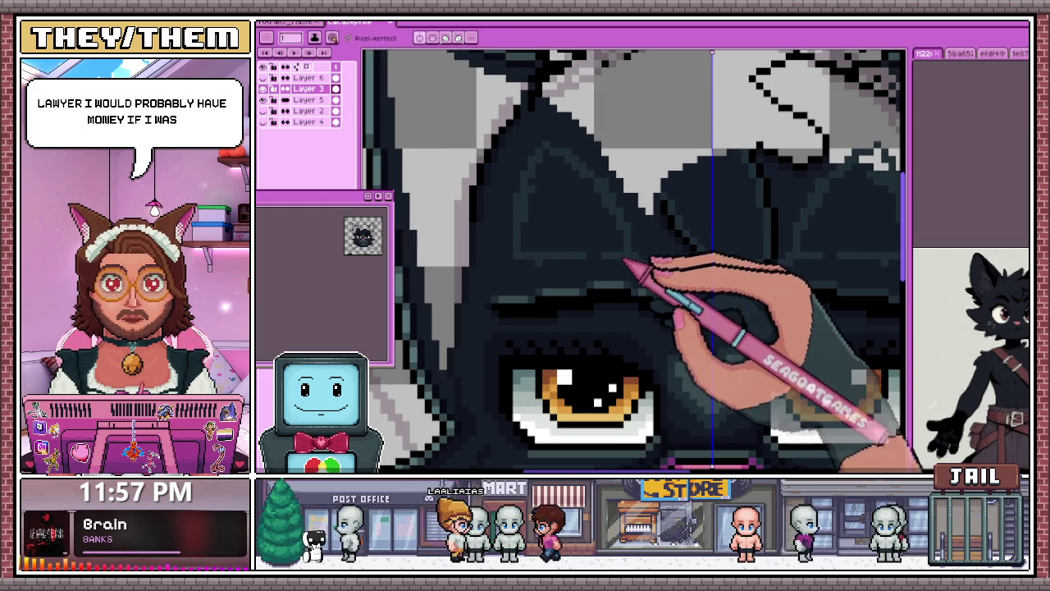
scroll(609, 234, down, 2)
scroll(591, 232, up, 2)
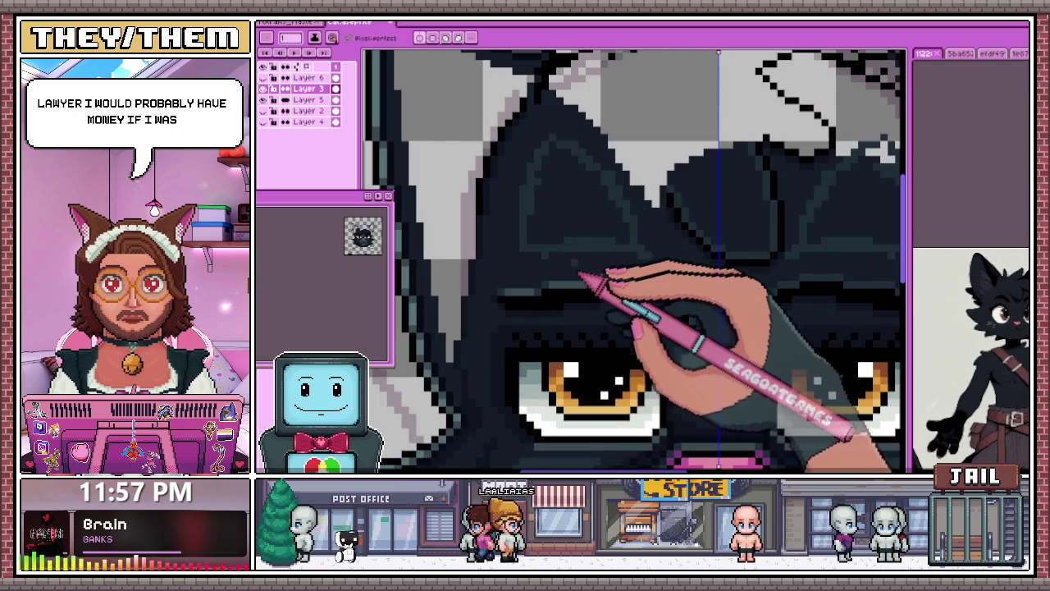
scroll(581, 275, up, 2)
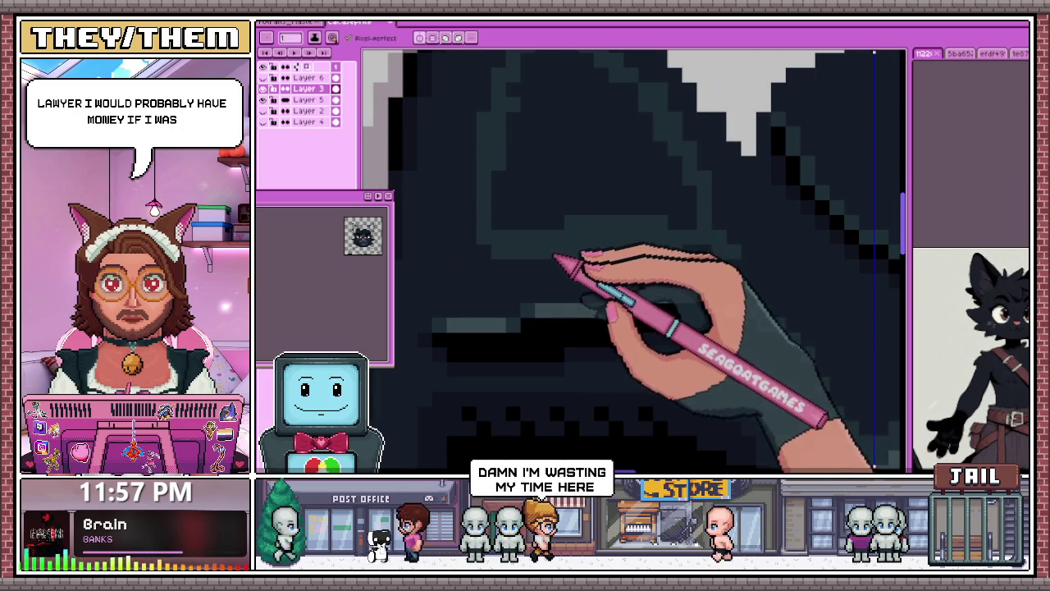
scroll(555, 256, down, 1)
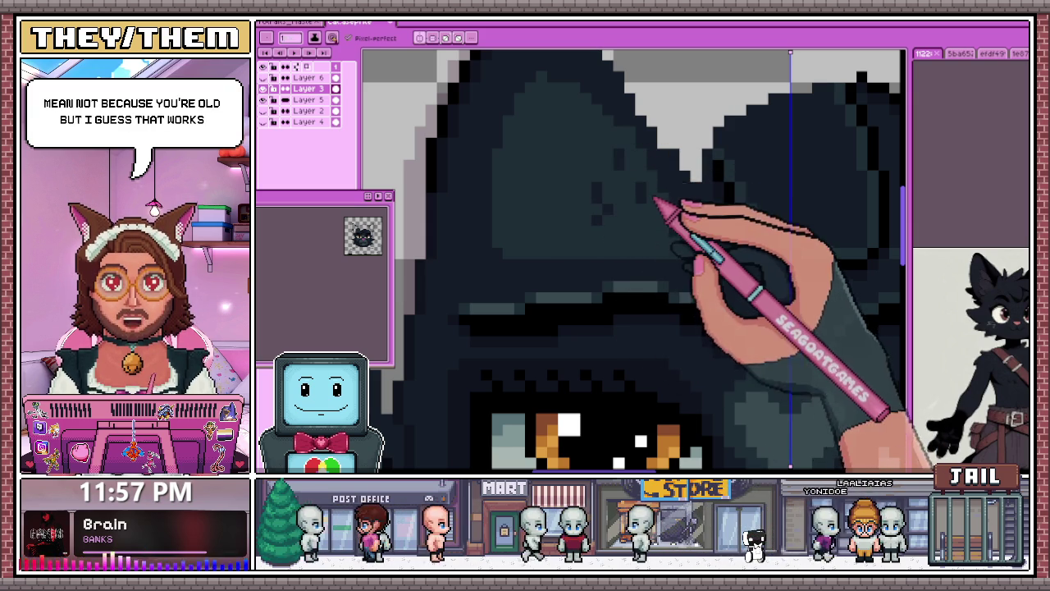
Step: Sketch the tuft's zigzag near the ears and above the head
scroll(632, 205, down, 2)
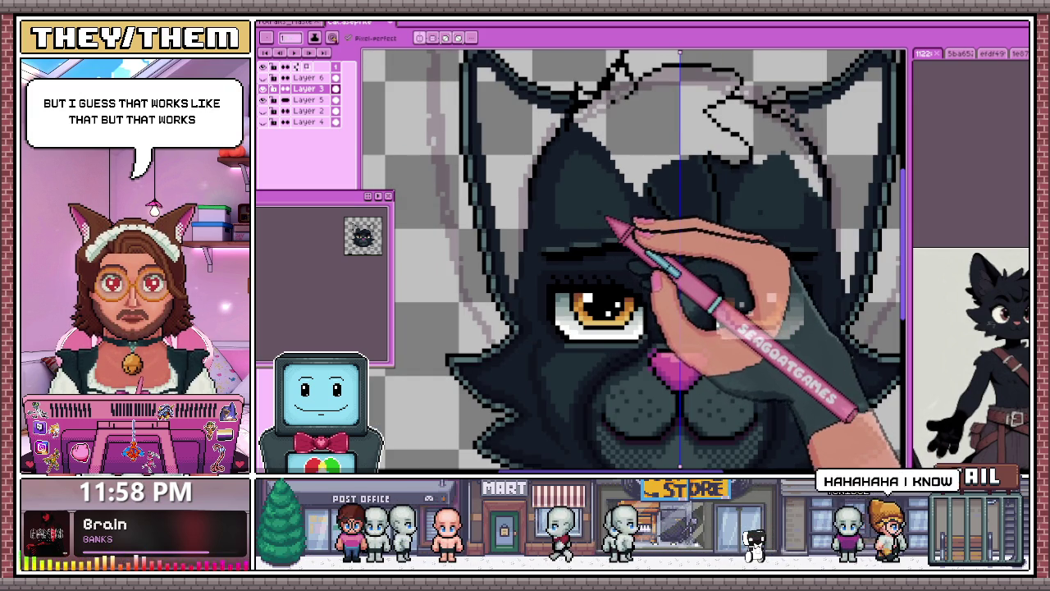
scroll(615, 218, up, 2)
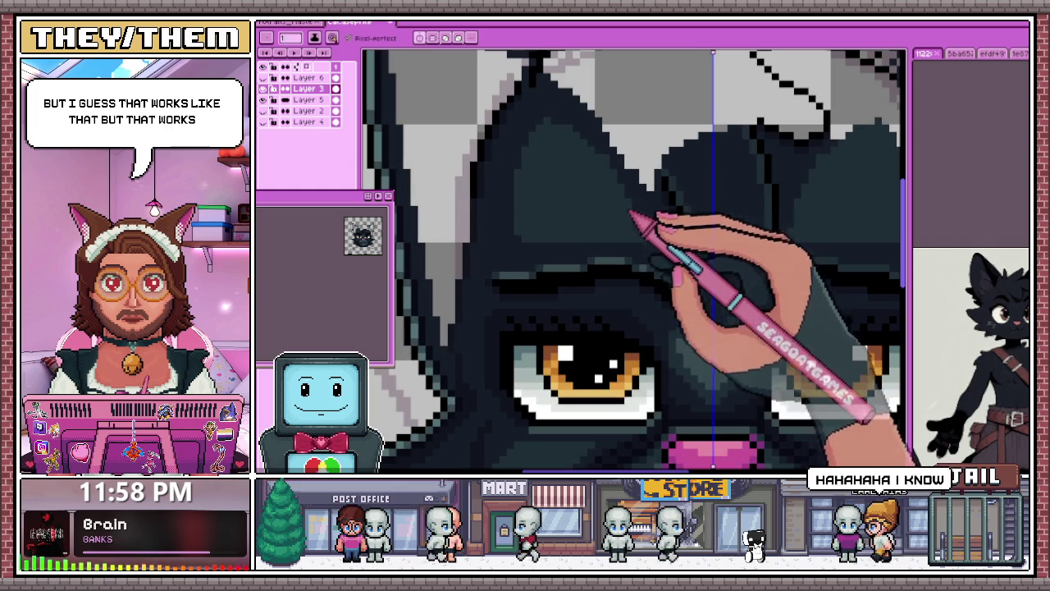
scroll(640, 237, down, 2)
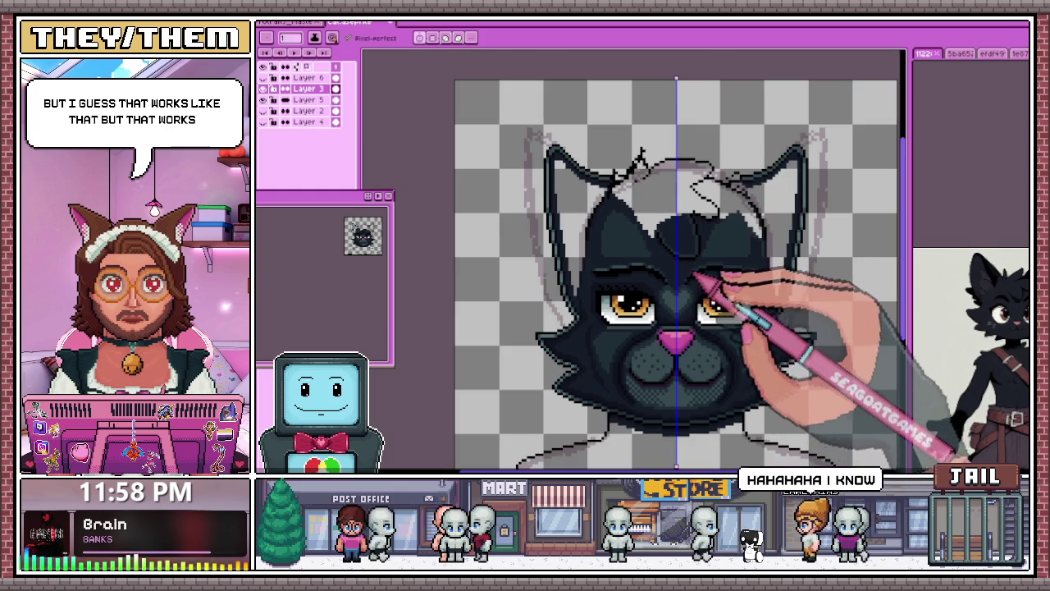
scroll(683, 269, up, 3)
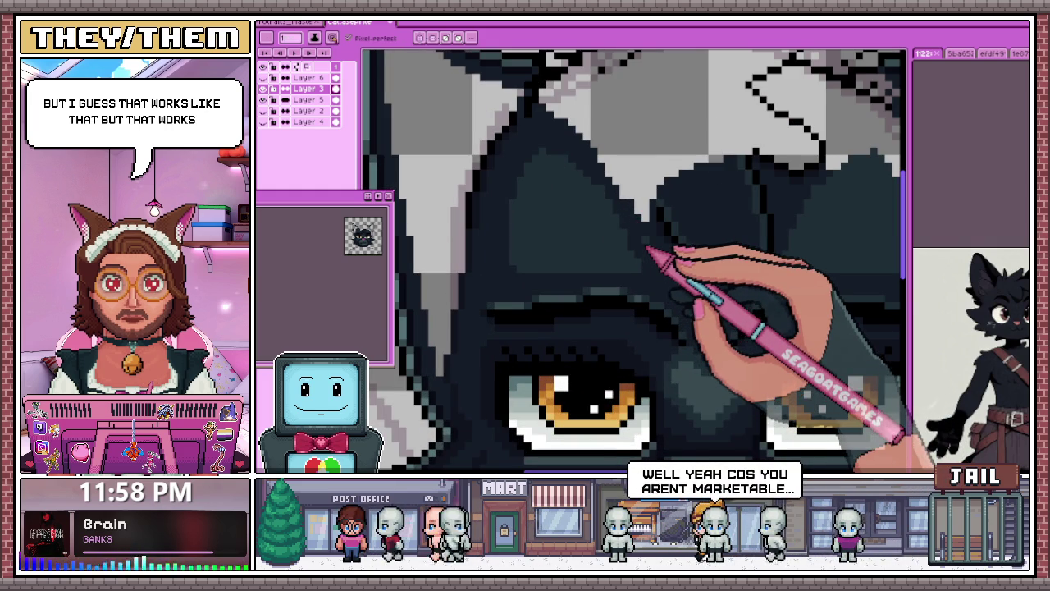
scroll(640, 255, up, 2)
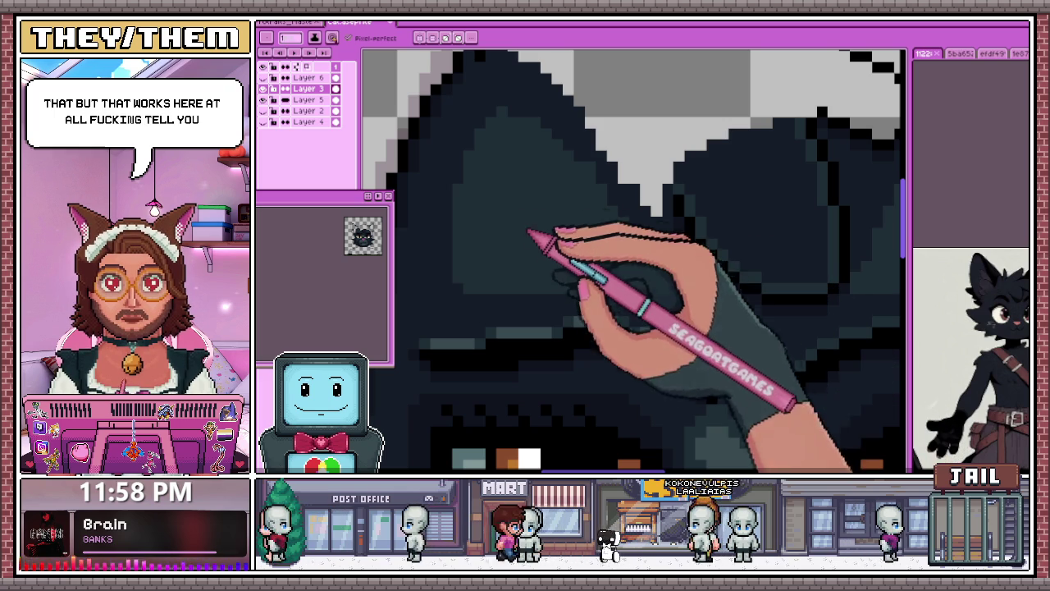
scroll(556, 265, down, 3)
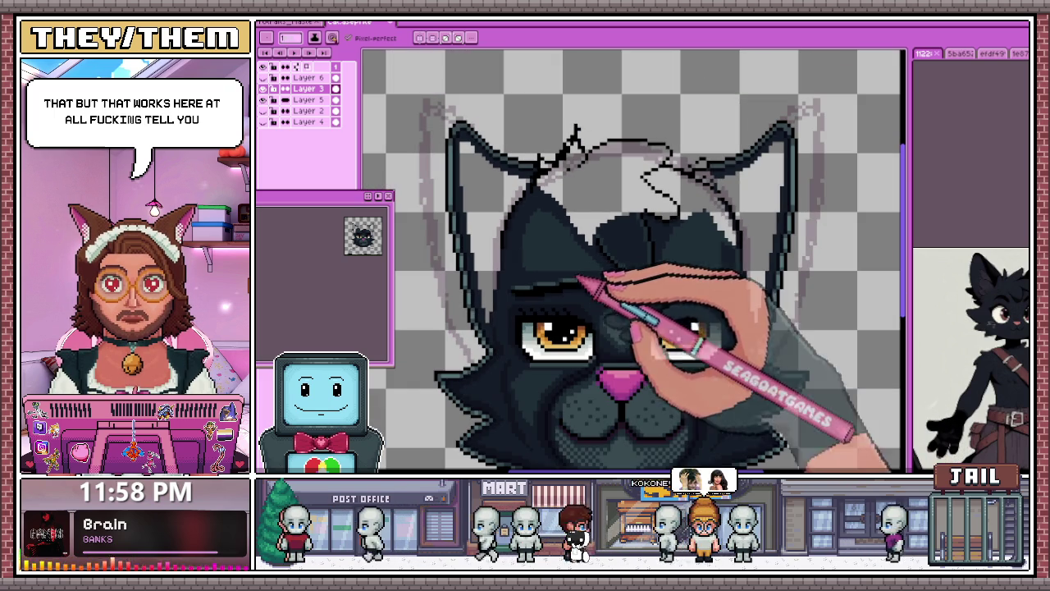
scroll(727, 281, up, 1)
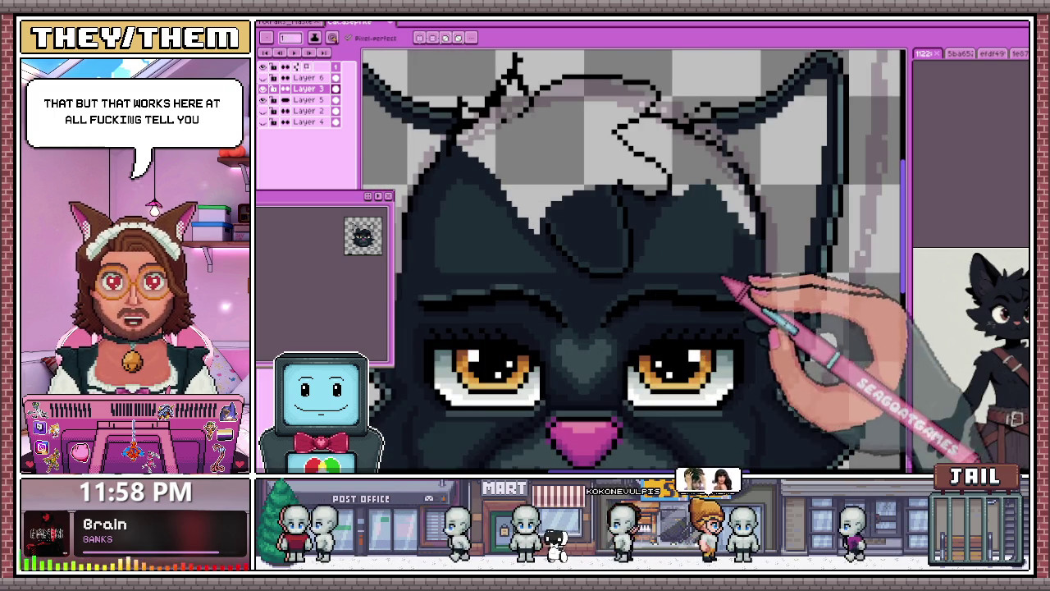
scroll(492, 277, up, 1)
scroll(575, 305, up, 1)
scroll(566, 333, down, 3)
scroll(566, 333, down, 3)
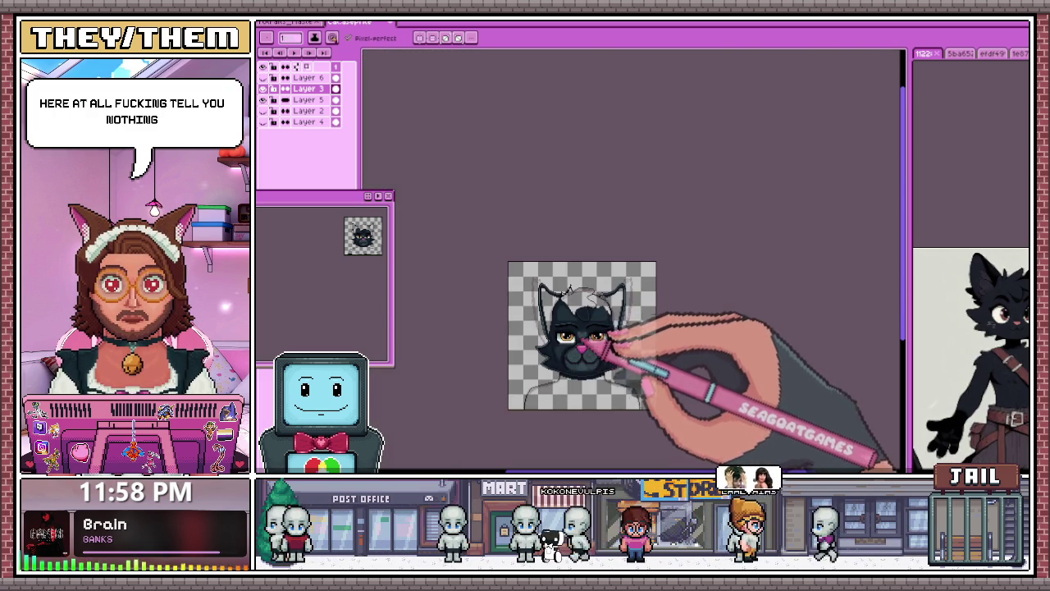
scroll(554, 287, up, 3)
scroll(554, 288, up, 2)
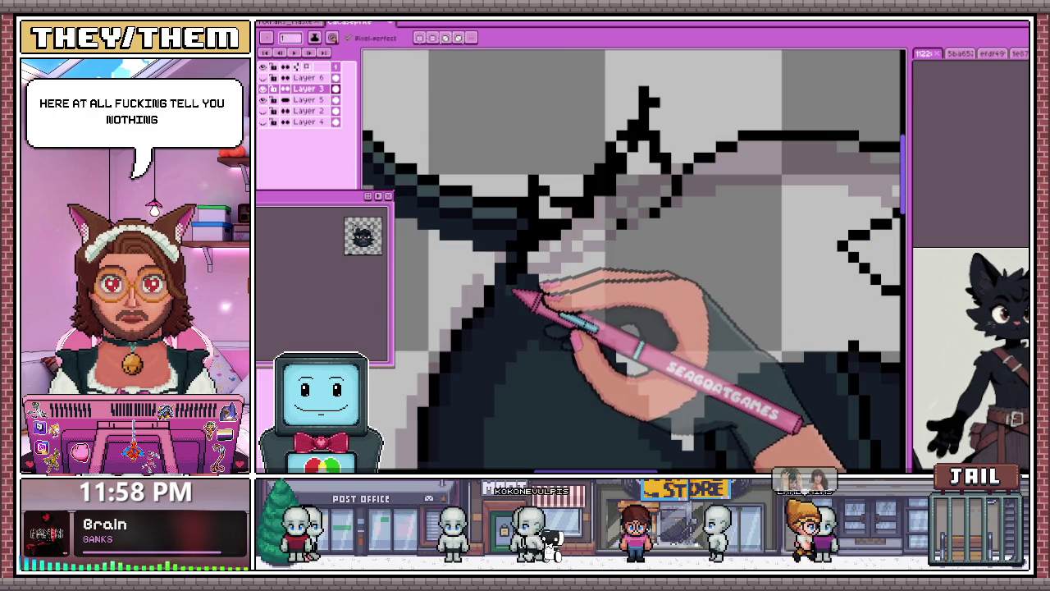
scroll(520, 300, up, 1)
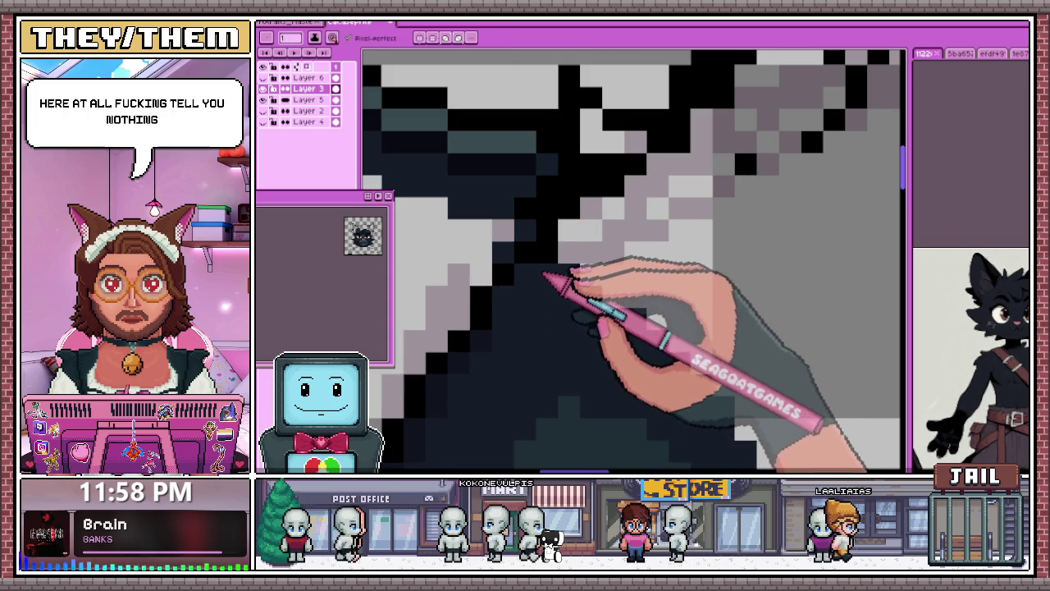
scroll(517, 324, down, 2)
scroll(514, 319, down, 1)
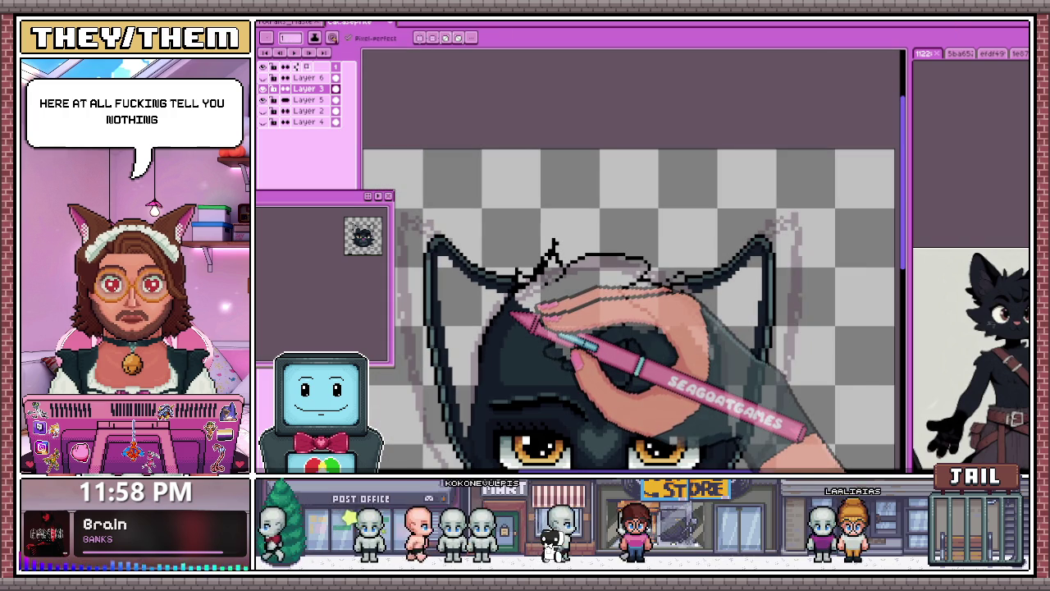
drag(598, 393, 632, 322)
drag(644, 197, 681, 242)
drag(681, 328, 624, 369)
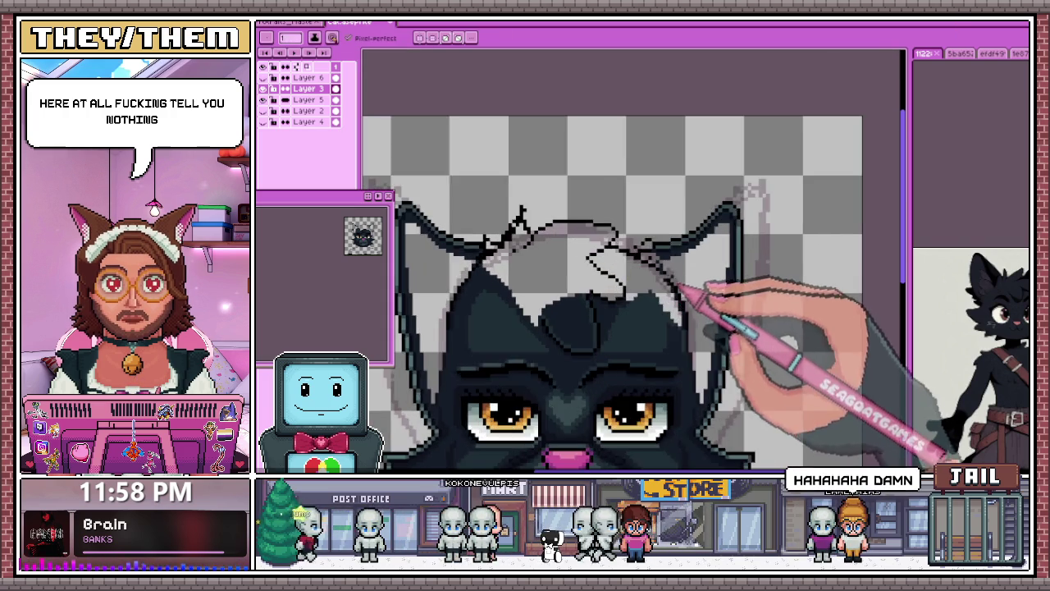
scroll(648, 263, up, 2)
scroll(628, 235, down, 1)
scroll(590, 233, down, 2)
scroll(544, 333, up, 2)
scroll(530, 370, up, 1)
scroll(539, 239, down, 2)
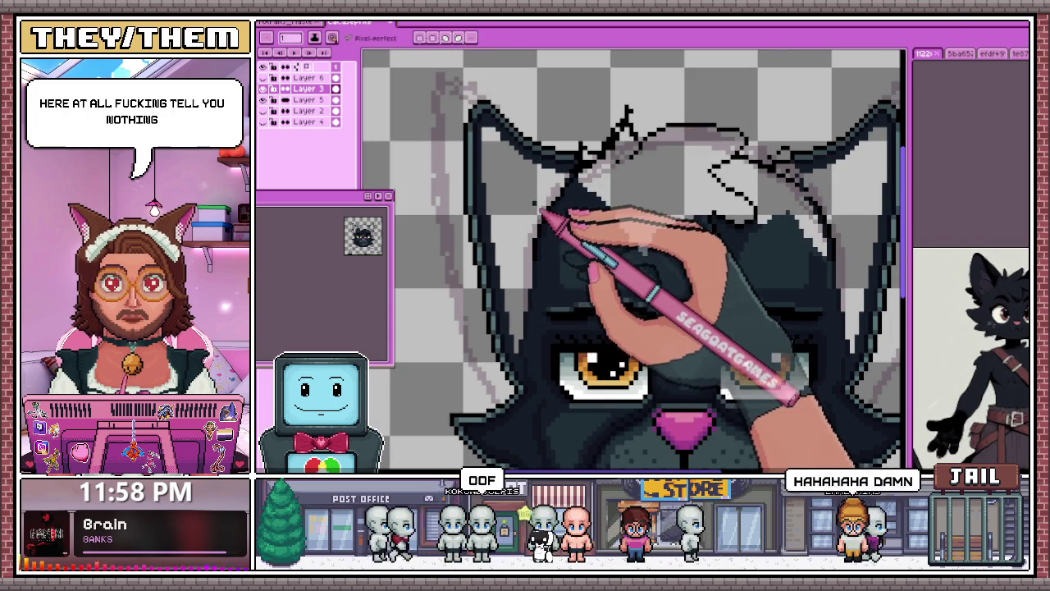
scroll(624, 222, down, 2)
Step: Fill the forehead hair-tuft swirl with colour using the Paint Bucket (G)
key(g)
scroll(698, 217, down, 3)
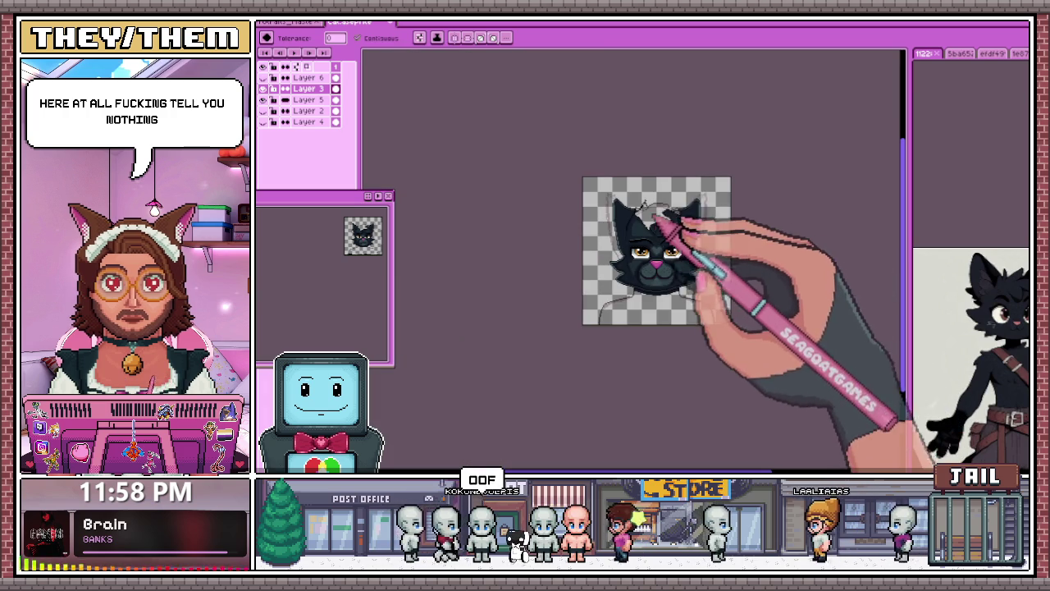
click(667, 215)
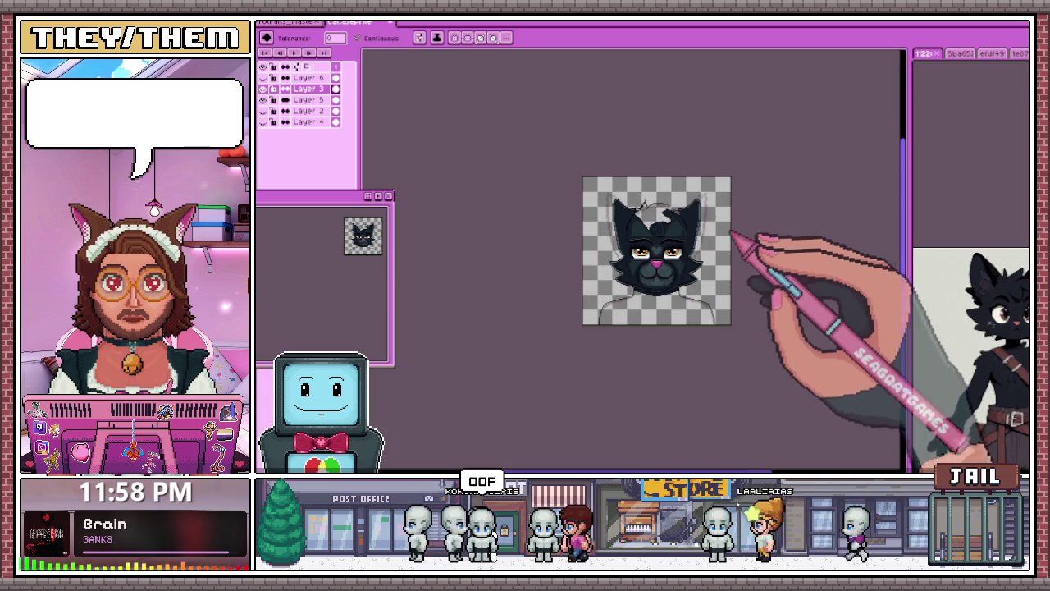
scroll(727, 224, up, 3)
scroll(727, 231, up, 2)
scroll(656, 235, up, 1)
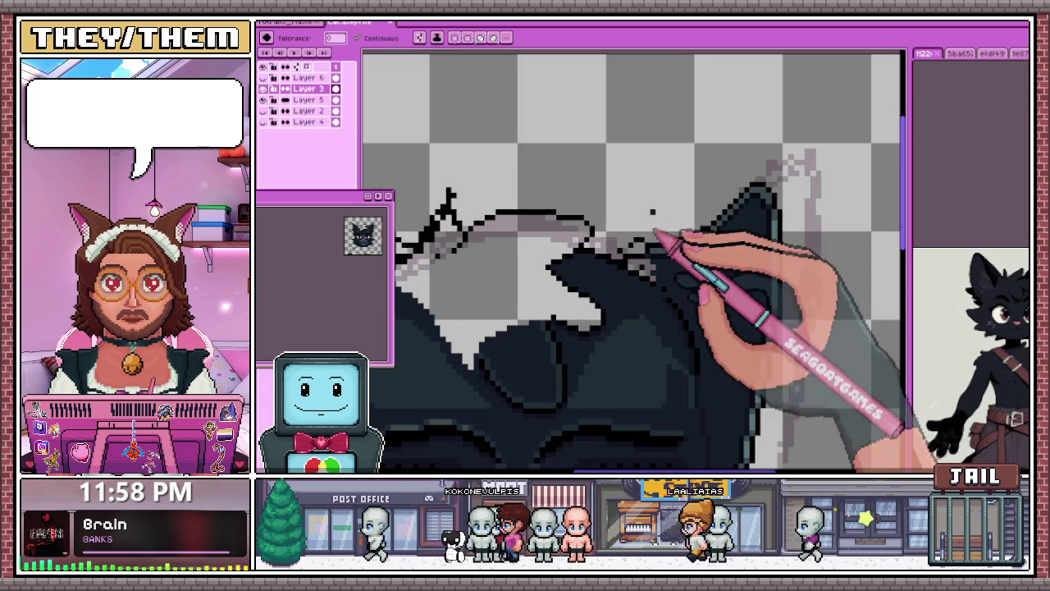
scroll(656, 234, up, 2)
Step: Sample a colour from the canvas and add light grey pixels along the ear edge
key(b)
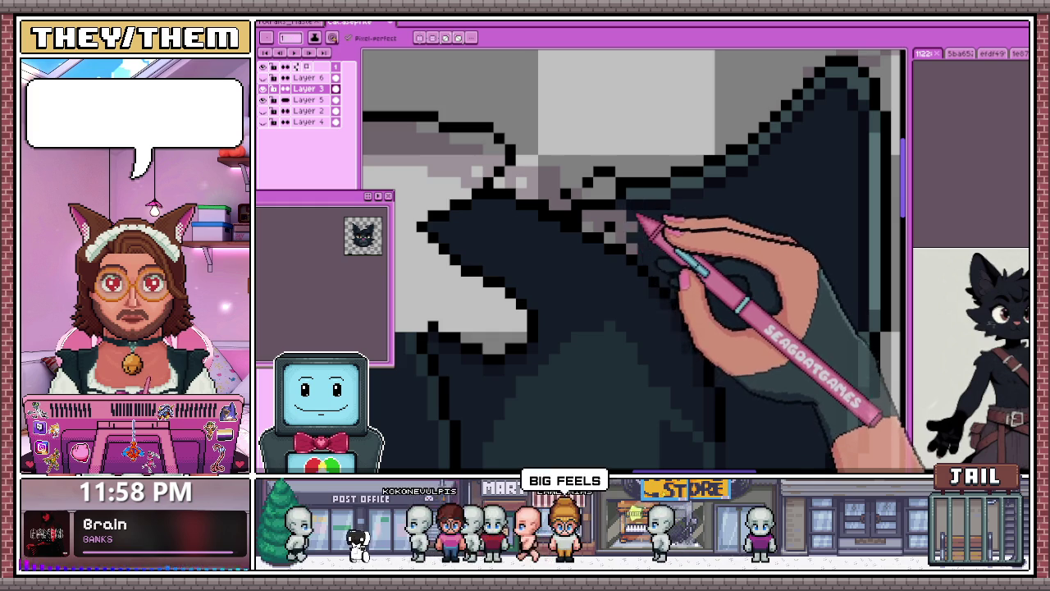
scroll(613, 253, up, 1)
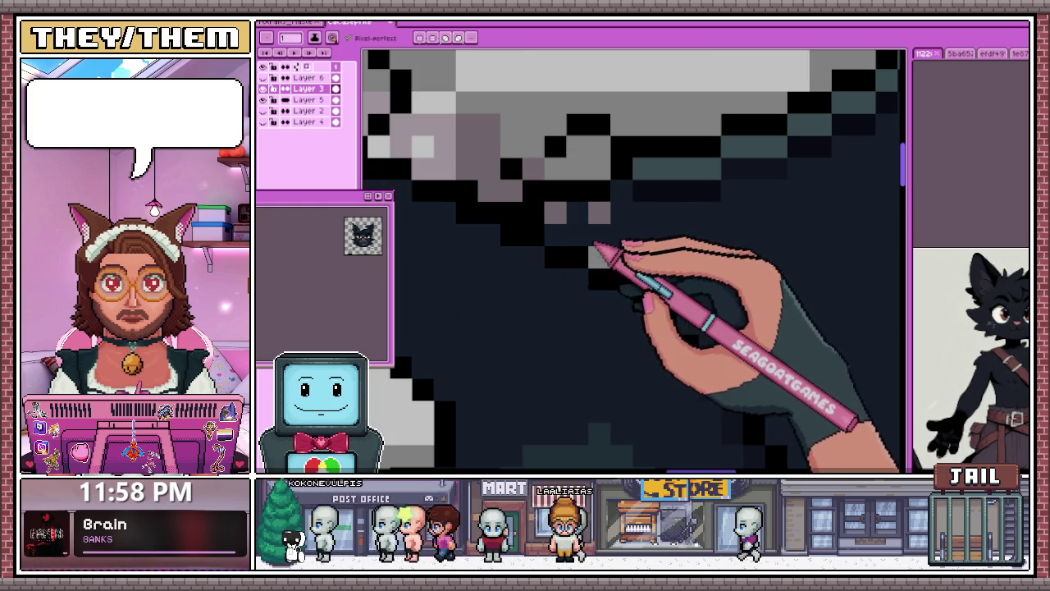
scroll(544, 225, down, 2)
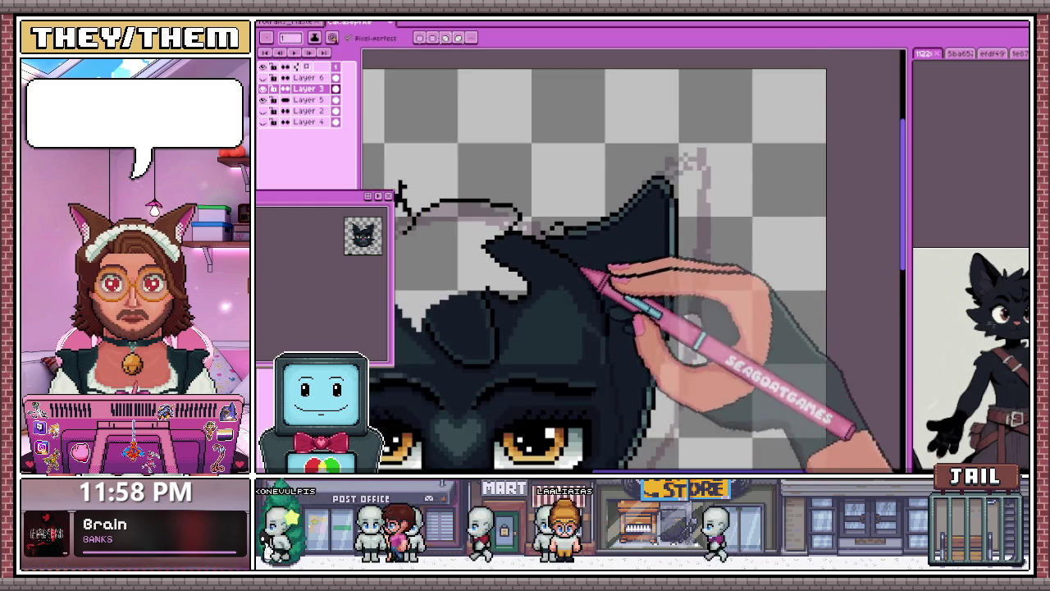
scroll(591, 276, down, 1)
scroll(469, 211, up, 1)
scroll(463, 238, up, 1)
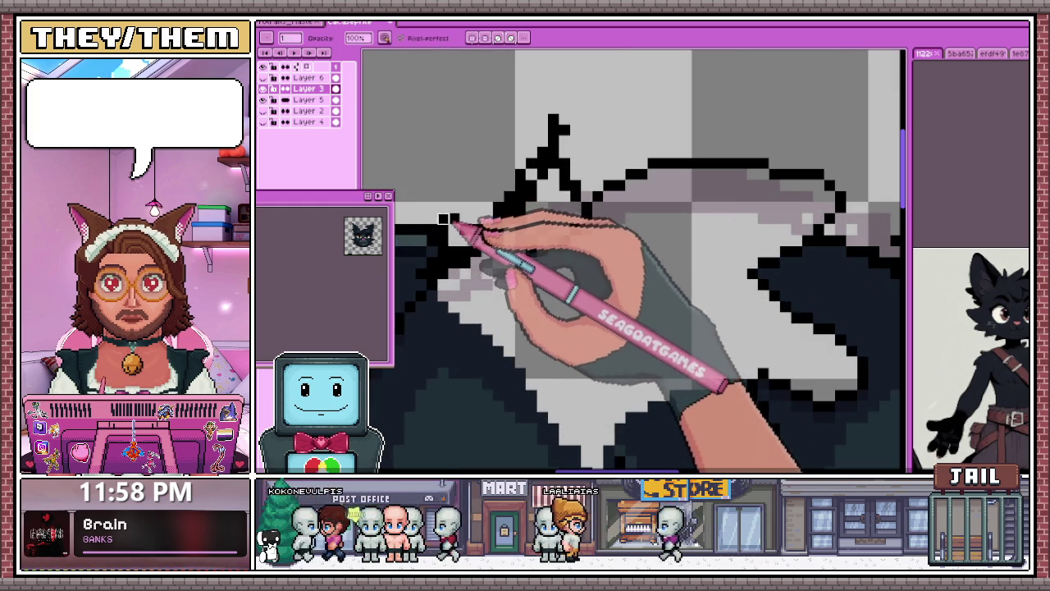
scroll(469, 230, down, 1)
scroll(469, 238, up, 1)
scroll(474, 222, down, 1)
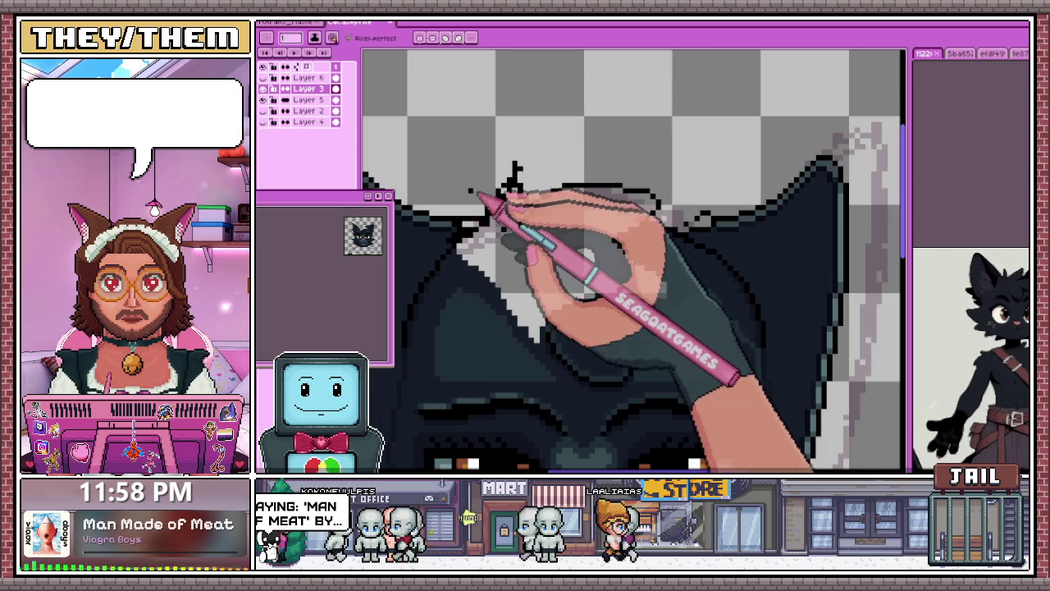
scroll(474, 205, down, 1)
scroll(452, 229, up, 2)
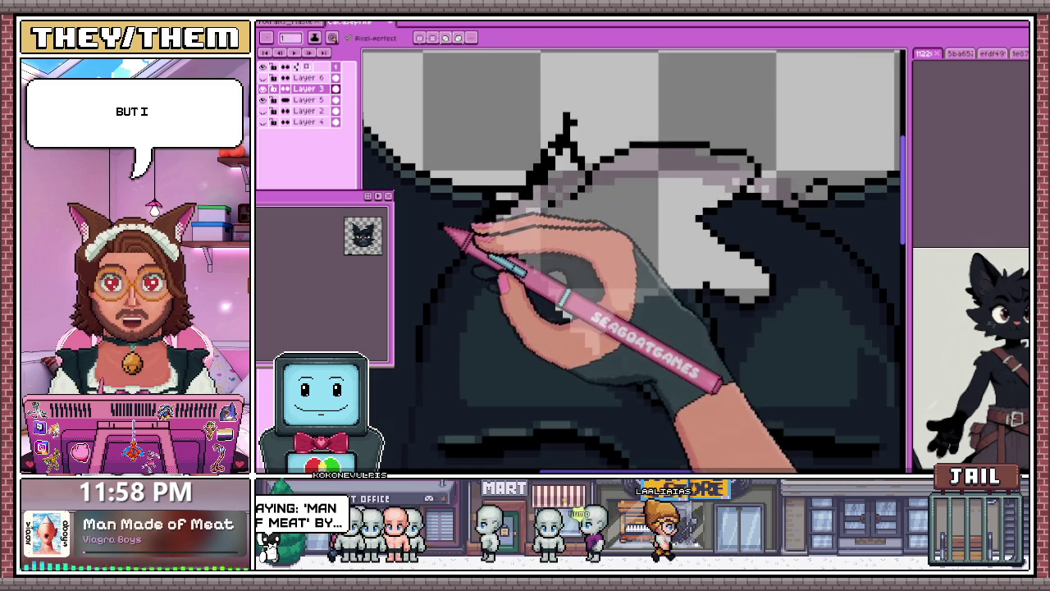
scroll(462, 234, up, 1)
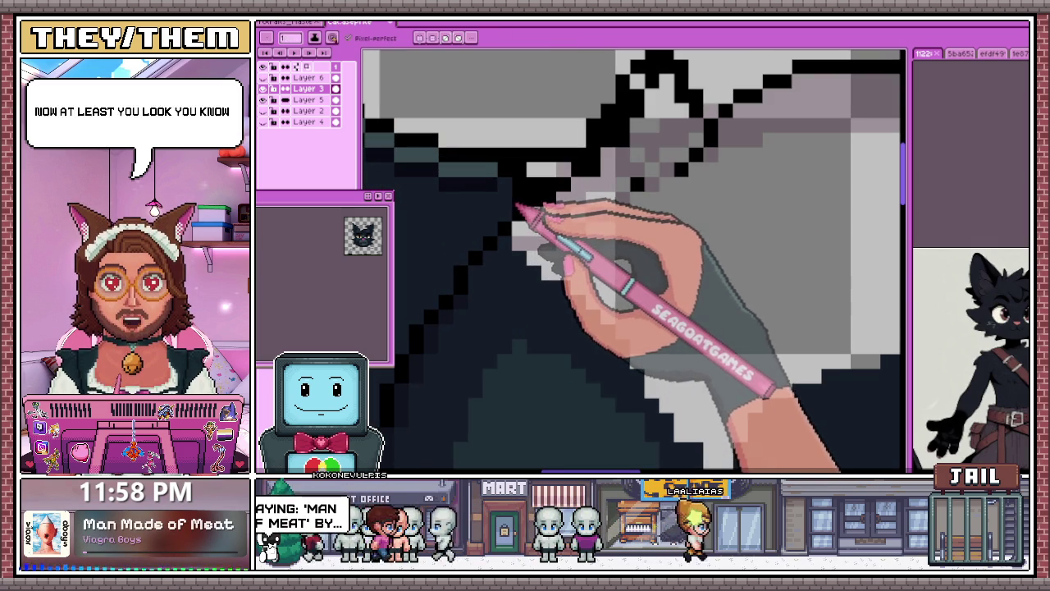
scroll(519, 214, down, 2)
scroll(515, 215, up, 1)
scroll(533, 213, up, 1)
key(alt)
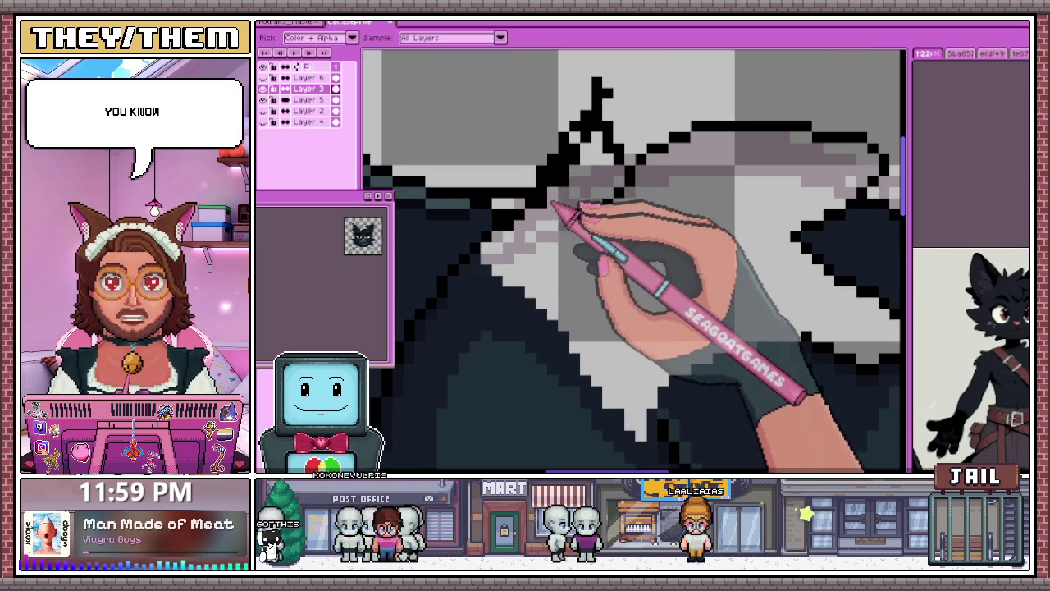
drag(546, 201, 488, 271)
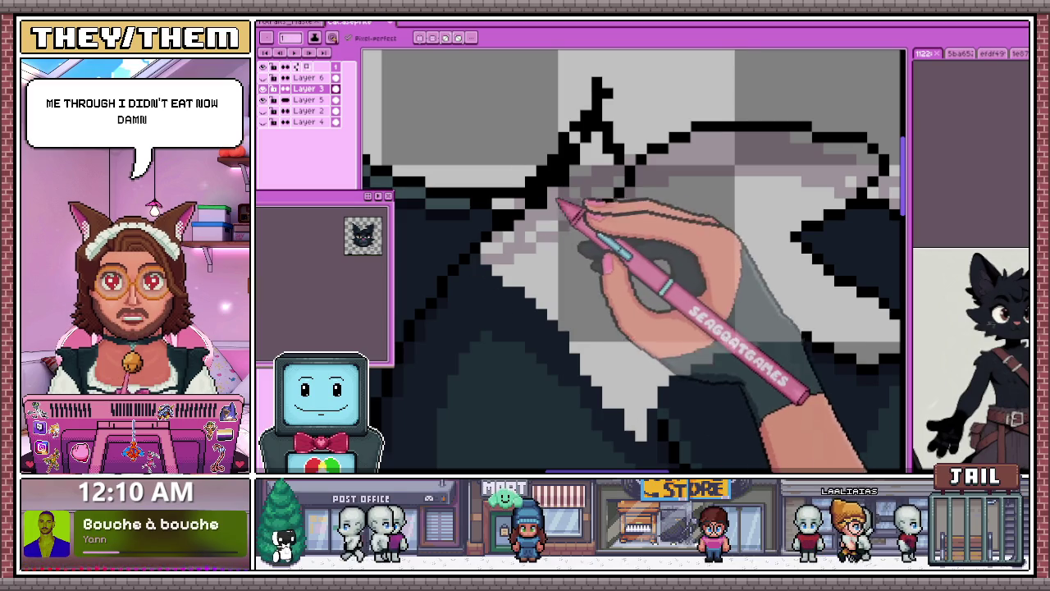
scroll(710, 148, down, 2)
scroll(562, 293, up, 2)
scroll(520, 293, down, 2)
scroll(520, 329, up, 2)
scroll(517, 279, up, 1)
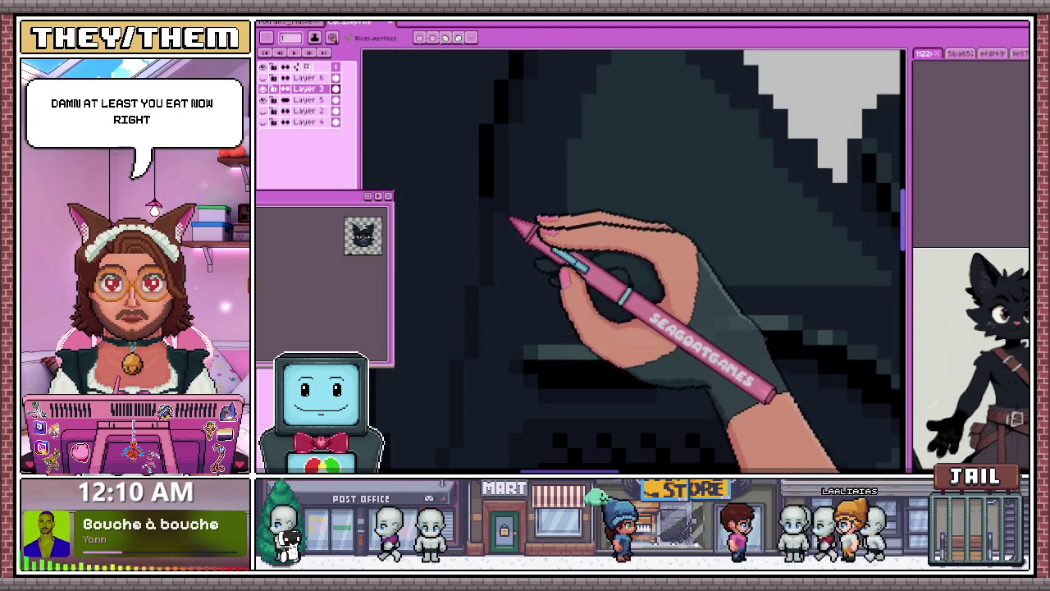
scroll(513, 275, down, 1)
scroll(503, 246, down, 1)
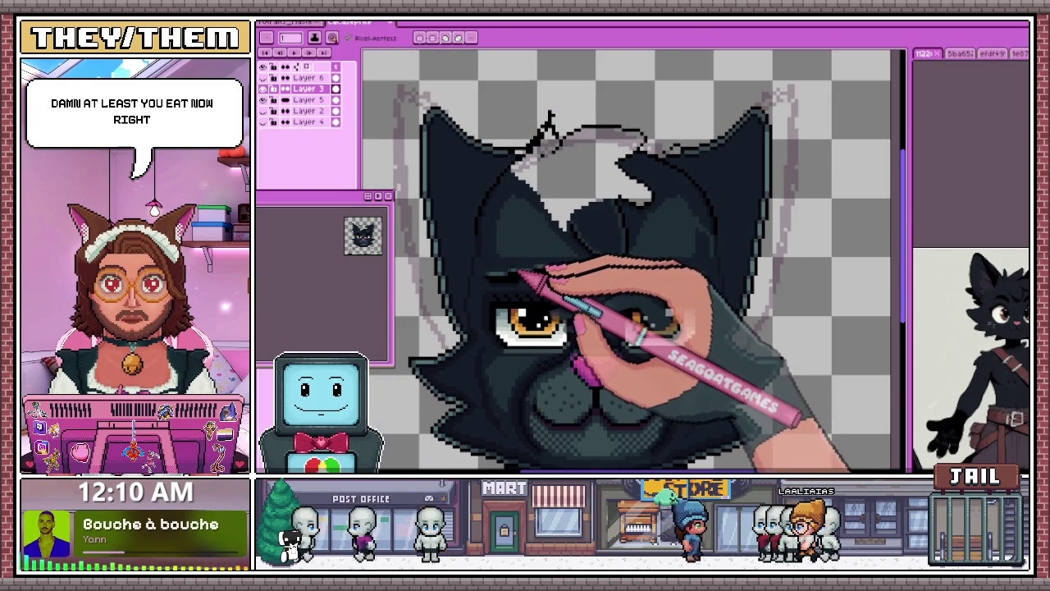
scroll(500, 263, up, 1)
scroll(496, 270, up, 1)
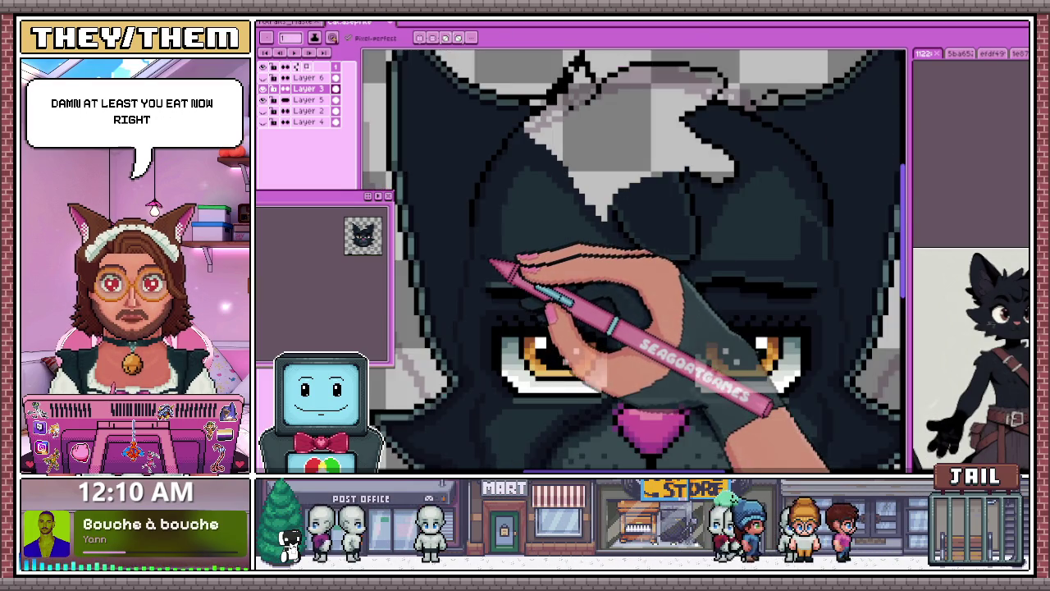
scroll(488, 265, up, 1)
scroll(484, 260, up, 1)
scroll(498, 215, up, 1)
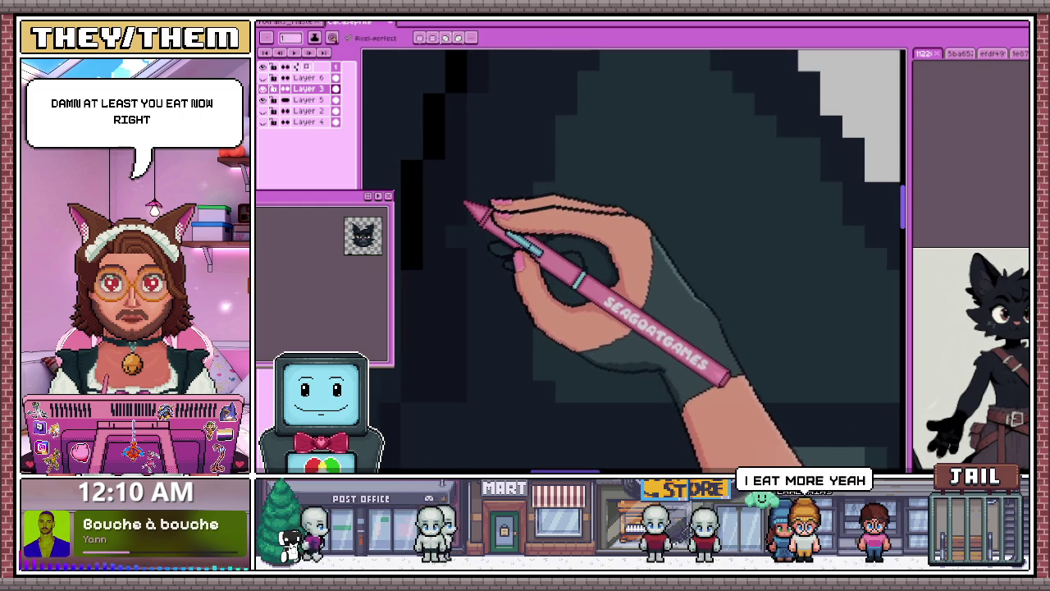
scroll(484, 197, down, 1)
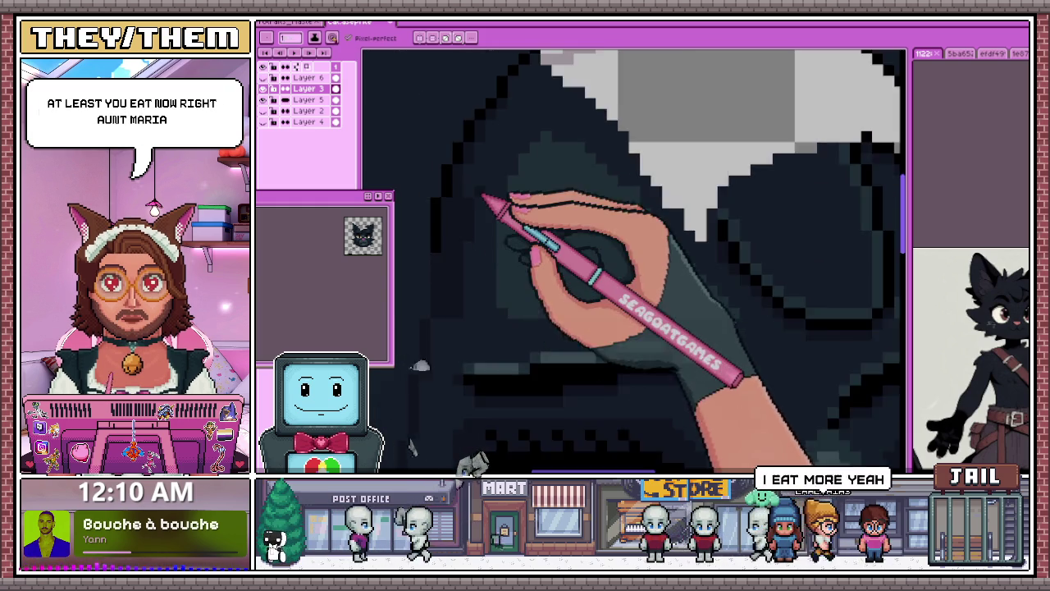
scroll(482, 198, up, 1)
scroll(471, 234, down, 2)
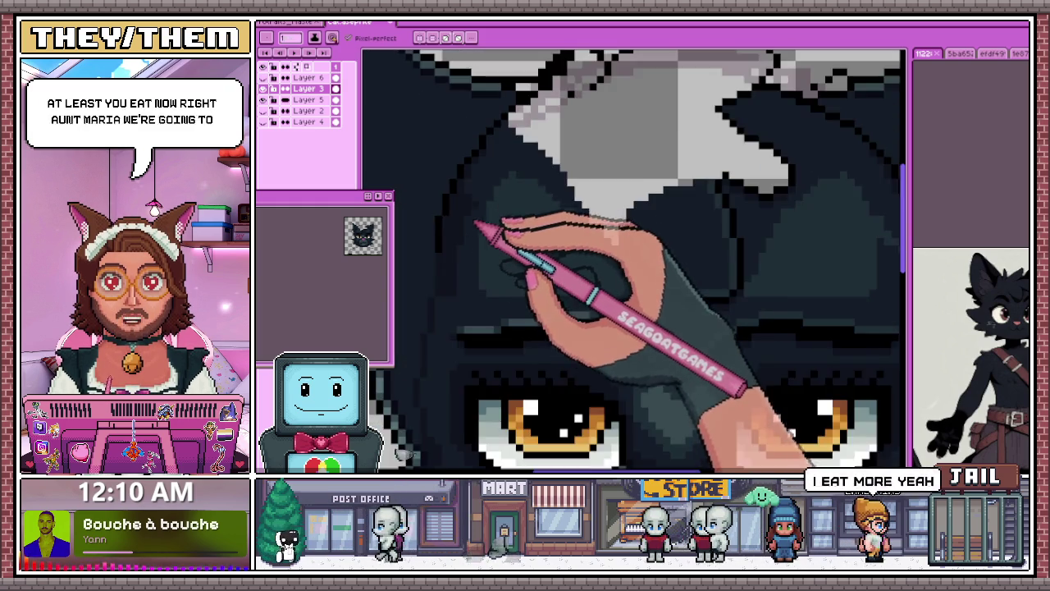
scroll(469, 240, up, 1)
scroll(483, 181, down, 1)
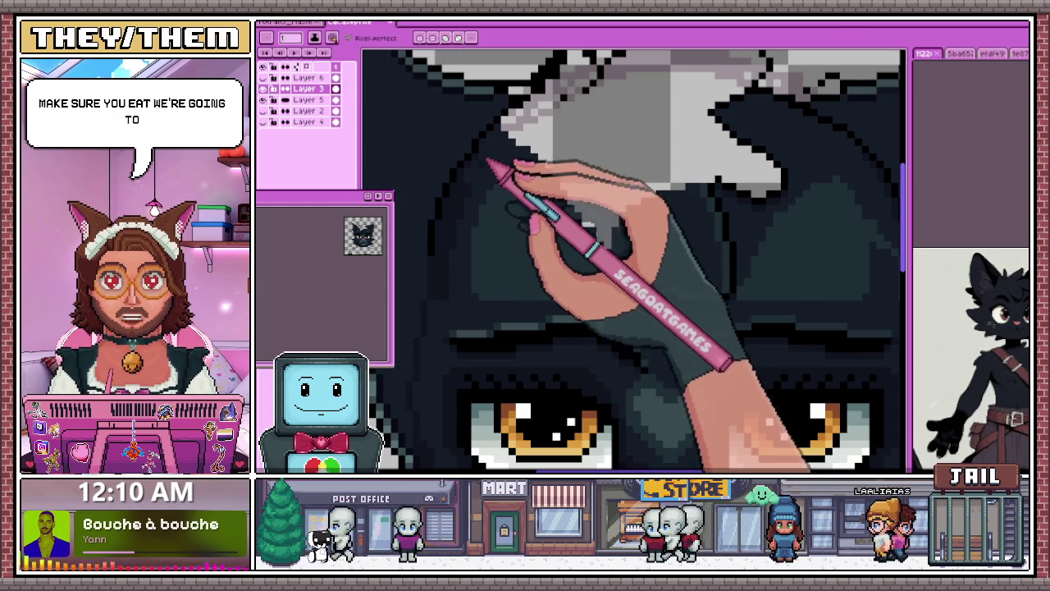
scroll(488, 196, up, 1)
scroll(484, 184, up, 1)
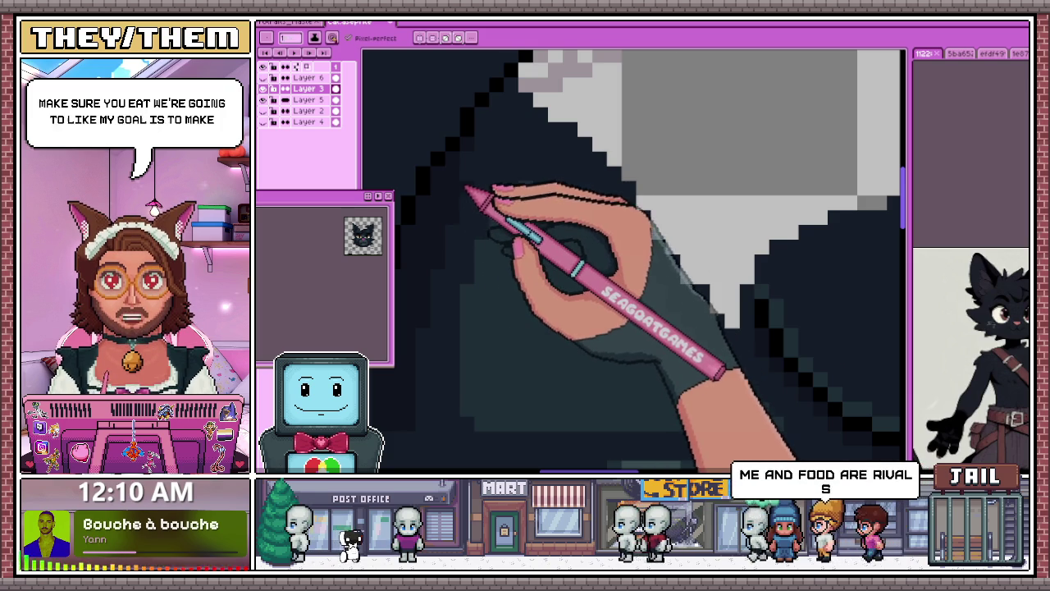
scroll(443, 215, down, 2)
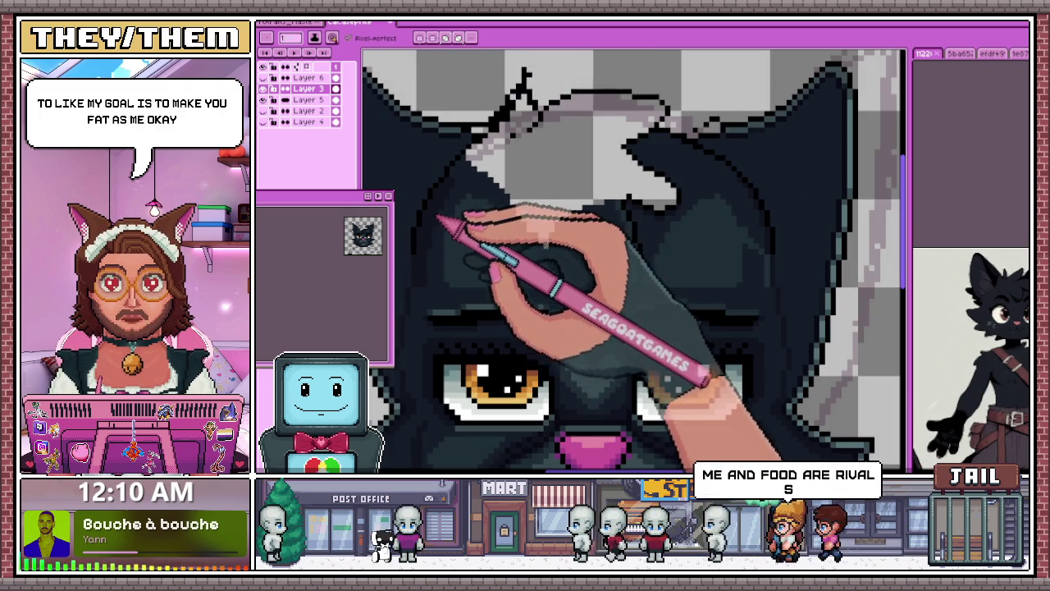
scroll(465, 195, up, 1)
scroll(461, 170, up, 1)
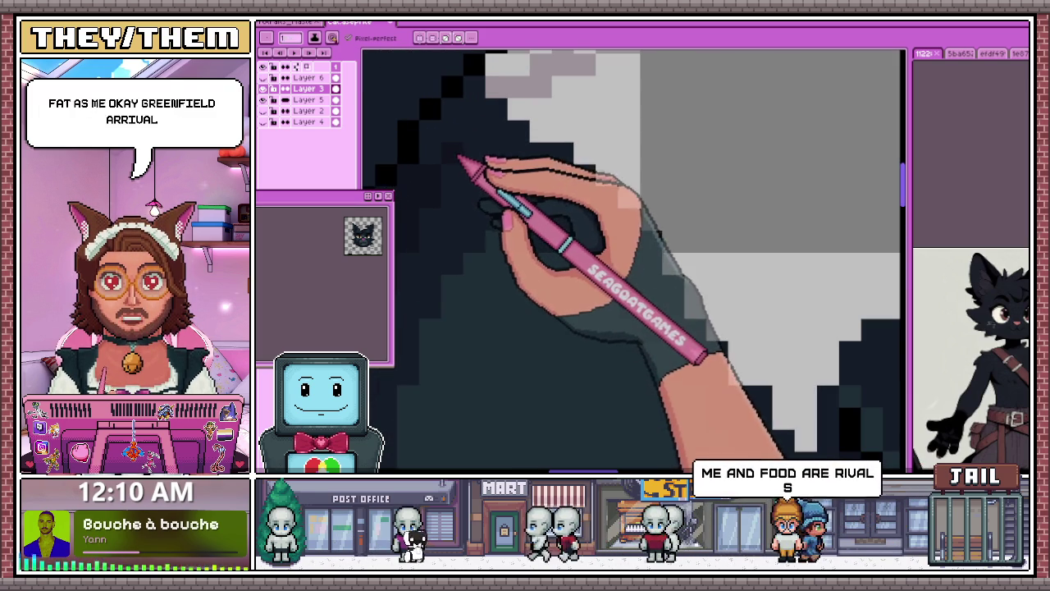
scroll(466, 146, down, 1)
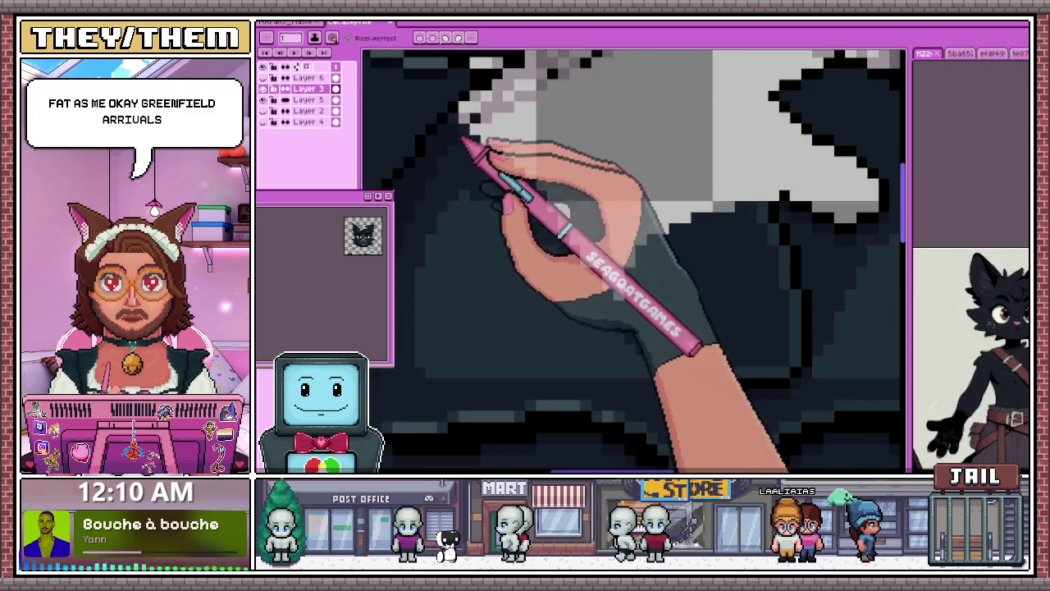
scroll(457, 242, down, 2)
scroll(499, 251, down, 1)
scroll(457, 281, up, 2)
scroll(433, 230, up, 1)
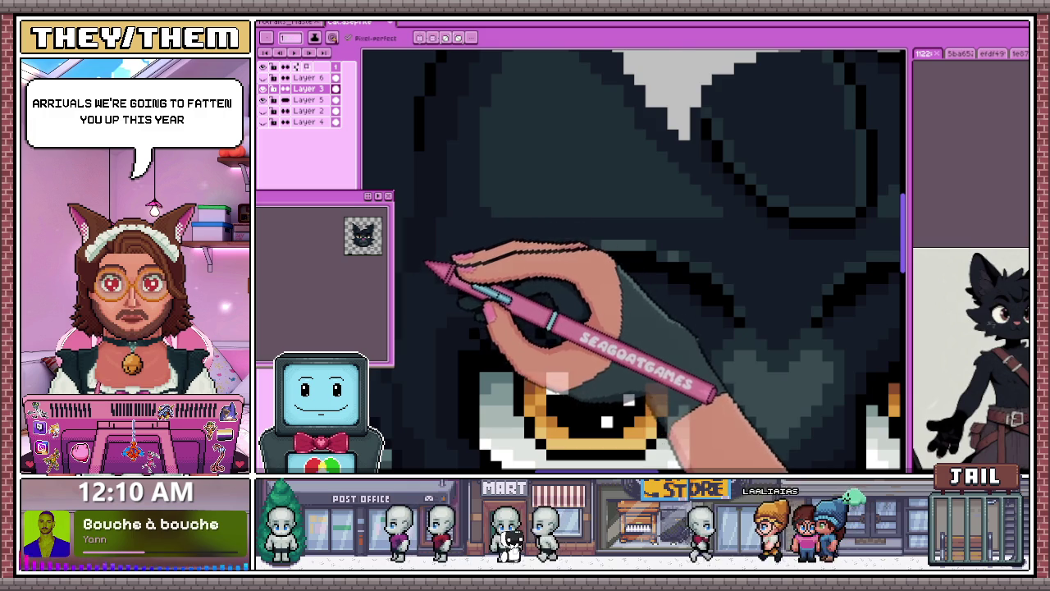
scroll(427, 265, down, 1)
scroll(427, 242, up, 2)
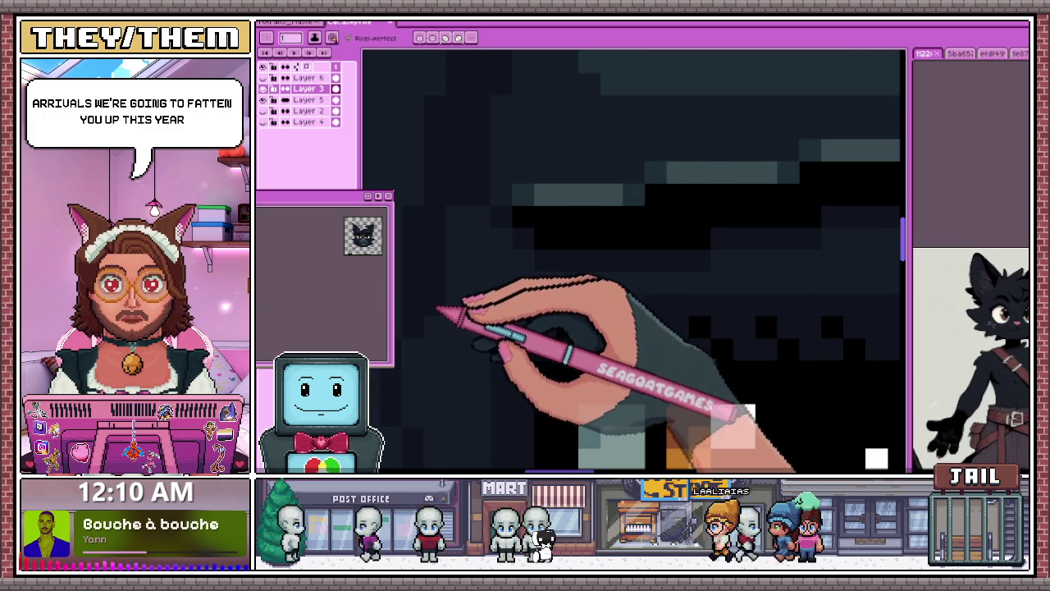
scroll(443, 270, down, 1)
scroll(457, 258, down, 2)
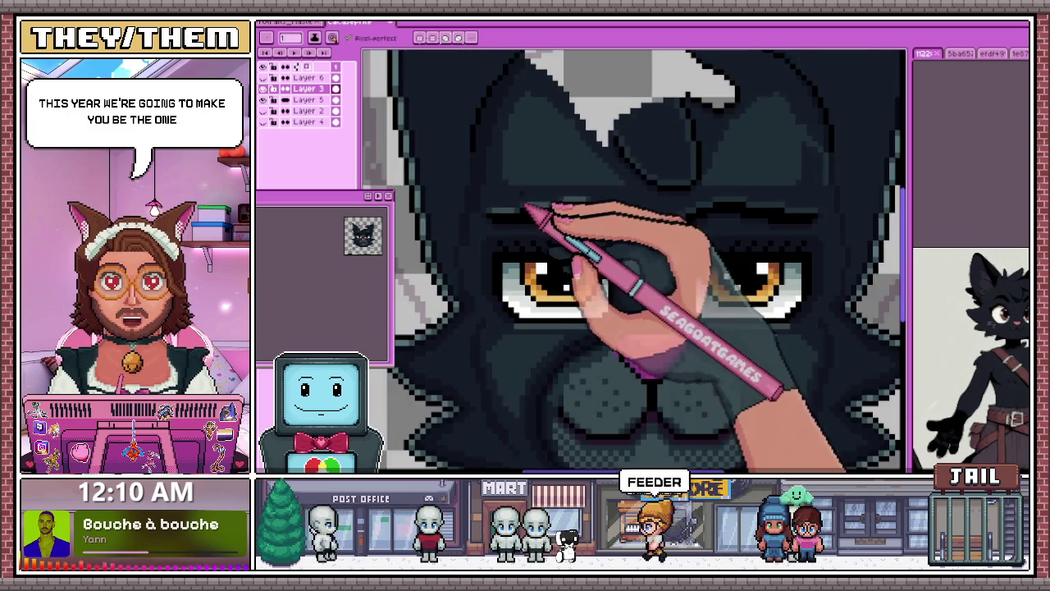
scroll(527, 206, up, 2)
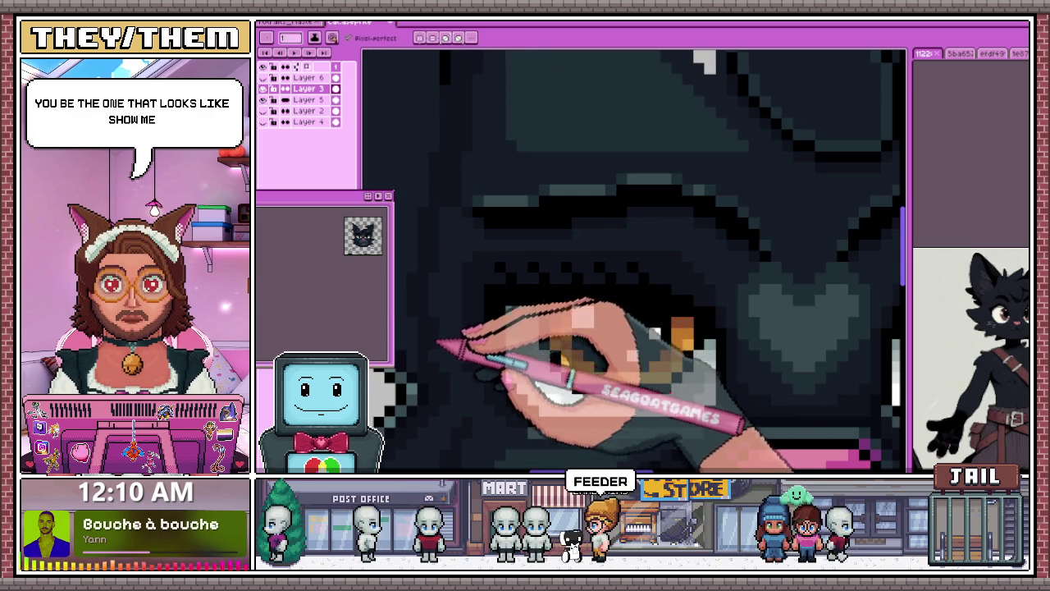
scroll(459, 263, down, 2)
scroll(460, 326, down, 1)
scroll(458, 326, down, 1)
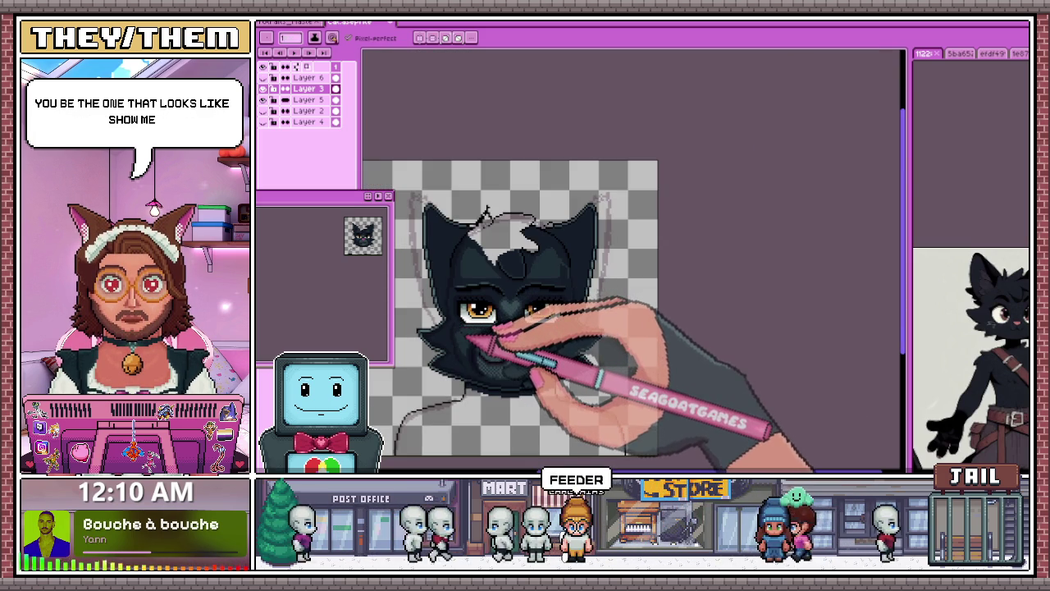
scroll(499, 235, up, 1)
scroll(484, 217, up, 1)
scroll(481, 211, up, 2)
scroll(481, 253, up, 2)
scroll(516, 227, down, 3)
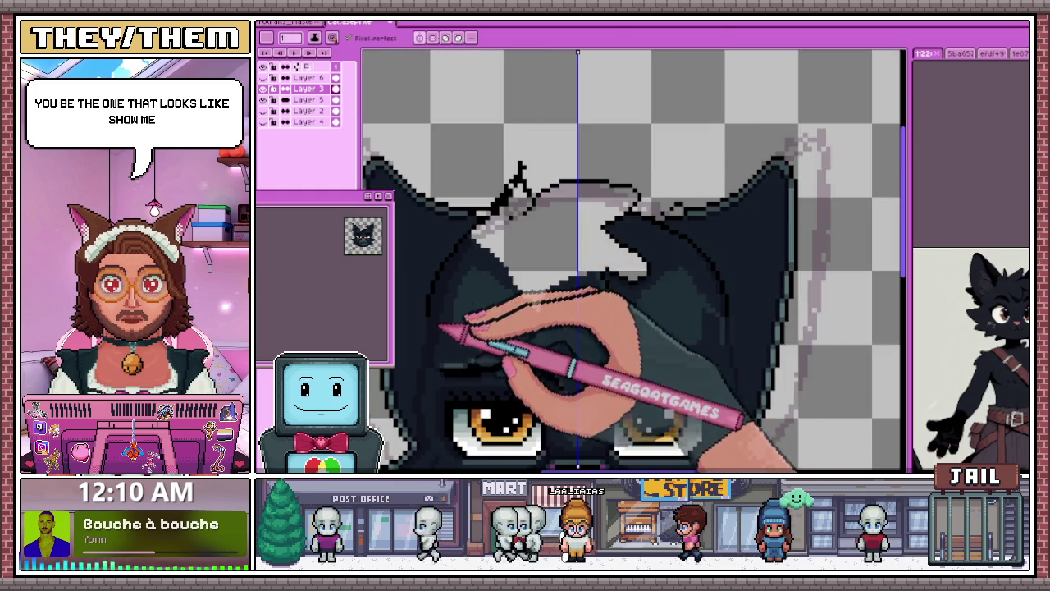
scroll(444, 328, up, 2)
scroll(460, 296, up, 2)
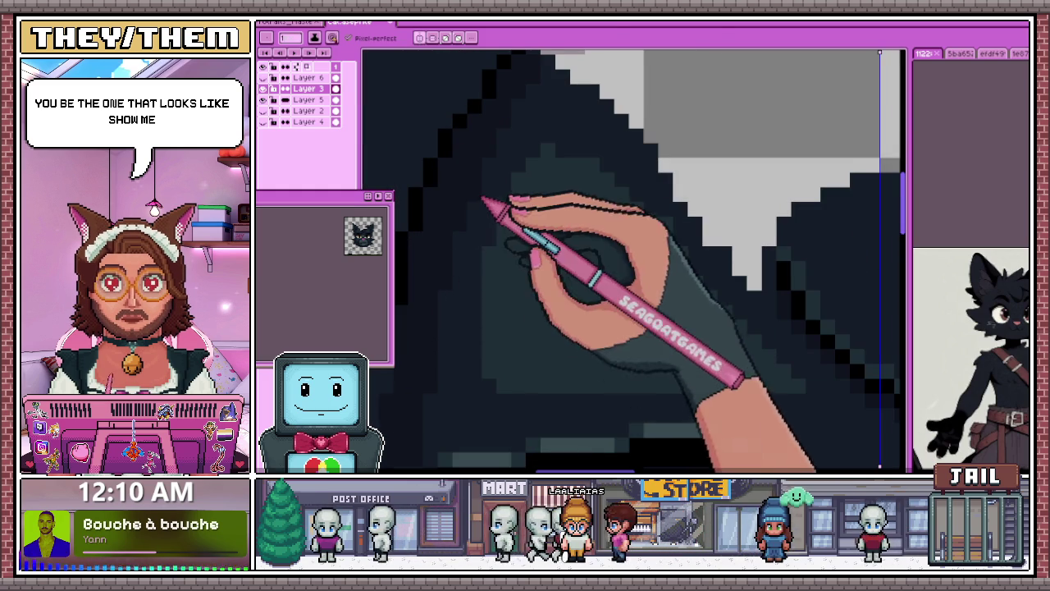
scroll(483, 246, down, 1)
scroll(459, 246, up, 1)
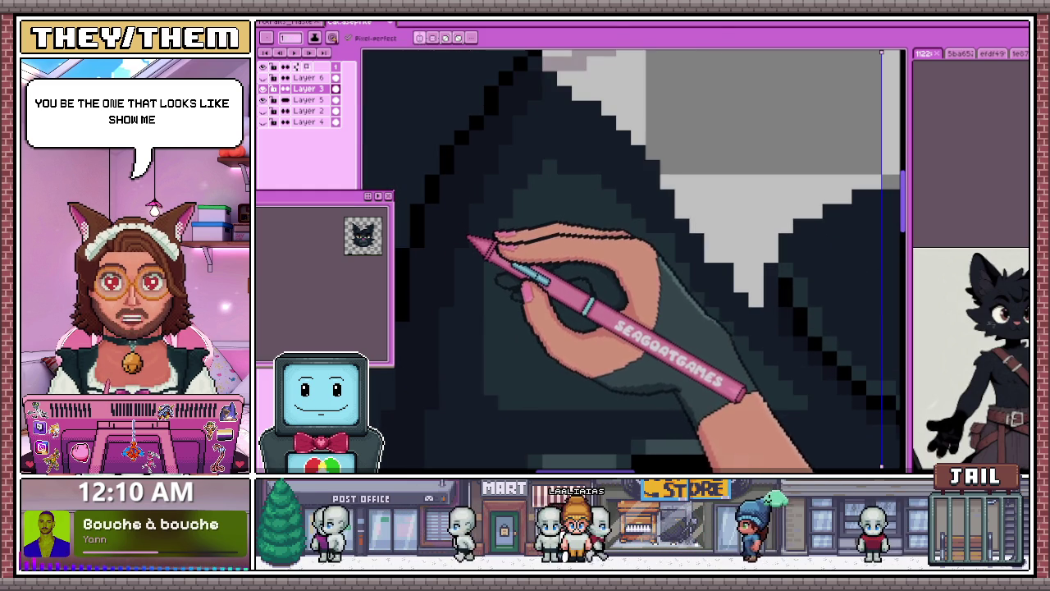
scroll(467, 287, down, 2)
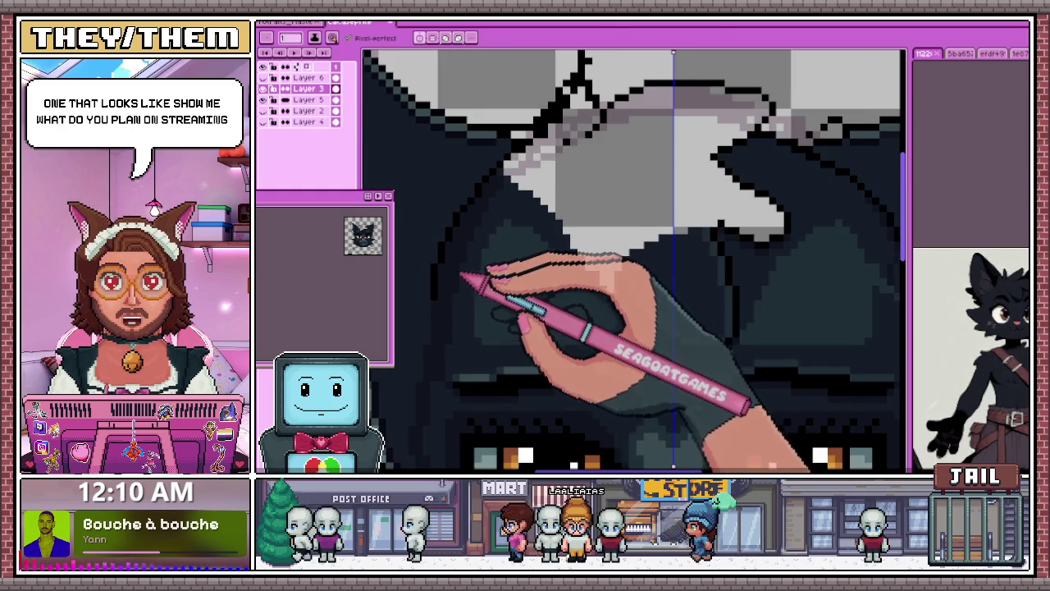
scroll(468, 291, down, 1)
scroll(787, 295, up, 3)
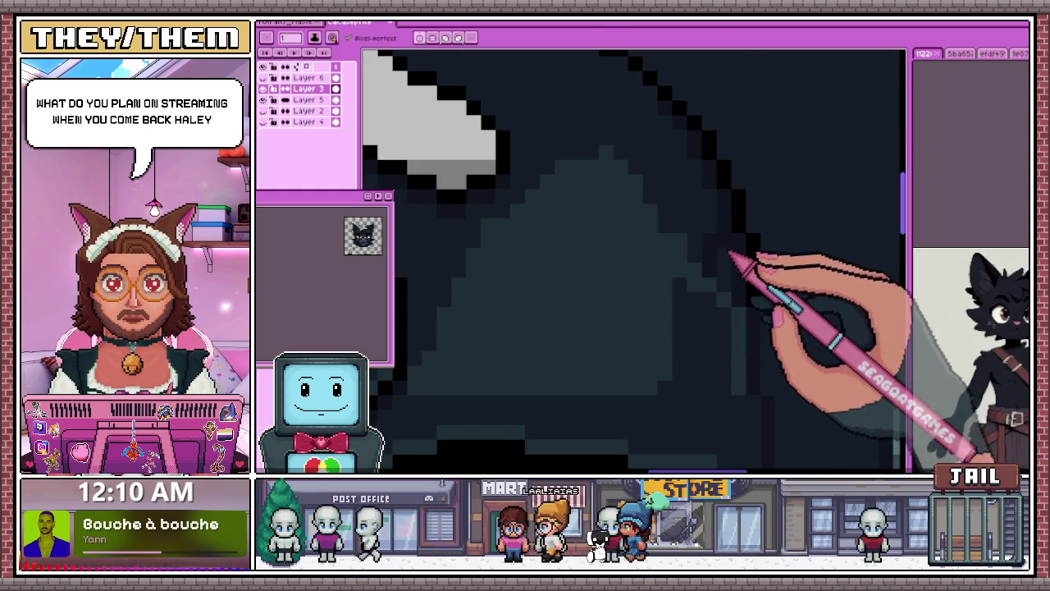
scroll(730, 276, down, 3)
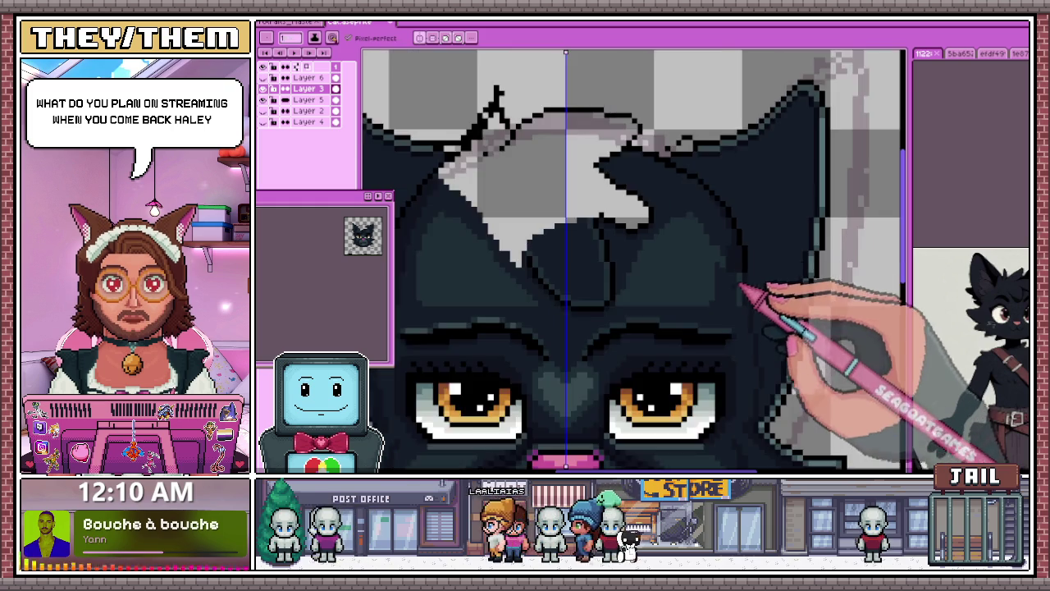
scroll(745, 295, up, 3)
scroll(658, 302, down, 3)
scroll(509, 295, down, 2)
scroll(698, 205, up, 2)
scroll(637, 233, up, 3)
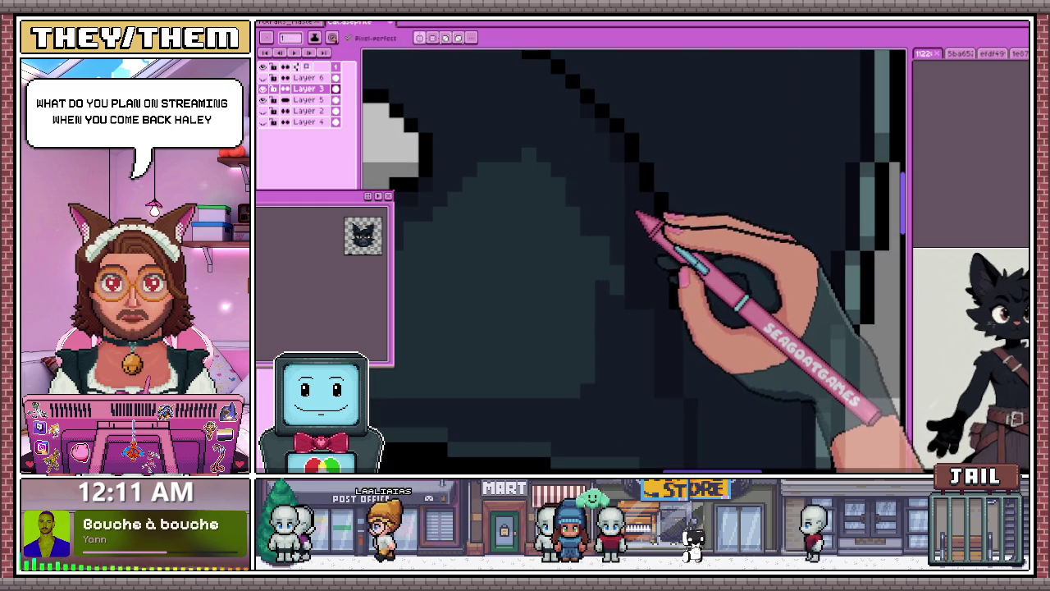
scroll(625, 226, down, 3)
scroll(698, 183, down, 2)
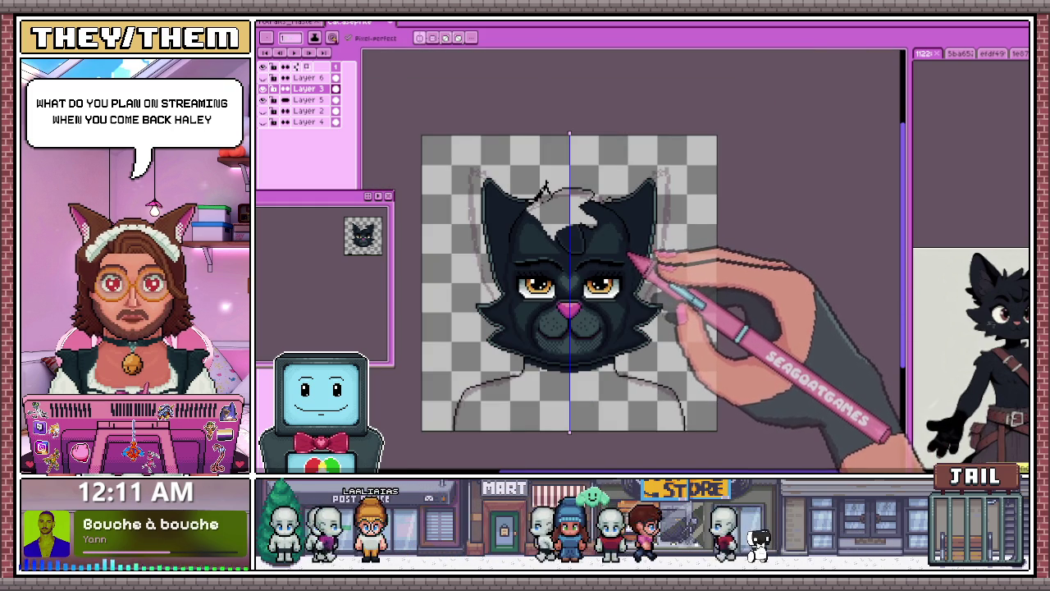
scroll(640, 250, up, 2)
scroll(462, 180, down, 2)
scroll(460, 226, up, 3)
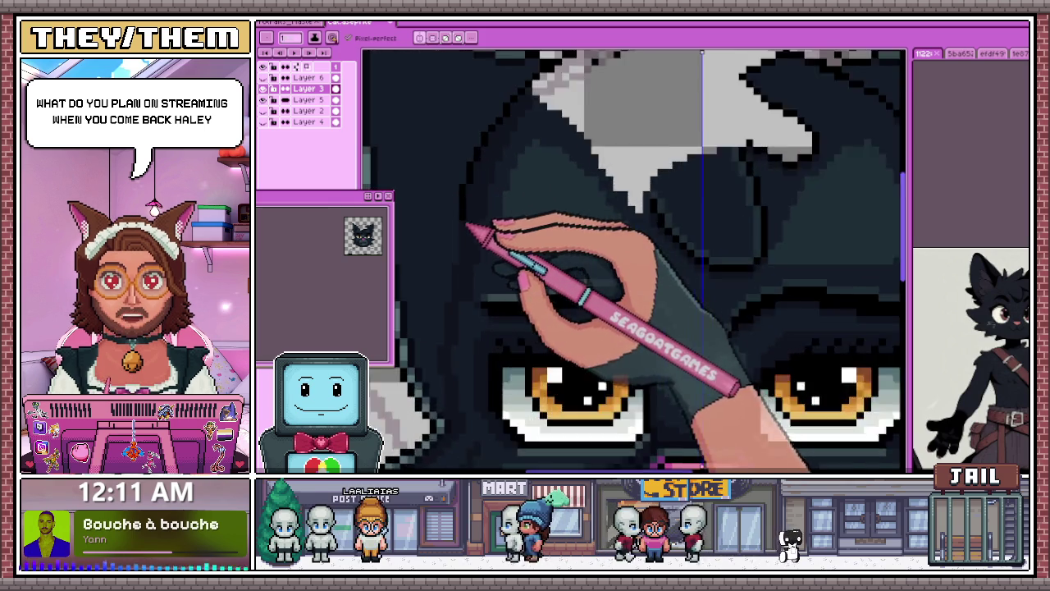
scroll(472, 227, up, 1)
scroll(451, 220, down, 2)
scroll(692, 199, down, 1)
scroll(669, 199, up, 3)
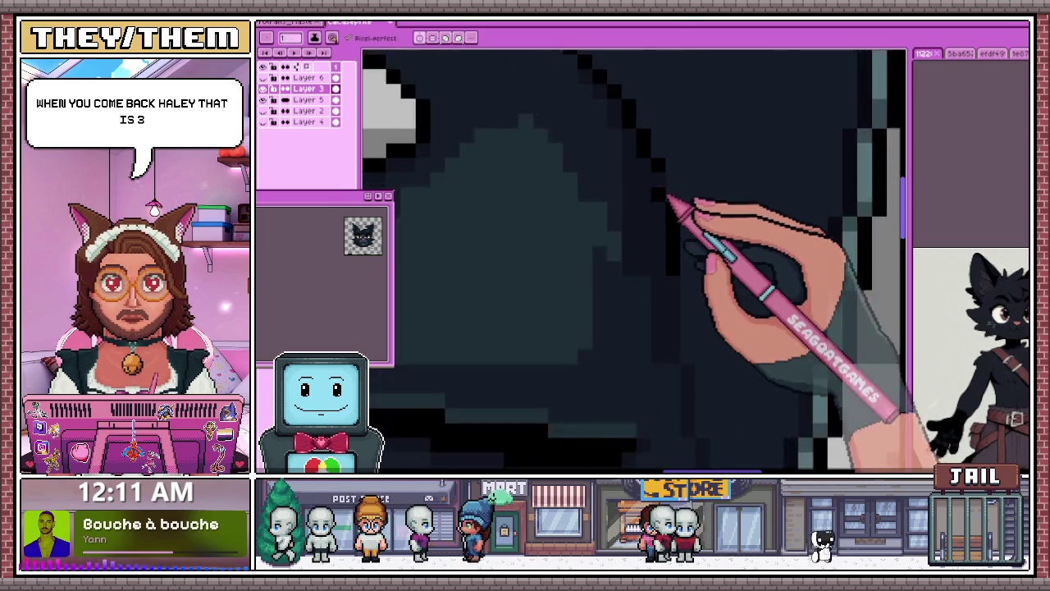
scroll(668, 199, up, 1)
scroll(603, 224, down, 1)
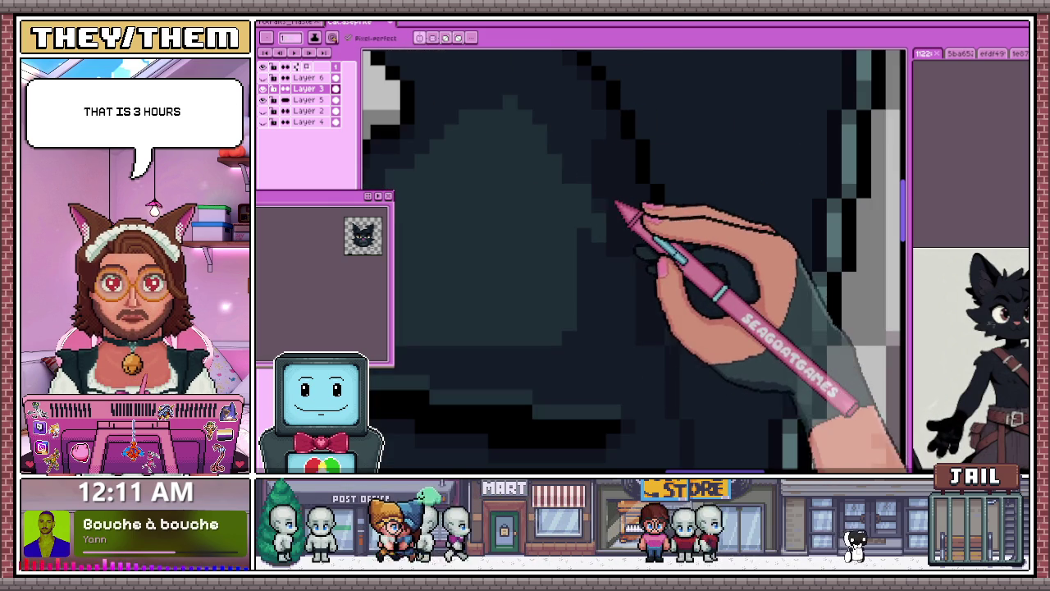
scroll(601, 251, down, 1)
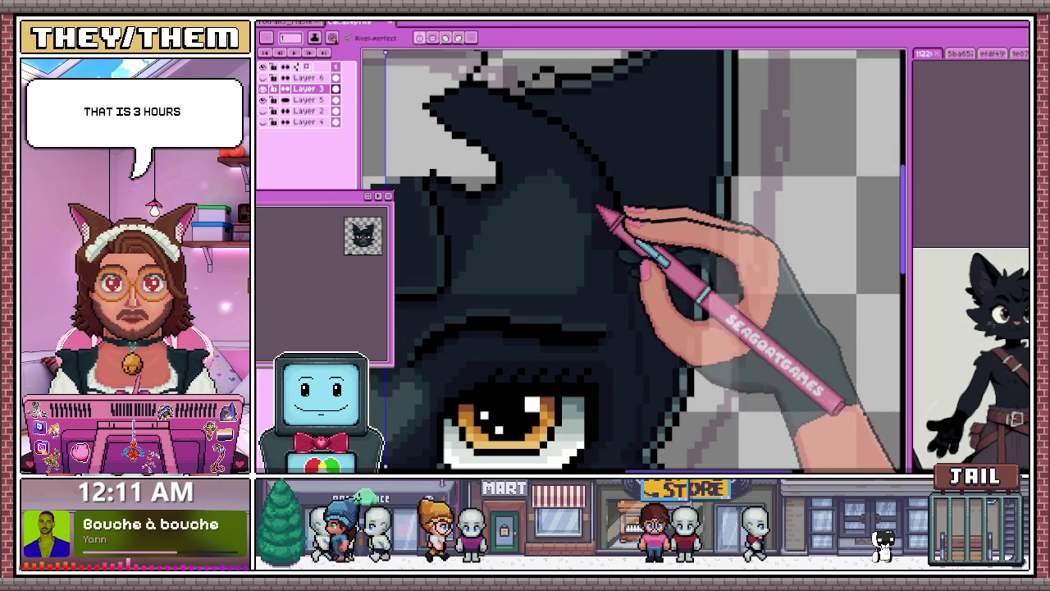
scroll(602, 251, up, 1)
scroll(602, 242, down, 1)
scroll(597, 255, up, 1)
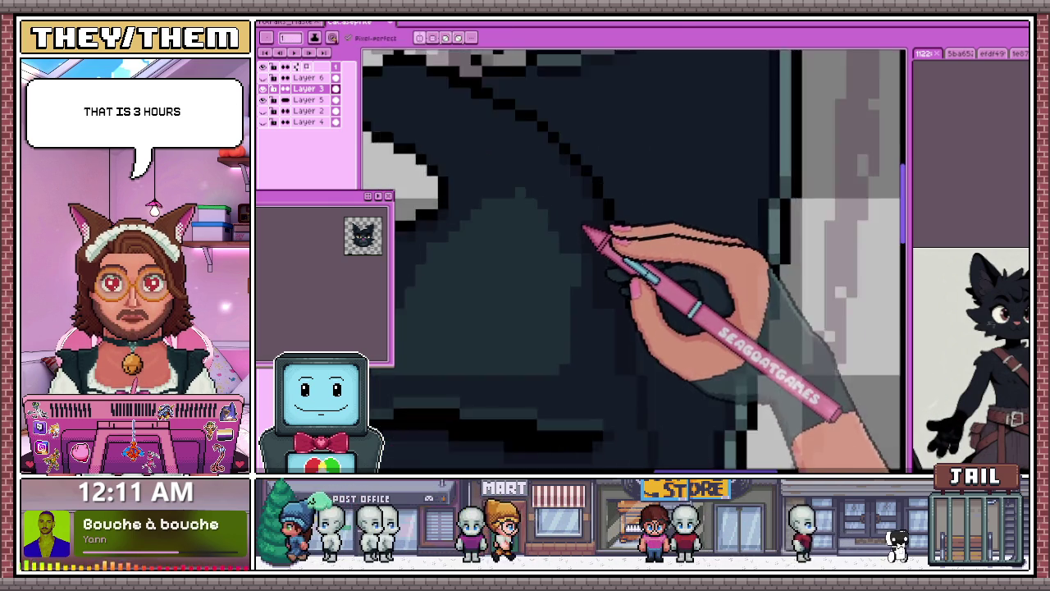
scroll(593, 232, up, 1)
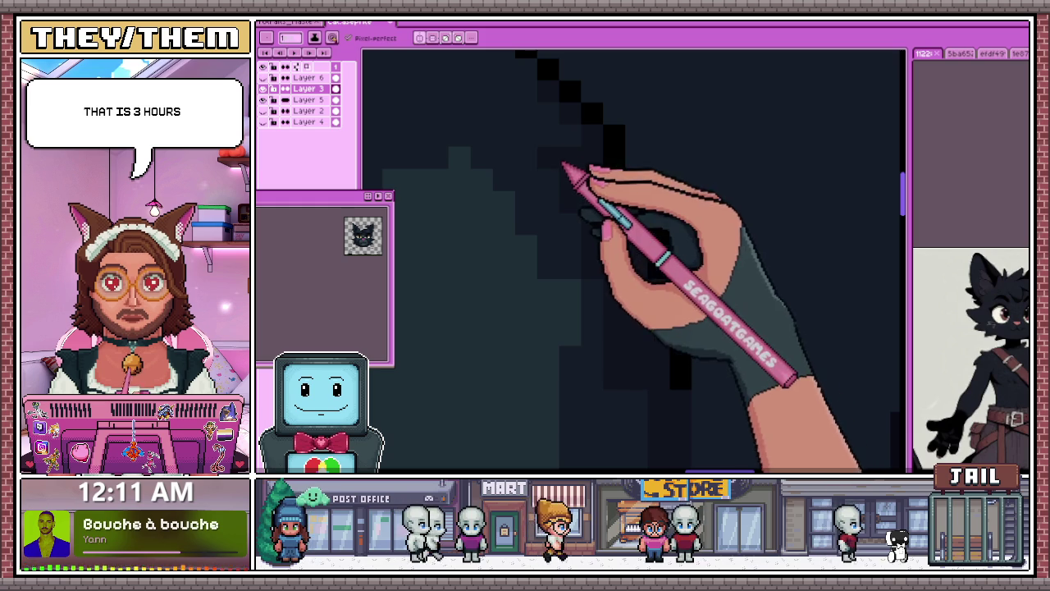
scroll(564, 167, down, 1)
scroll(500, 169, up, 1)
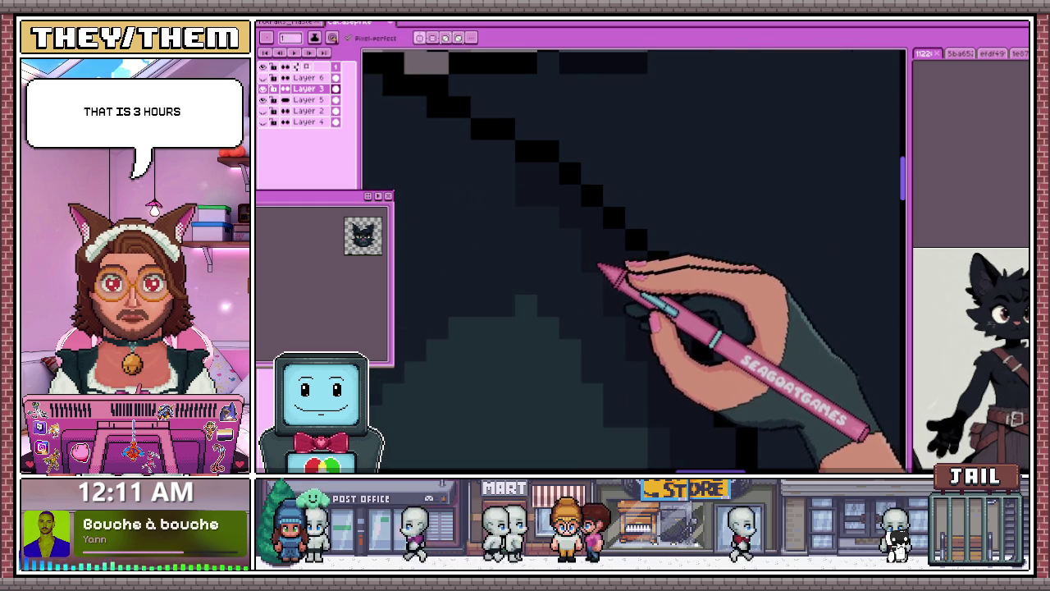
scroll(598, 267, down, 2)
scroll(699, 300, down, 1)
scroll(605, 347, down, 1)
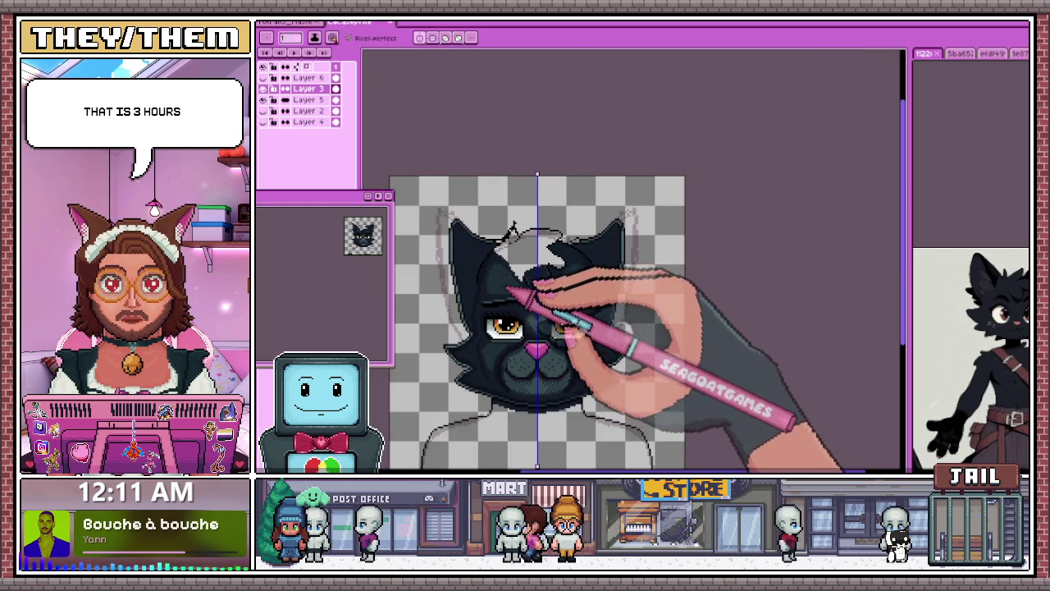
scroll(537, 320, up, 2)
scroll(492, 246, down, 2)
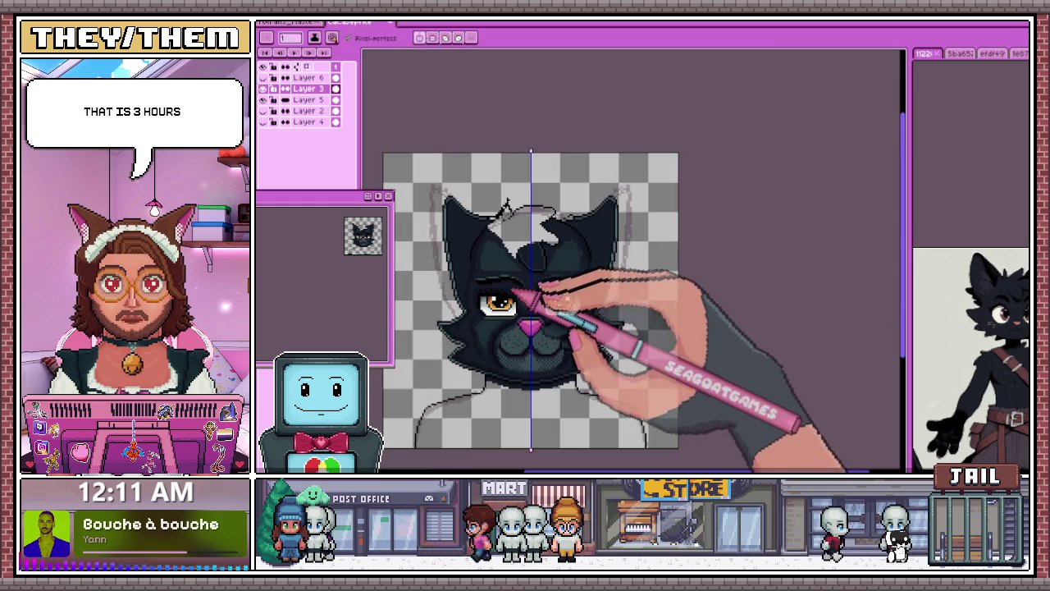
scroll(515, 238, up, 2)
scroll(498, 197, up, 1)
scroll(470, 220, up, 1)
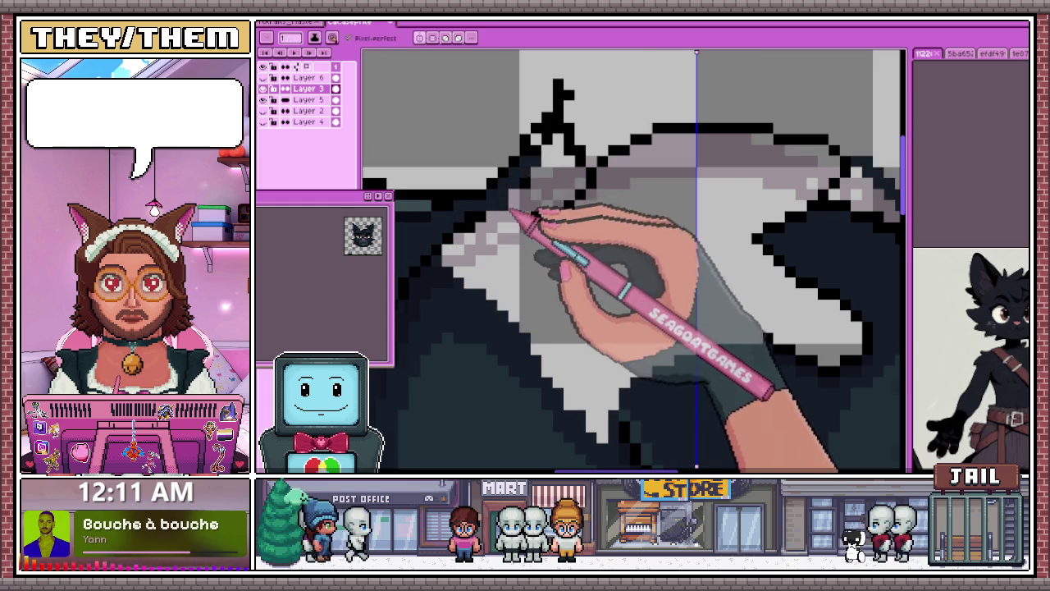
Step: Erase the stray pixel at the ear tip and add a dark pixel along the ear edge
scroll(510, 208, down, 1)
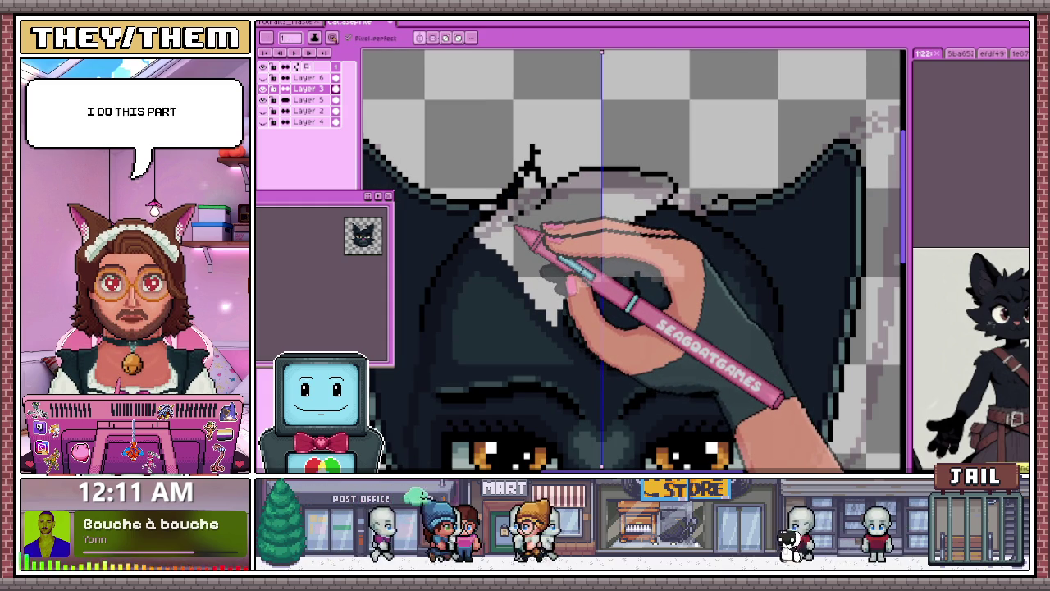
scroll(517, 230, up, 2)
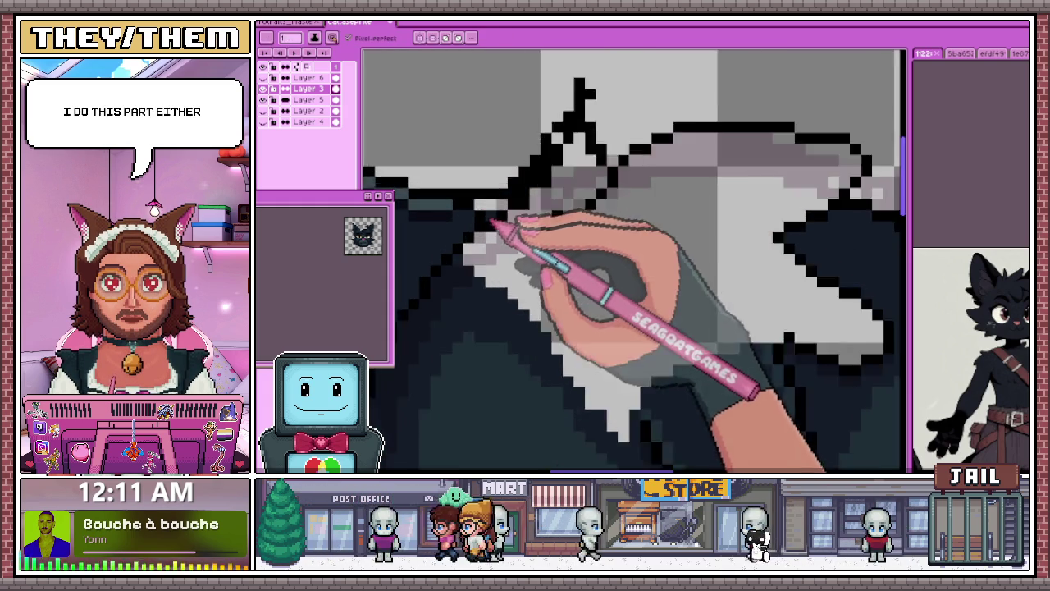
scroll(496, 215, up, 1)
scroll(538, 215, down, 1)
scroll(566, 189, up, 2)
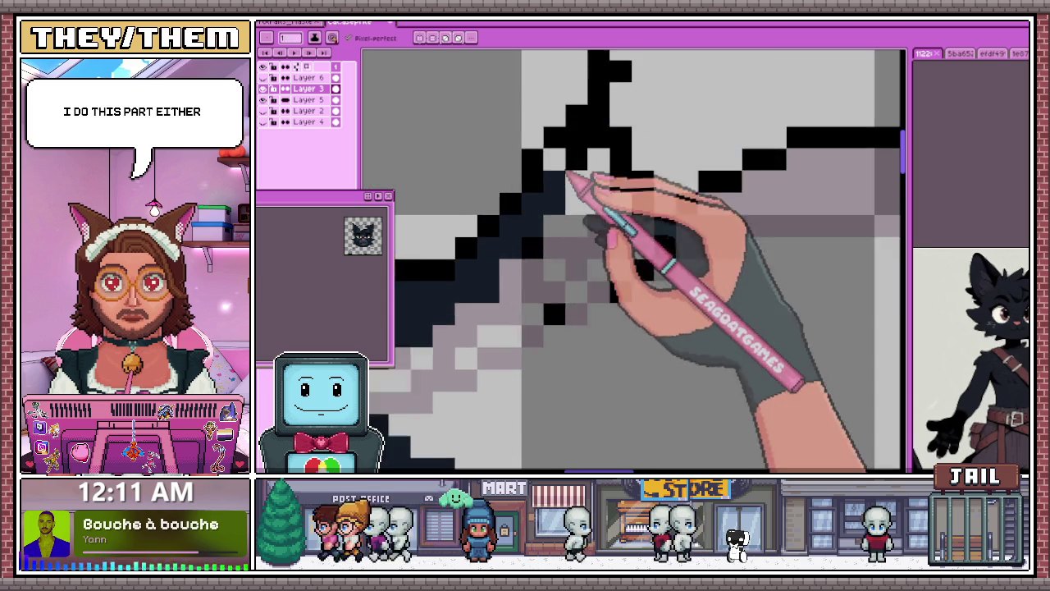
scroll(541, 246, down, 3)
scroll(566, 226, up, 2)
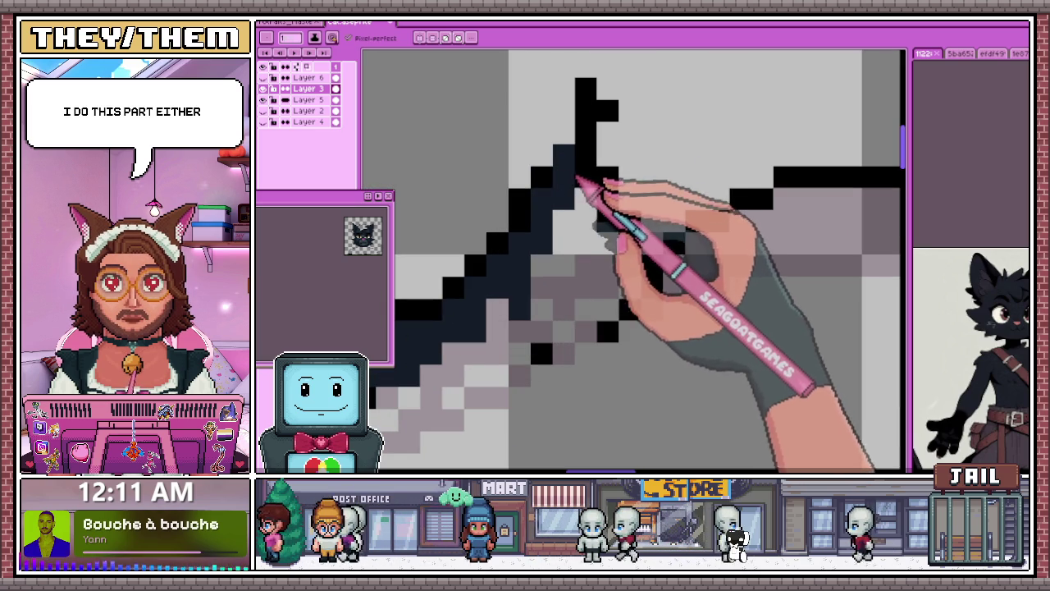
click(608, 112)
click(585, 89)
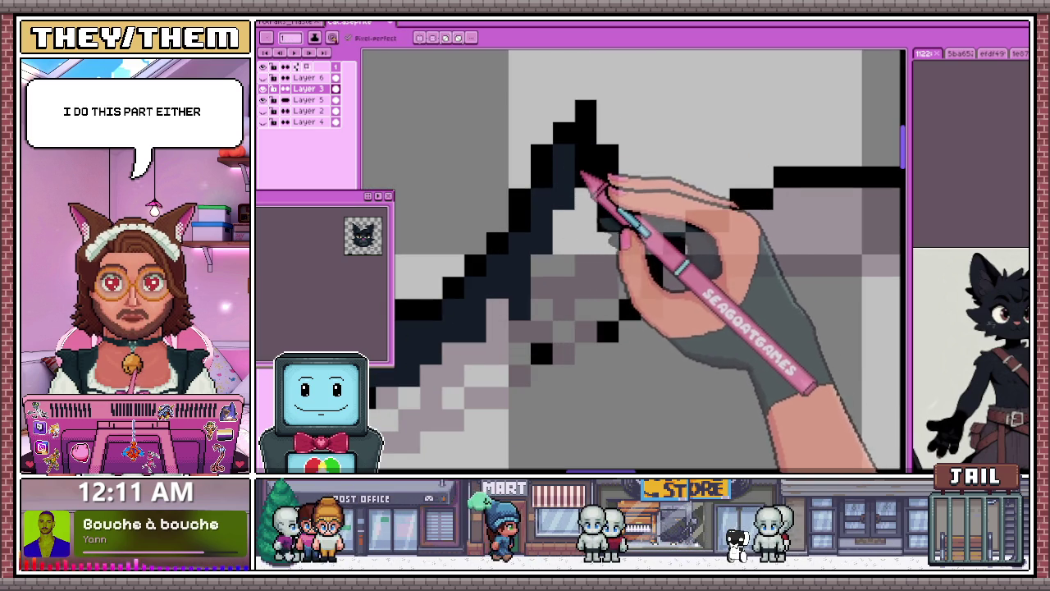
key(b)
click(607, 154)
Step: Repaint the grey inner-ear pixels and the diagonal row of grey pixels in dark navy
scroll(587, 172, down, 1)
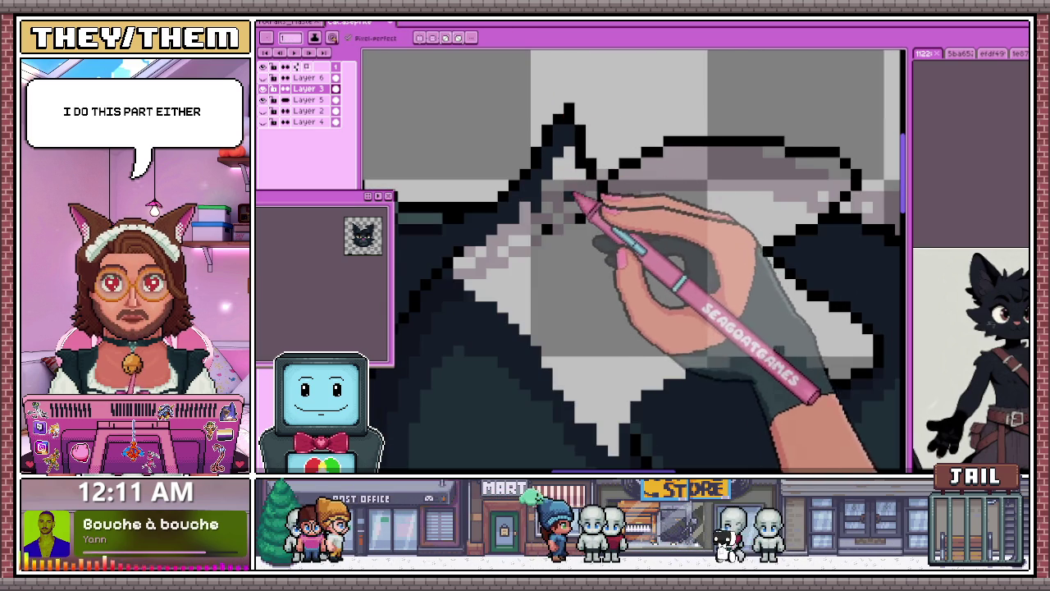
mouse_move(572, 207)
mouse_down()
mouse_move(570, 169)
mouse_move(566, 222)
mouse_move(520, 312)
mouse_move(503, 276)
mouse_move(469, 340)
mouse_move(521, 236)
mouse_up()
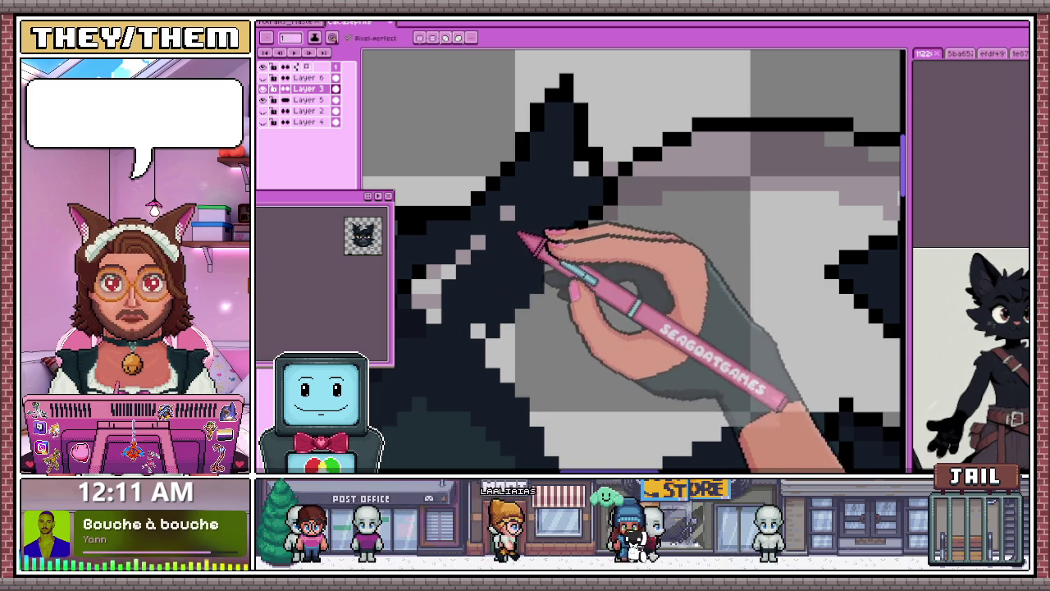
scroll(534, 206, down, 1)
scroll(534, 204, up, 1)
scroll(488, 265, up, 1)
mouse_move(478, 287)
mouse_down()
mouse_move(481, 246)
mouse_move(610, 137)
mouse_up()
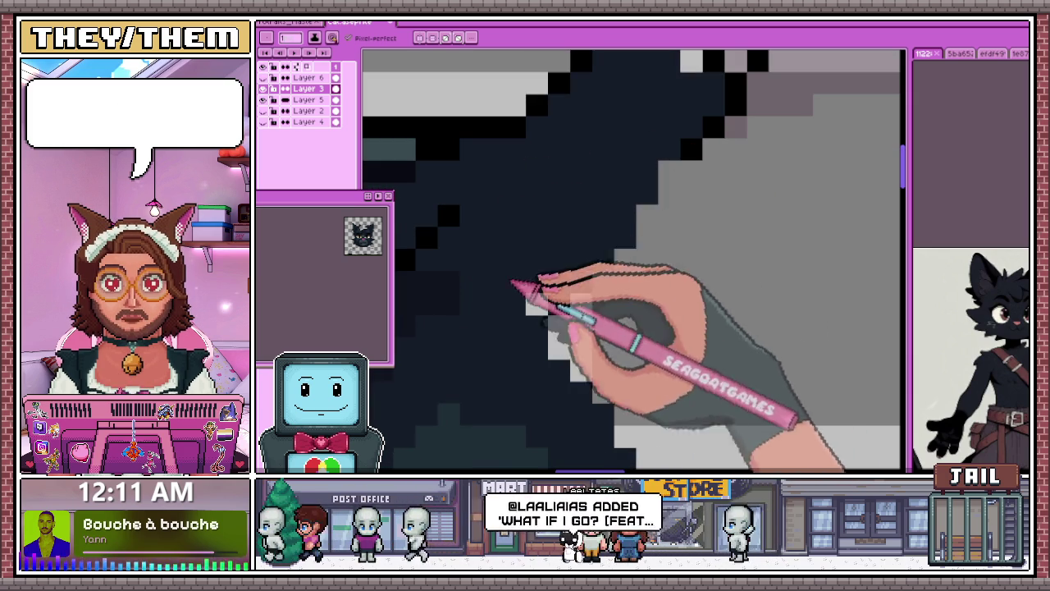
Step: Zoom in and out to inspect the repainted hair tuft and ear, returning to the Pencil tool
scroll(574, 328, down, 2)
scroll(604, 305, up, 1)
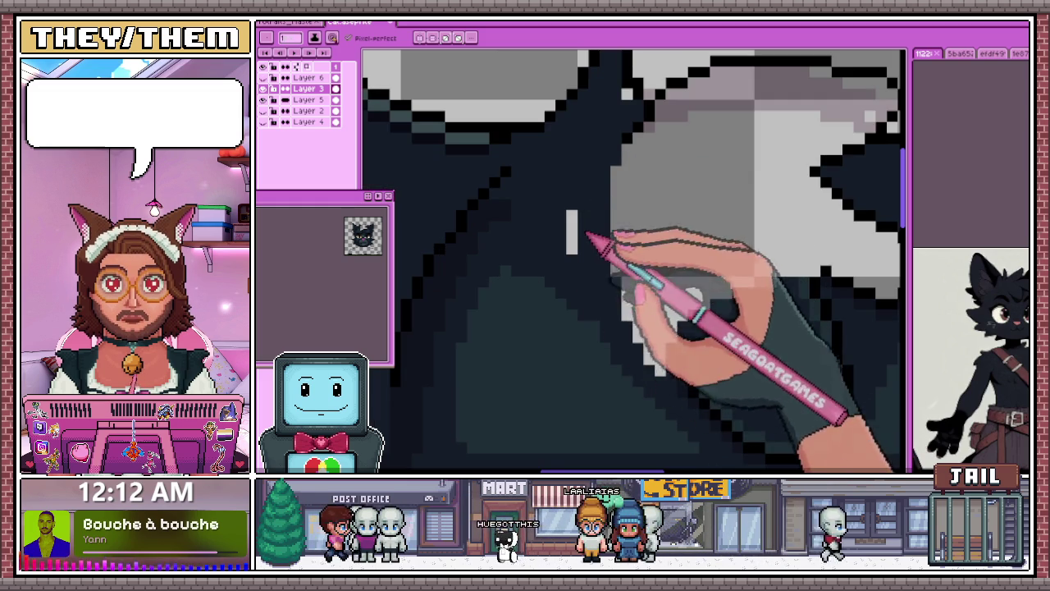
scroll(584, 236, down, 2)
scroll(589, 172, up, 2)
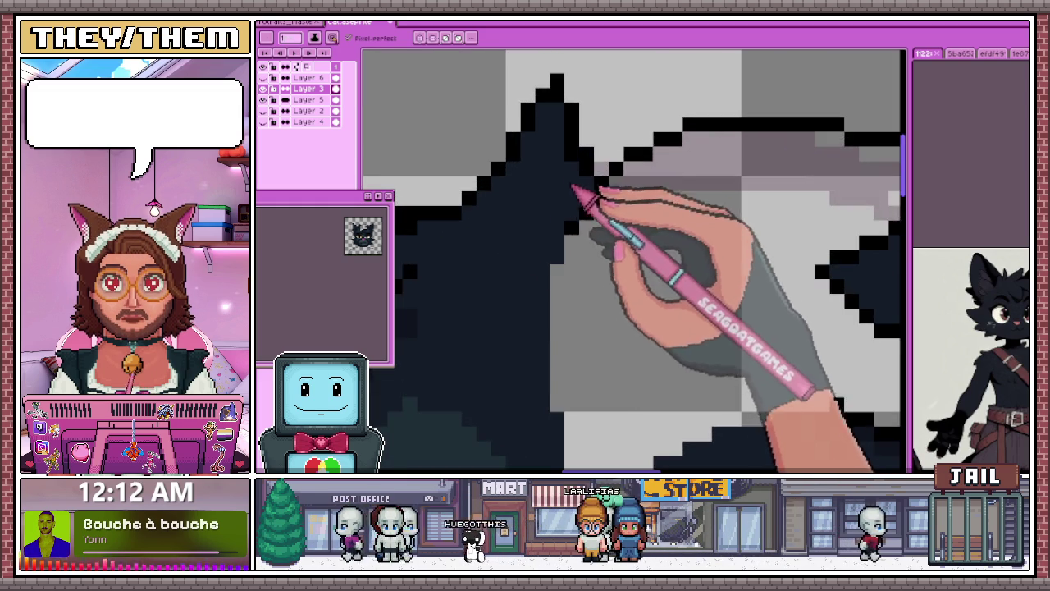
scroll(574, 188, down, 2)
scroll(662, 235, up, 2)
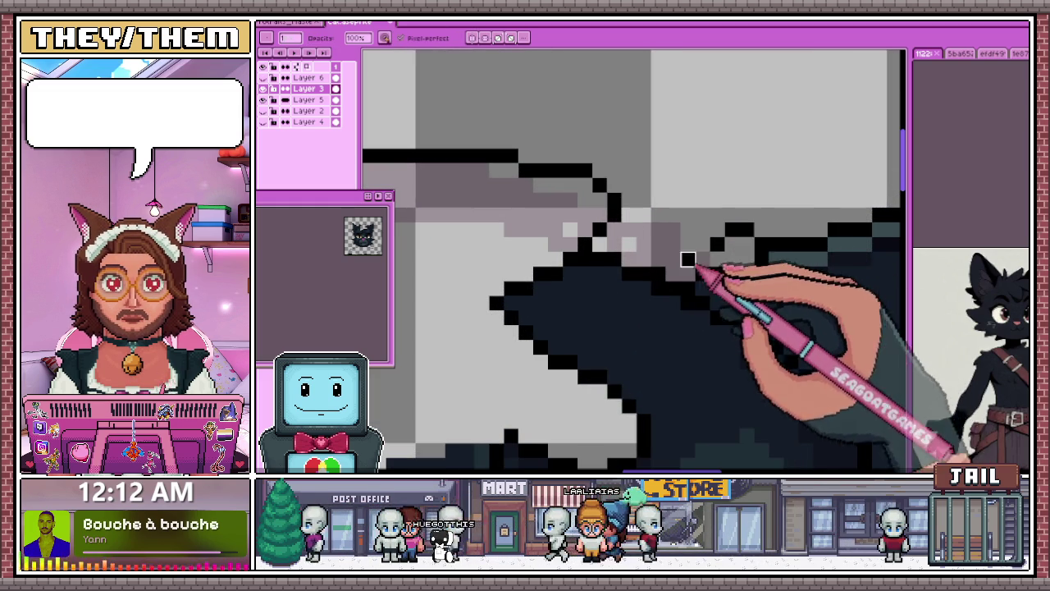
scroll(677, 257, down, 2)
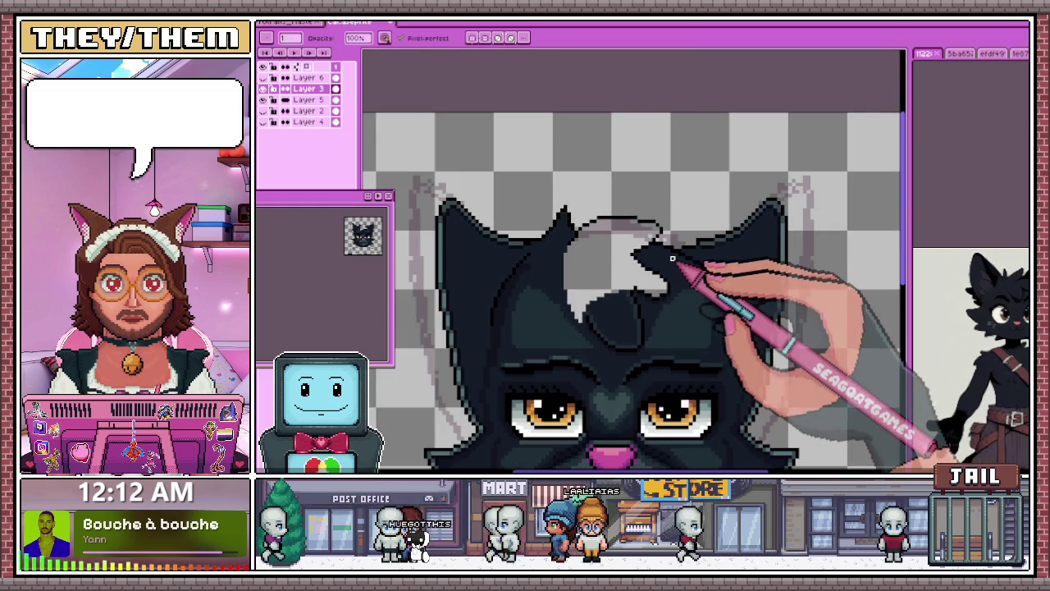
scroll(672, 259, up, 2)
scroll(652, 235, down, 1)
scroll(638, 218, up, 1)
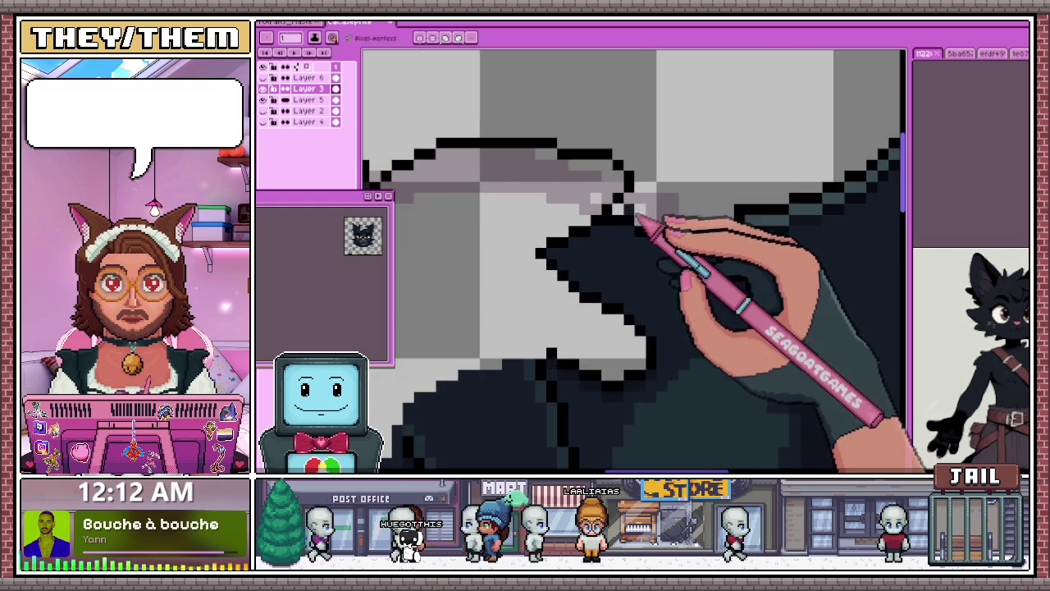
scroll(632, 205, up, 1)
scroll(630, 215, down, 2)
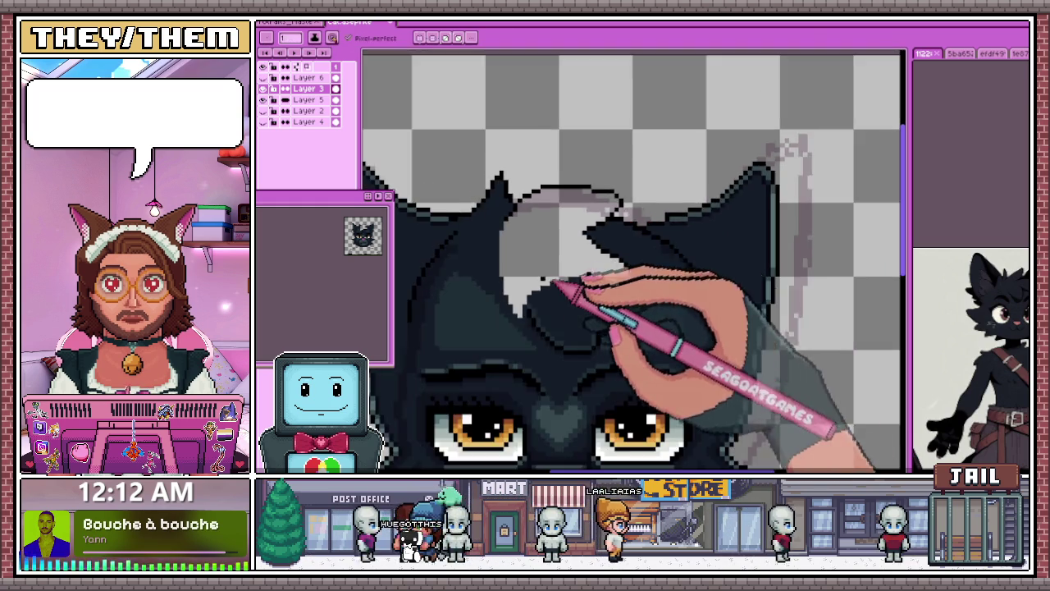
scroll(581, 277, up, 1)
scroll(534, 363, up, 1)
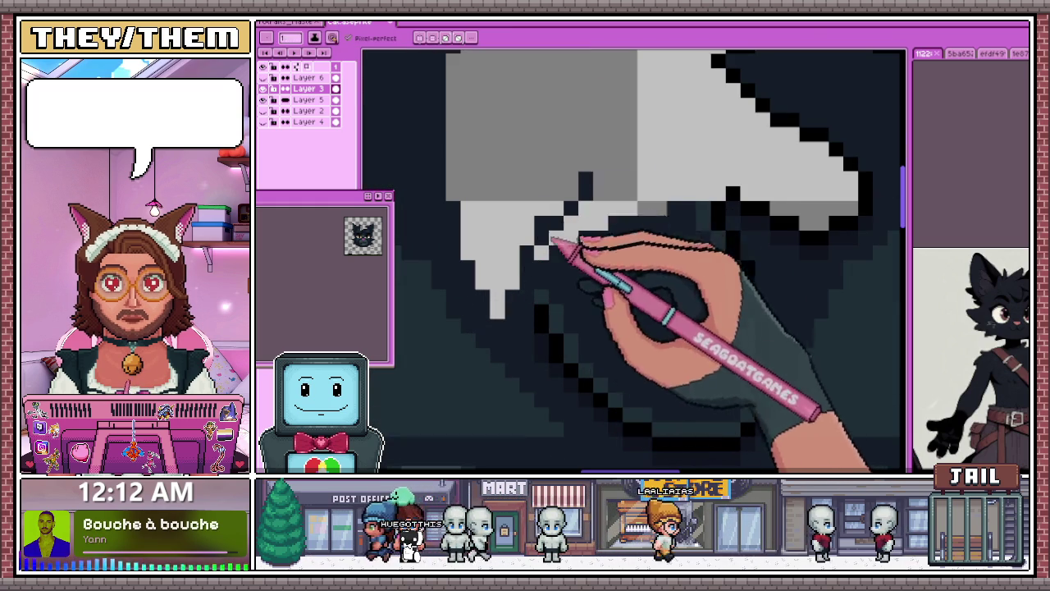
scroll(609, 197, down, 2)
scroll(563, 140, up, 2)
scroll(493, 270, down, 1)
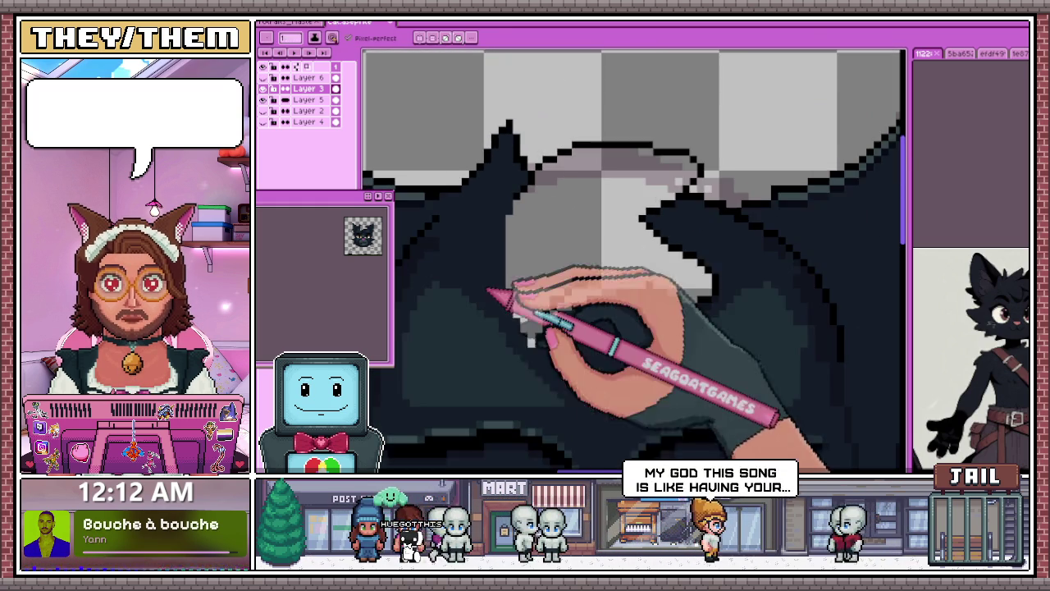
scroll(470, 336, up, 1)
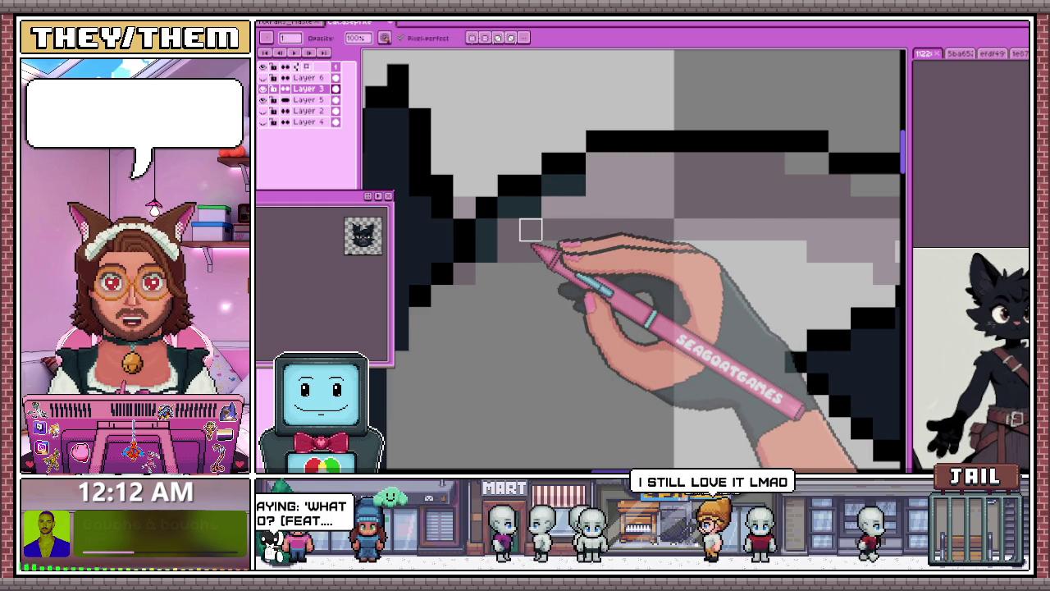
scroll(530, 231, down, 2)
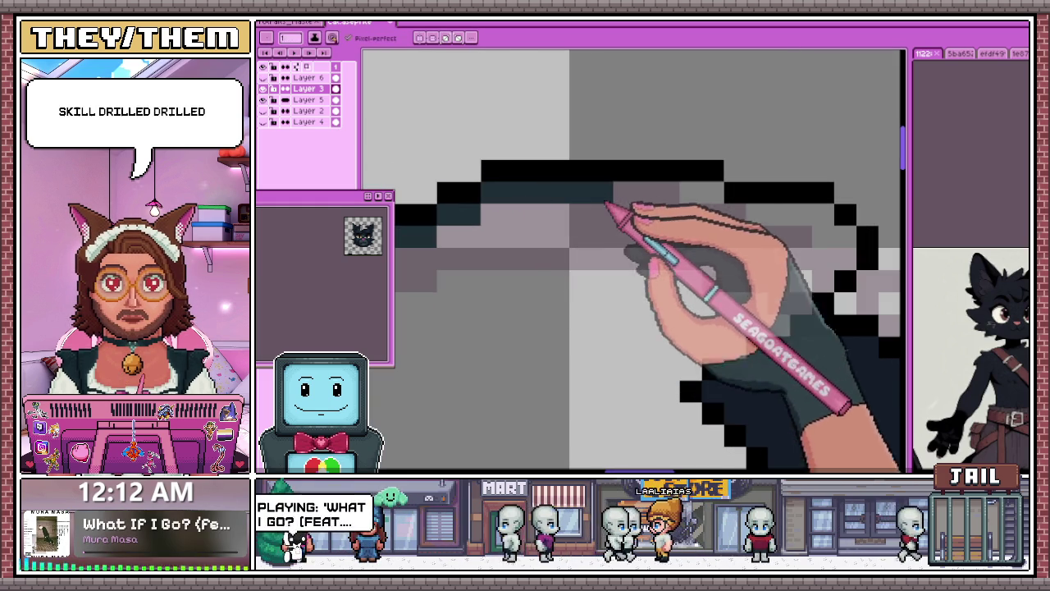
scroll(738, 206, down, 3)
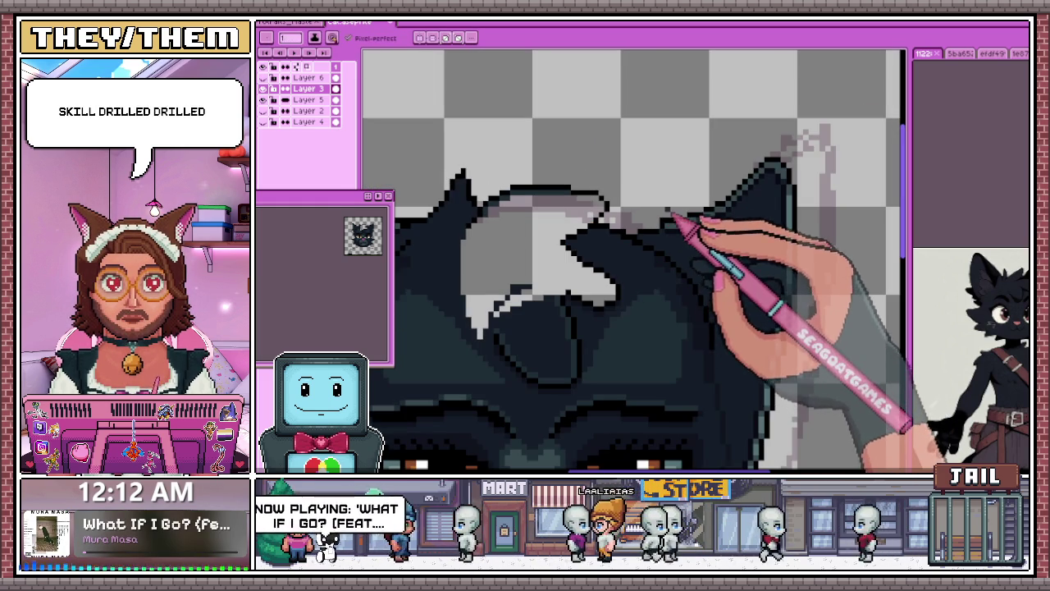
scroll(642, 302, up, 3)
scroll(574, 188, up, 2)
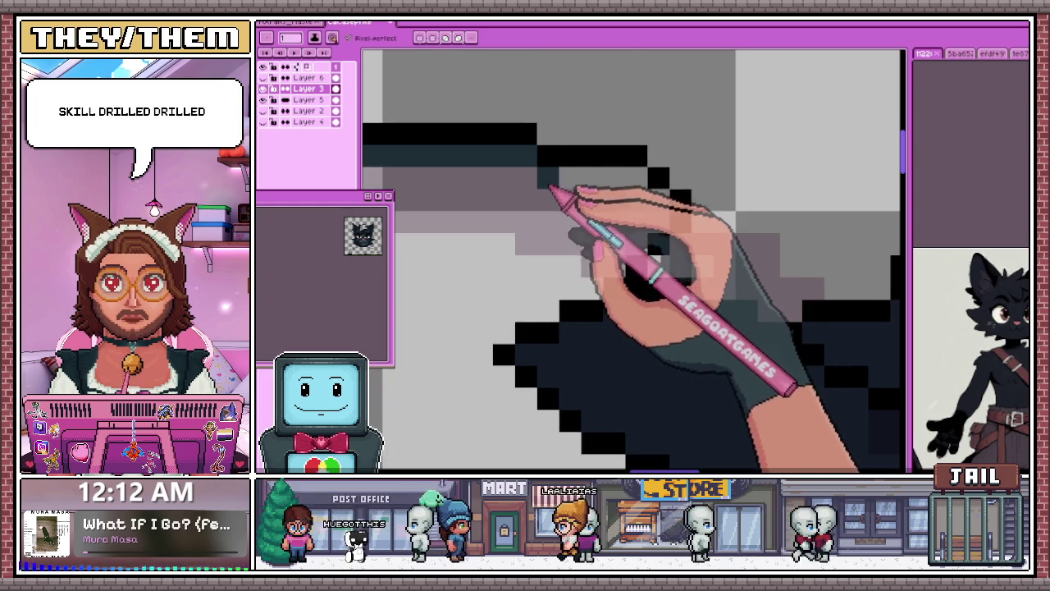
scroll(668, 228, down, 2)
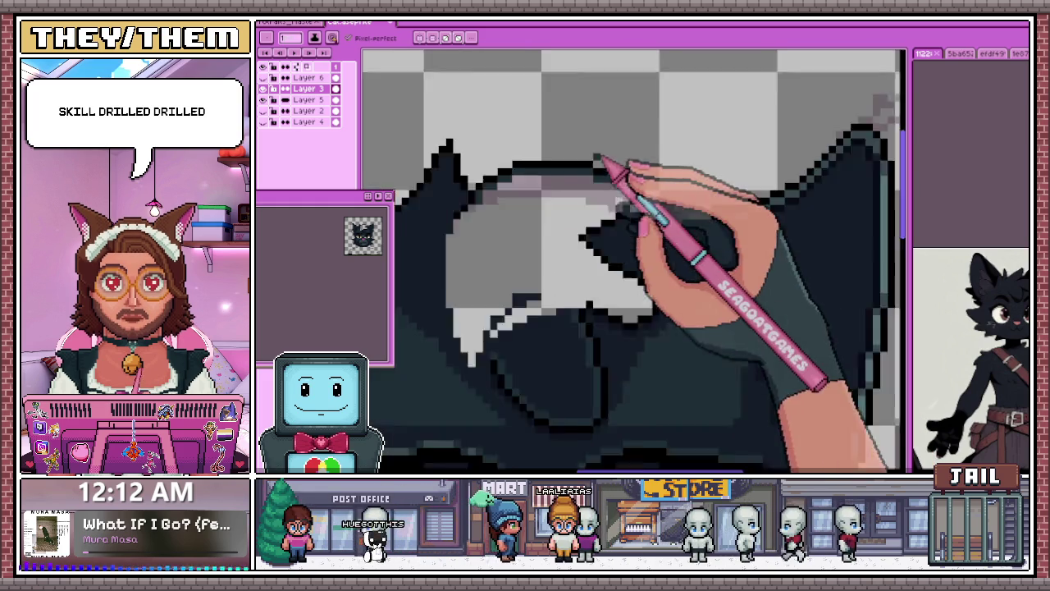
scroll(600, 164, down, 2)
scroll(536, 222, up, 1)
scroll(529, 191, up, 2)
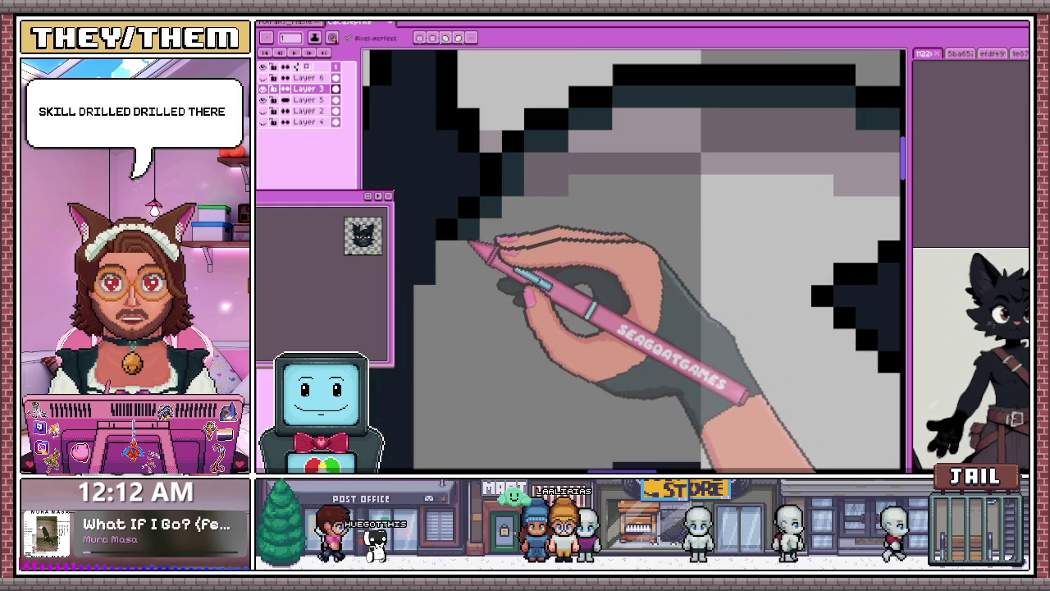
scroll(459, 248, down, 1)
scroll(539, 199, down, 1)
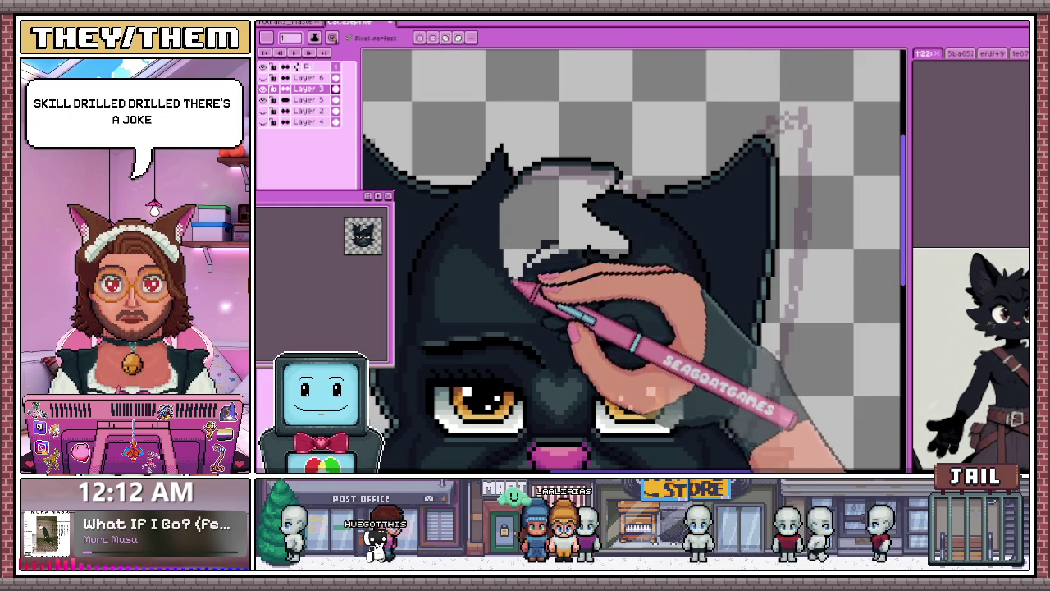
scroll(534, 300, up, 1)
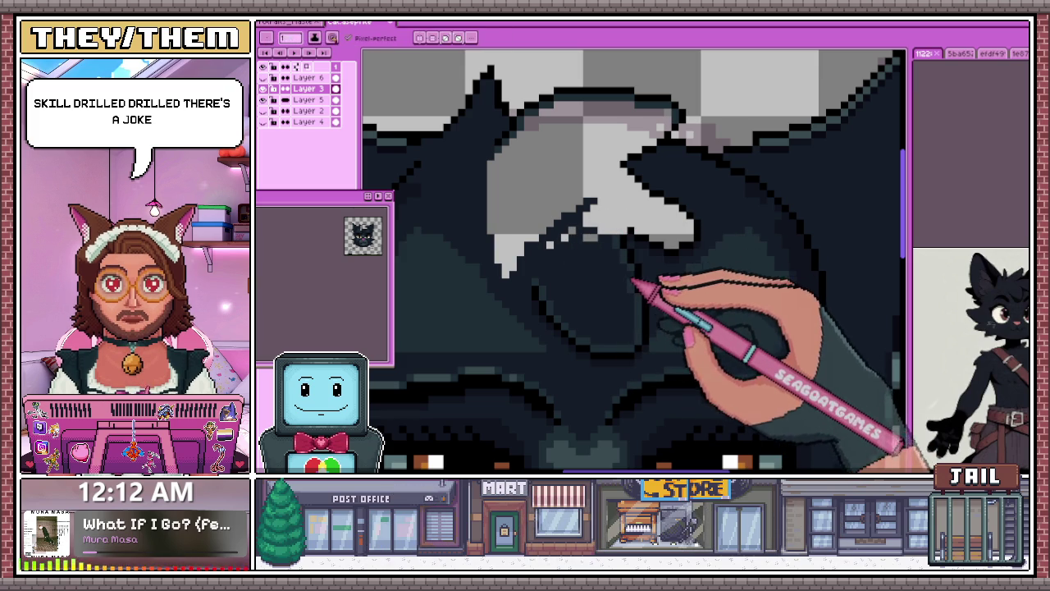
key(b)
scroll(636, 189, up, 2)
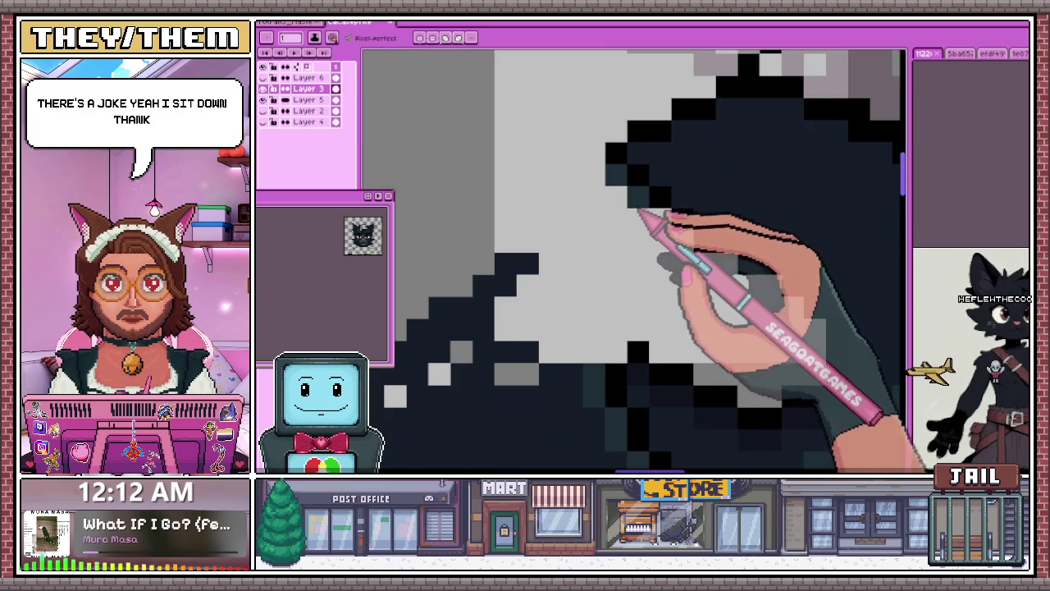
scroll(575, 222, up, 1)
scroll(706, 267, down, 1)
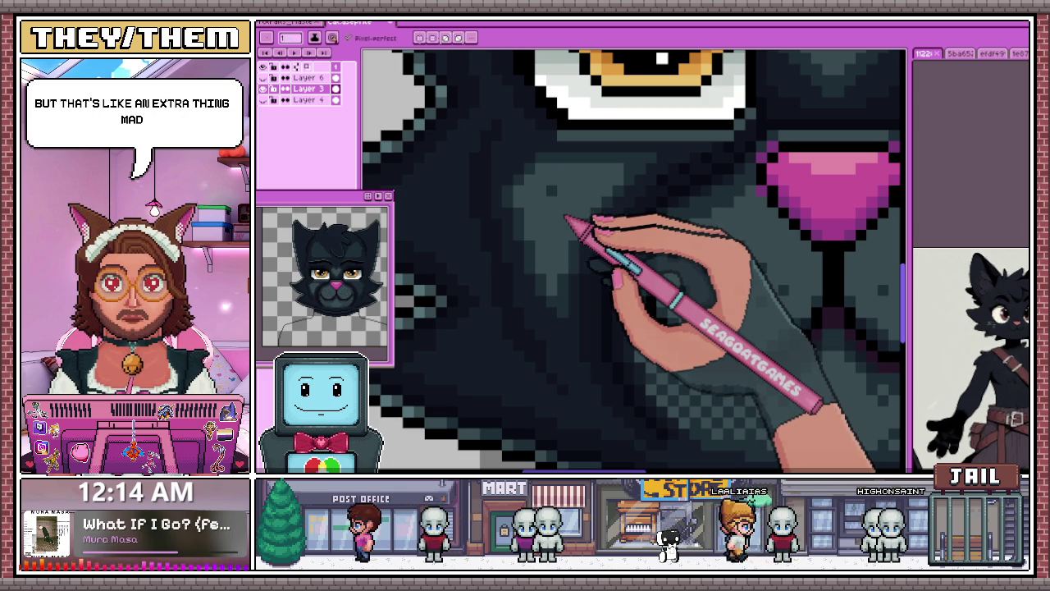
Step: Zoom in and out on the muzzle and cheeks beside the pink nose to inspect the shading
scroll(575, 222, down, 1)
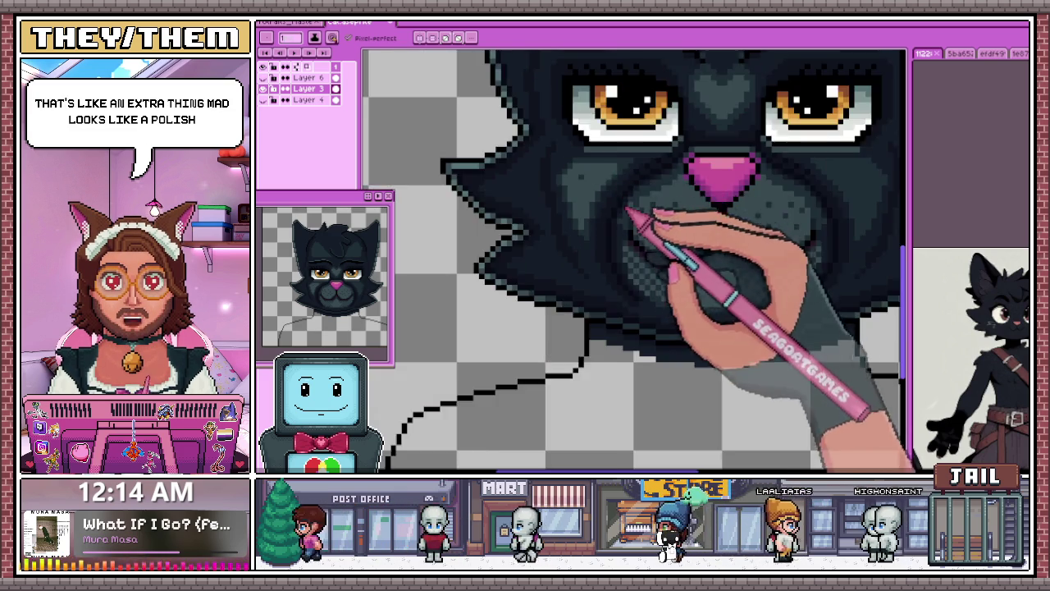
scroll(628, 206, down, 2)
scroll(714, 235, down, 1)
scroll(714, 257, up, 1)
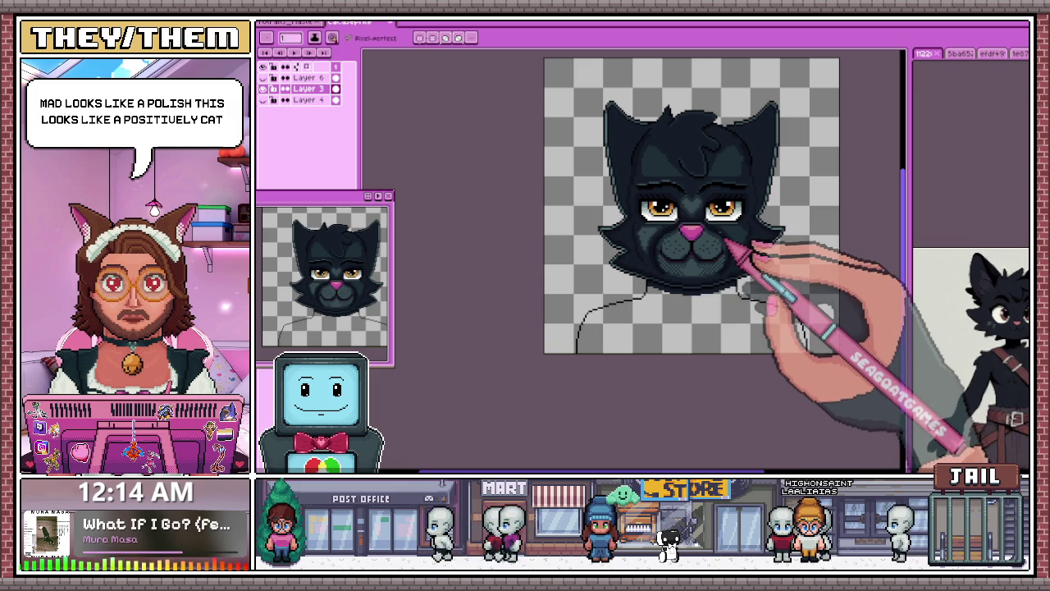
scroll(722, 218, up, 2)
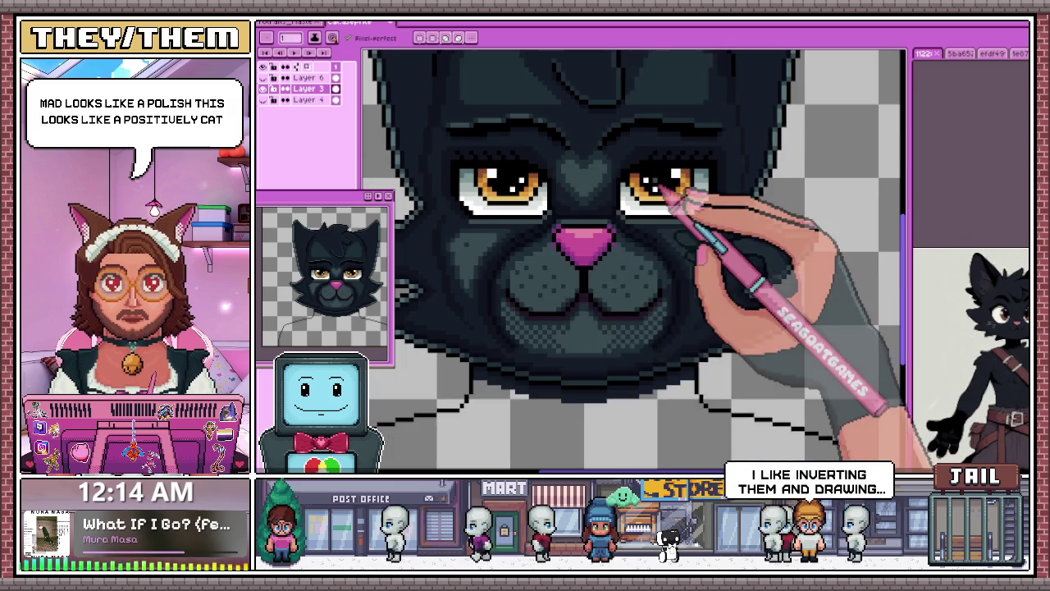
scroll(574, 238, up, 1)
scroll(459, 258, up, 1)
scroll(468, 256, down, 2)
scroll(464, 234, up, 3)
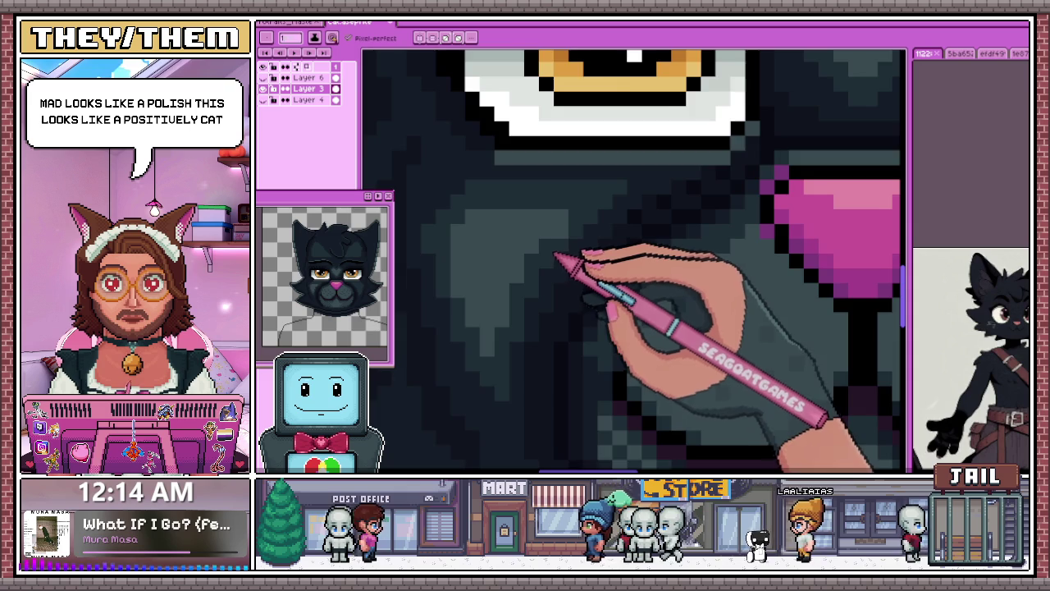
scroll(563, 255, down, 3)
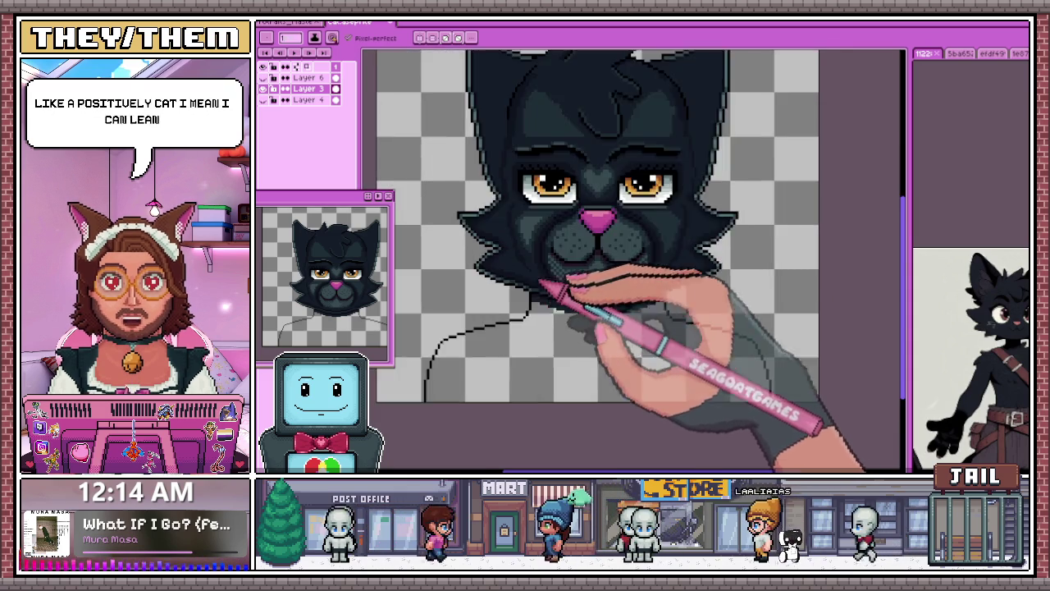
scroll(543, 302, down, 3)
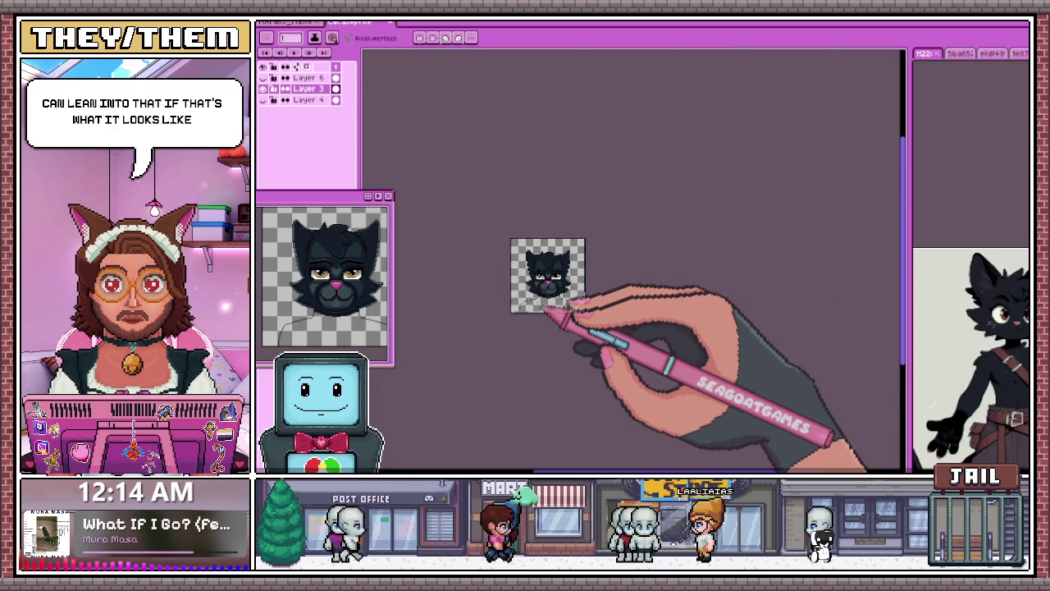
Step: Zoom in and out around the cat's face to inspect the centre line and cheek shading
scroll(548, 307, up, 4)
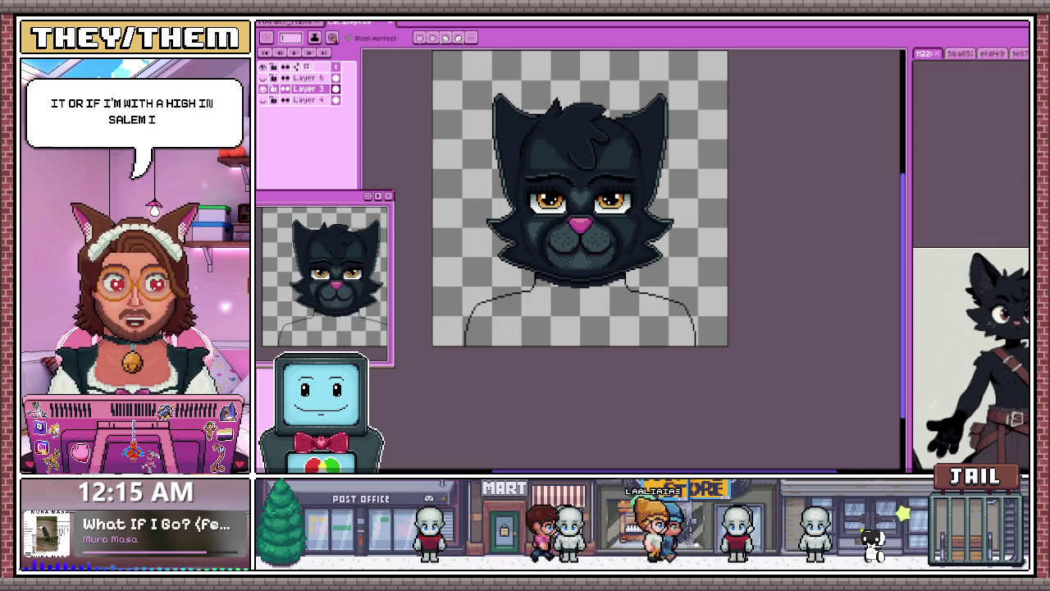
scroll(544, 230, up, 1)
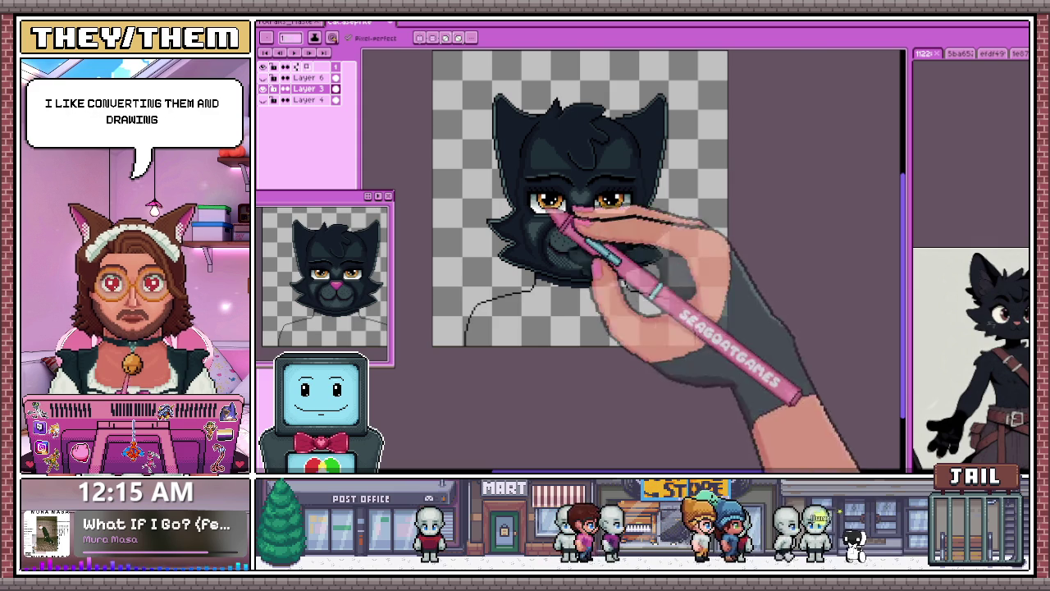
scroll(551, 235, up, 1)
scroll(586, 246, up, 2)
scroll(525, 226, up, 1)
scroll(517, 226, down, 2)
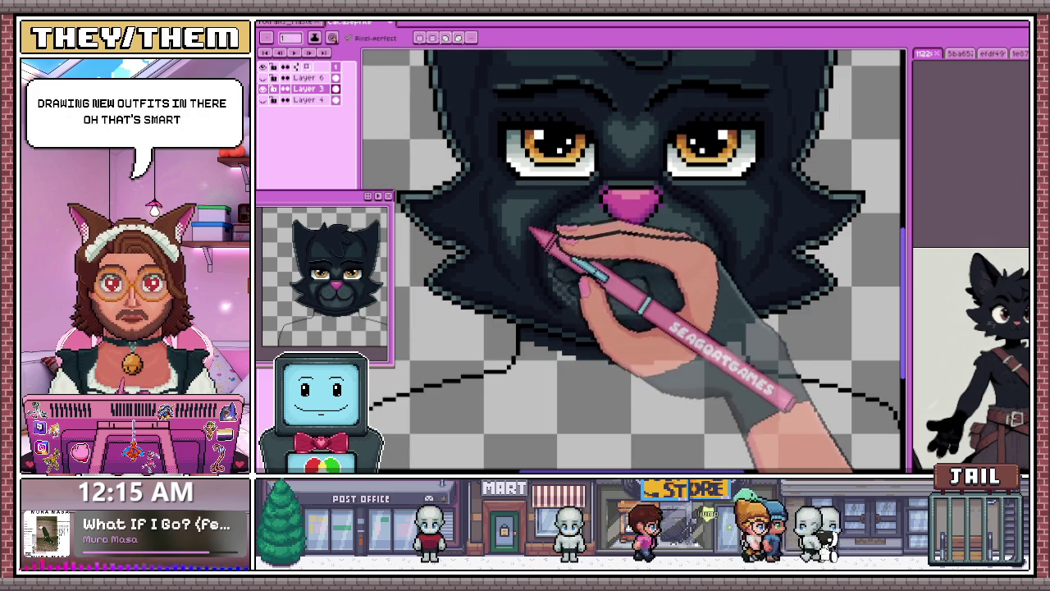
scroll(518, 210, up, 1)
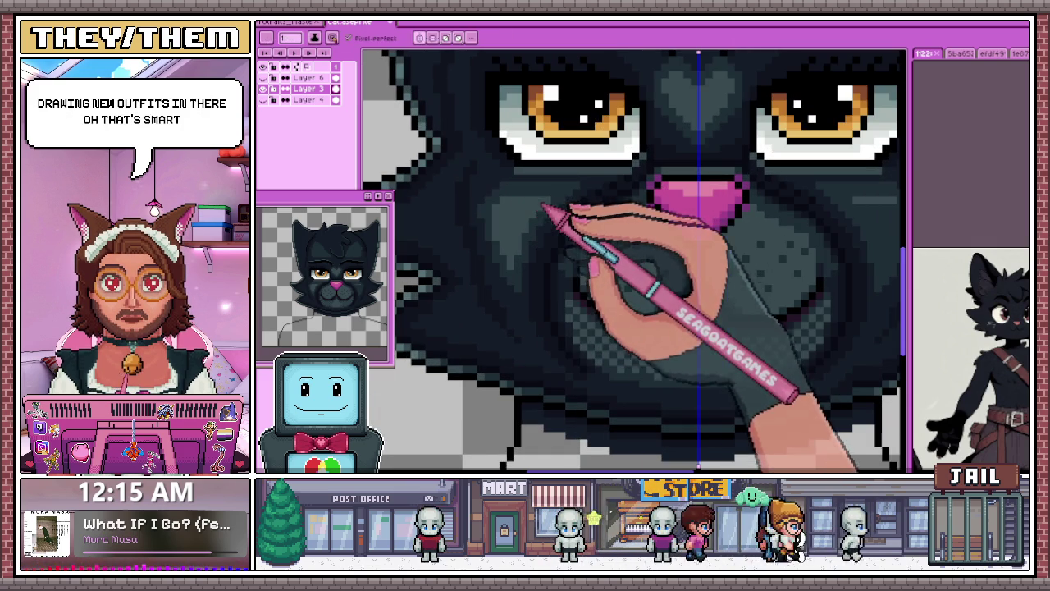
scroll(520, 215, up, 1)
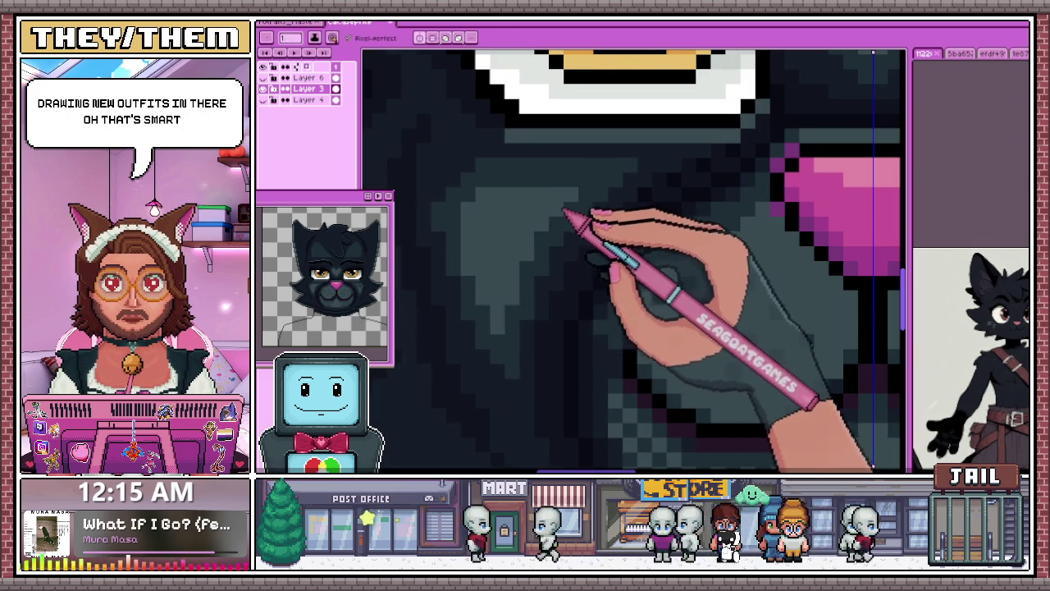
scroll(462, 241, down, 2)
scroll(769, 238, down, 1)
scroll(722, 234, up, 2)
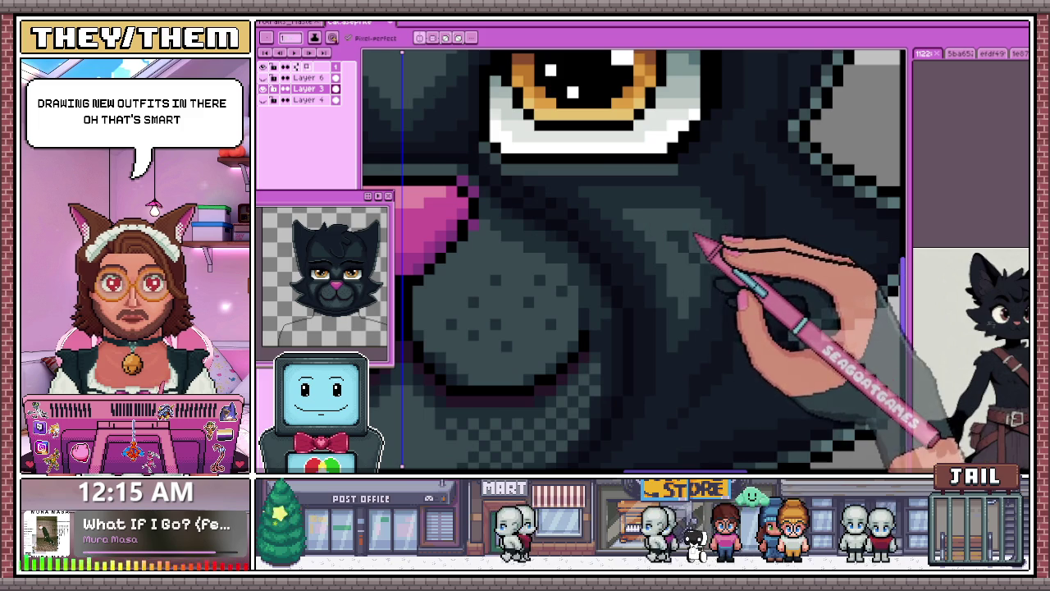
scroll(678, 229, down, 2)
scroll(681, 230, down, 1)
scroll(678, 232, up, 2)
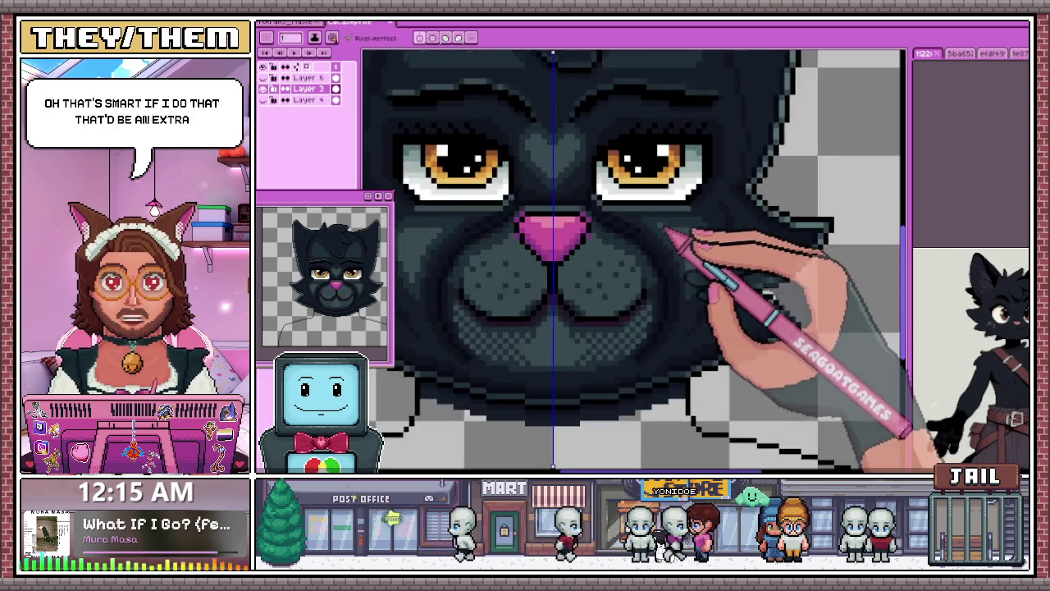
scroll(676, 235, up, 2)
scroll(712, 246, down, 3)
scroll(707, 279, down, 2)
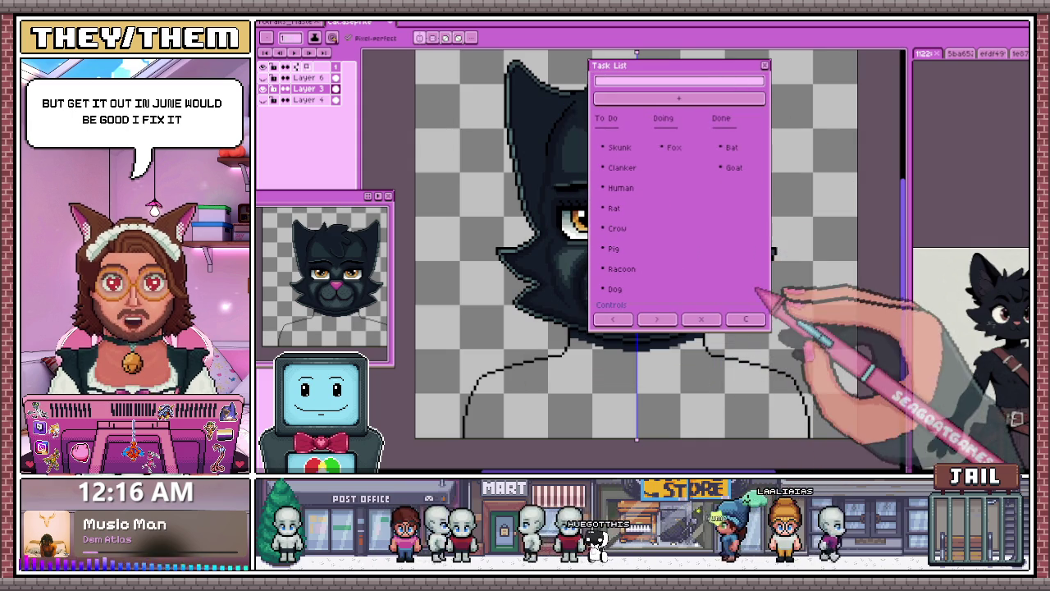
Step: Move the task list aside and move the Cat task from To Do into Doing
scroll(808, 357, down, 1)
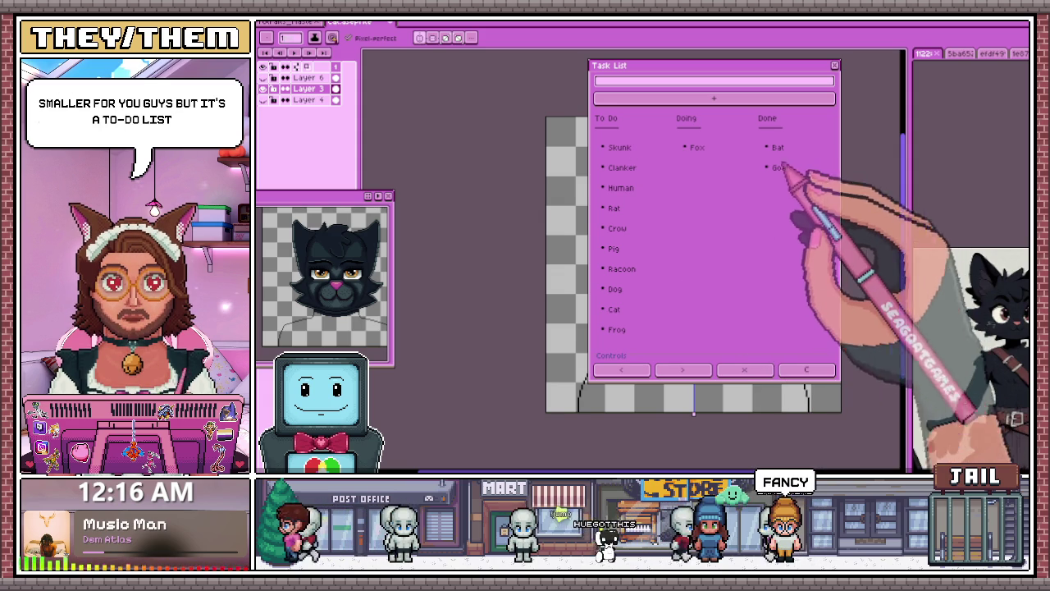
drag(703, 67, 774, 72)
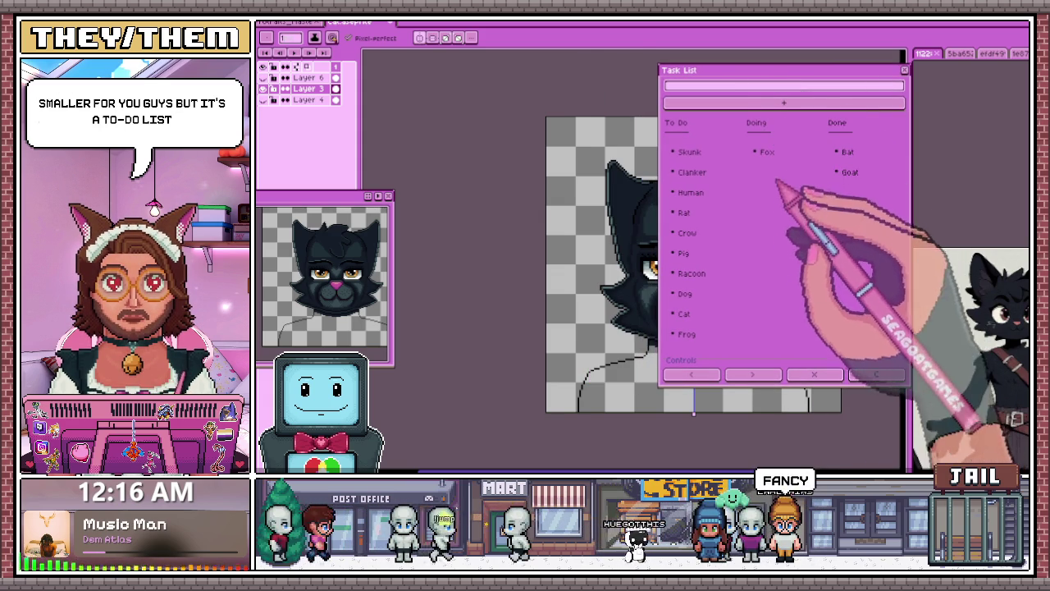
click(850, 173)
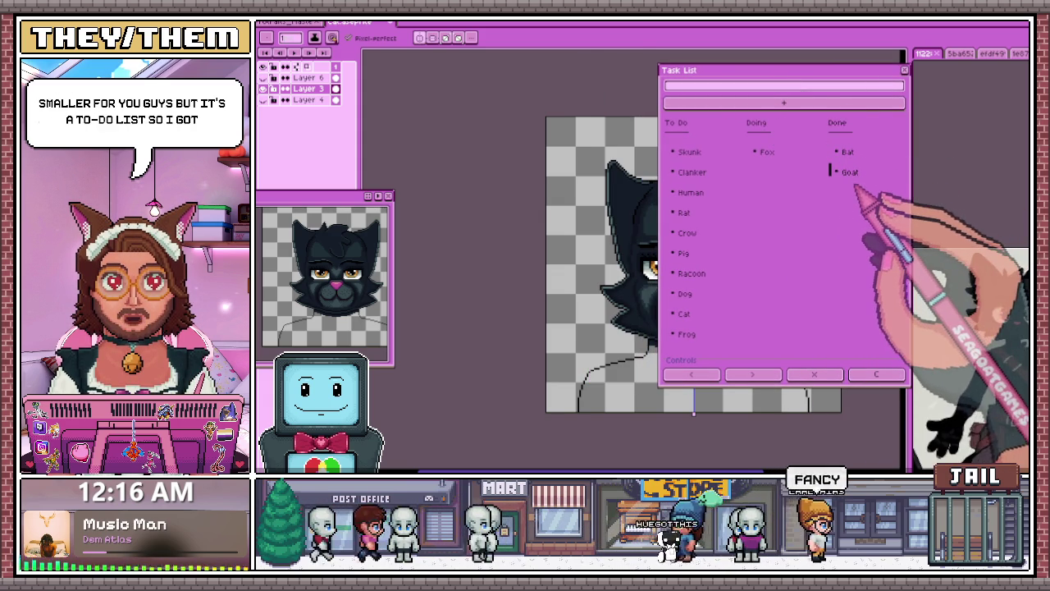
click(768, 152)
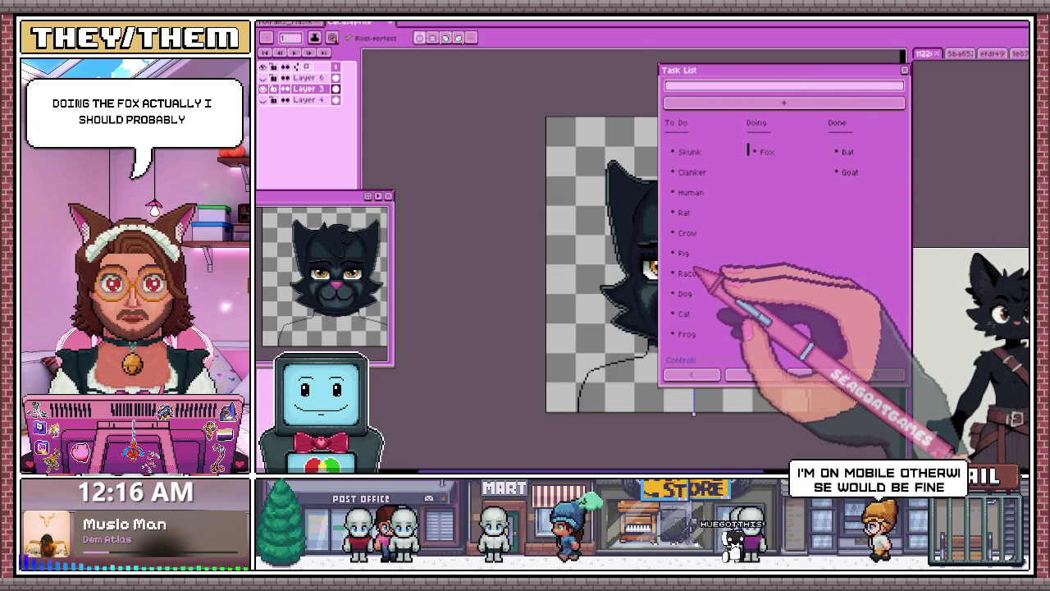
click(684, 313)
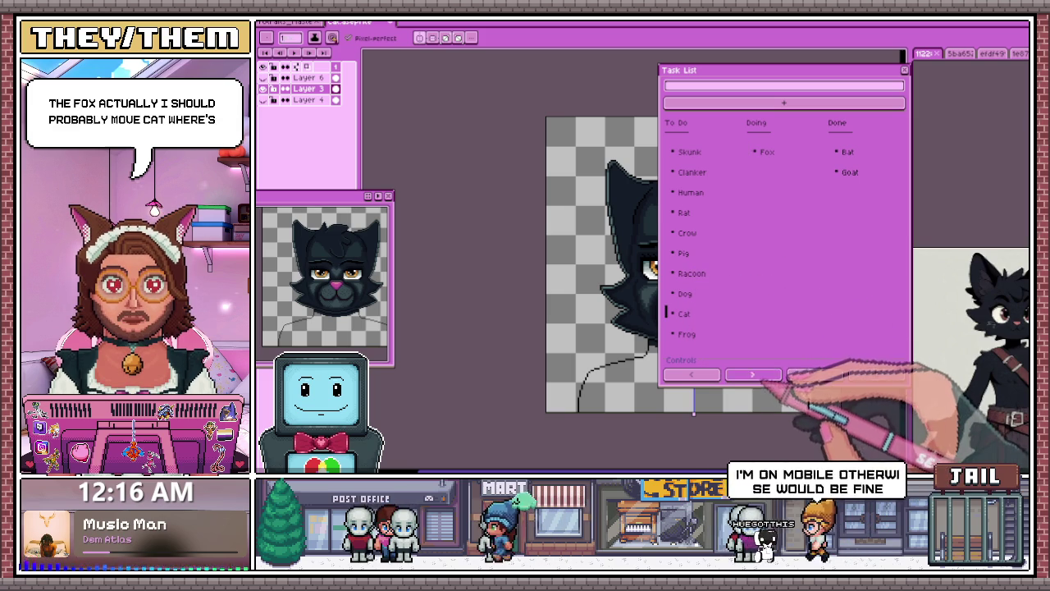
click(752, 375)
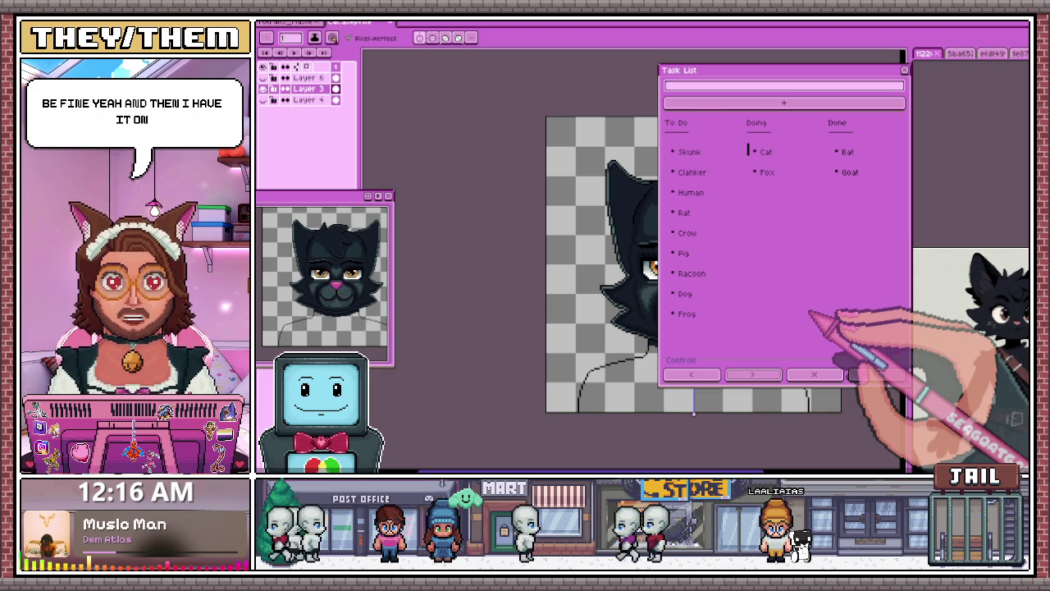
Step: Test F5 spawning extra task list windows, then close the leftover extra windows
key(F5)
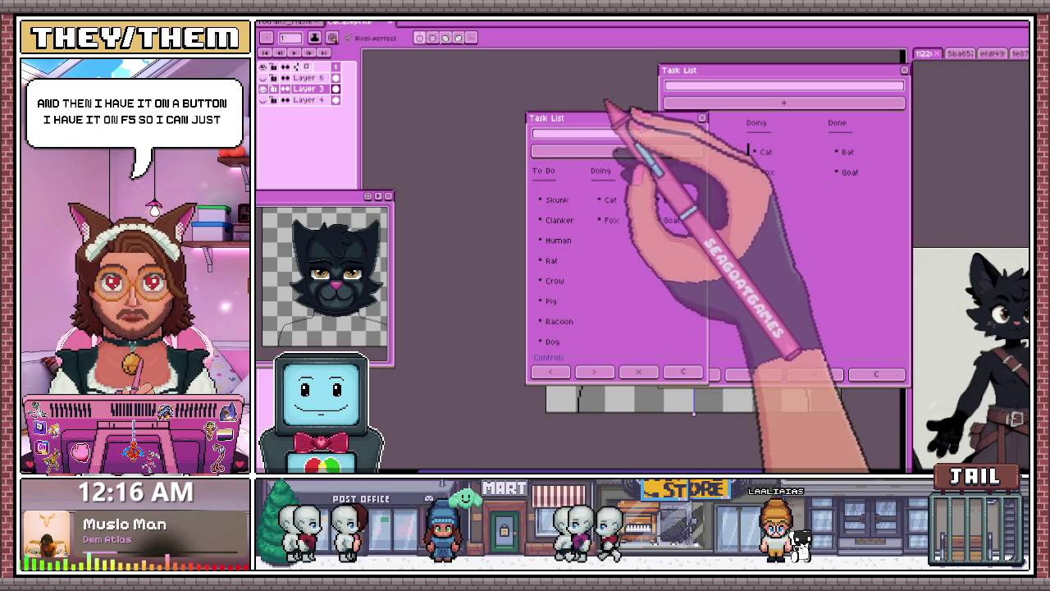
key(F5)
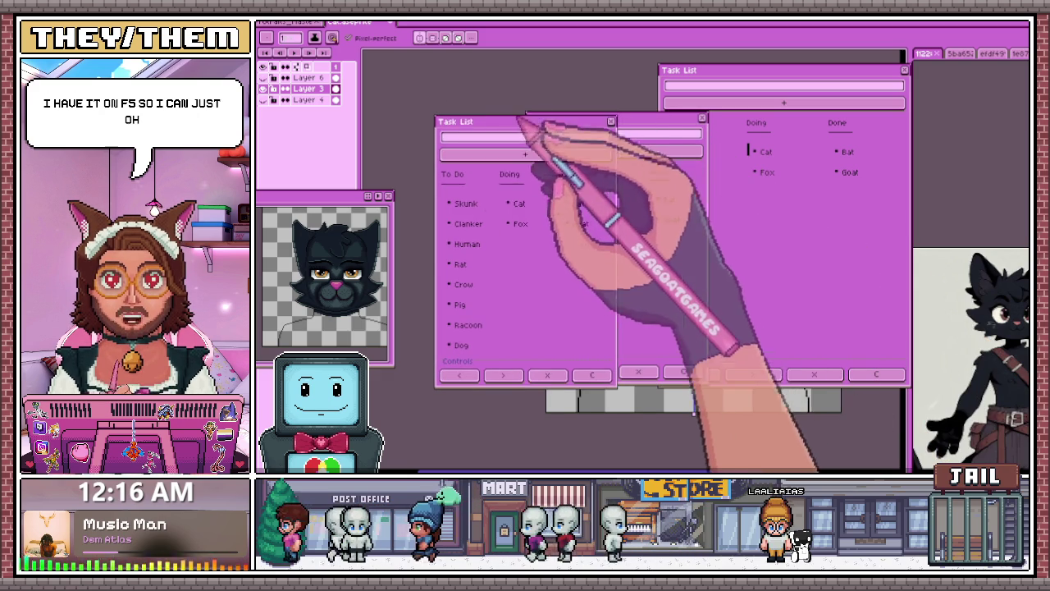
key(F5)
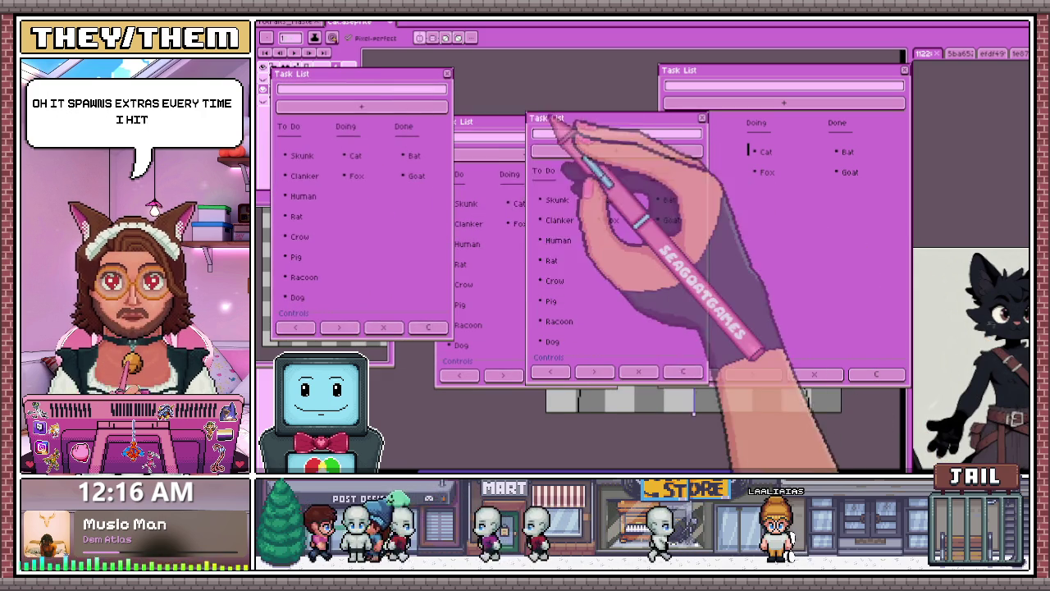
key(F5)
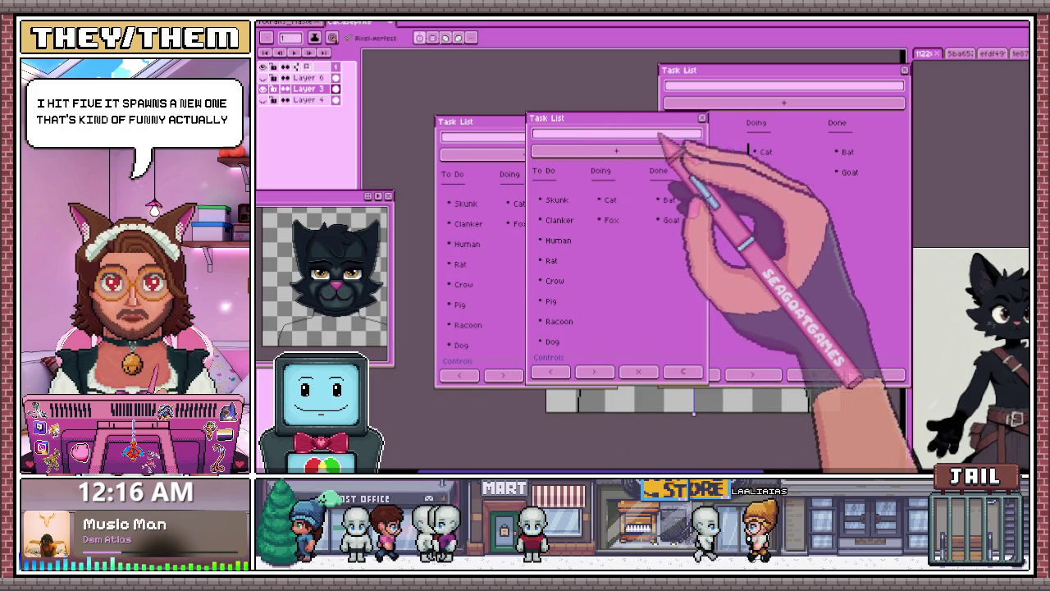
key(F5)
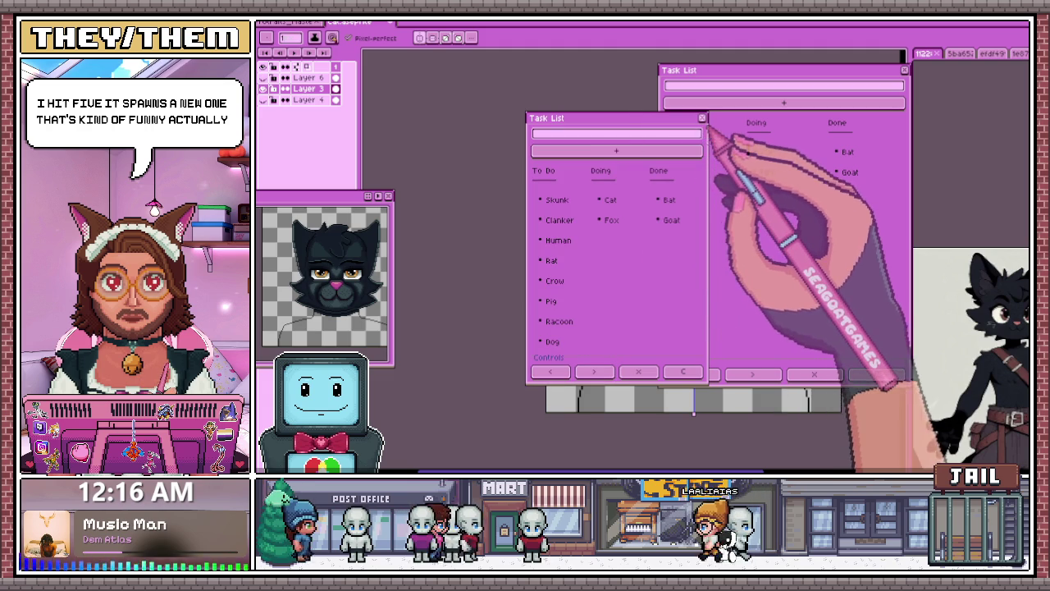
click(702, 118)
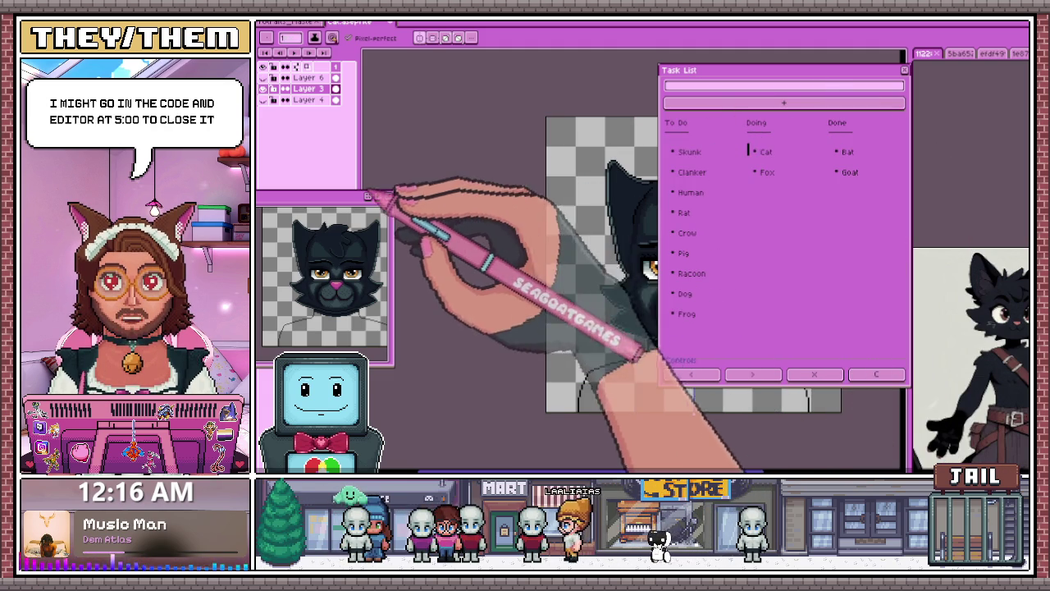
Step: Reposition the task list windows, then close the task list to uncover the drawing
click(397, 198)
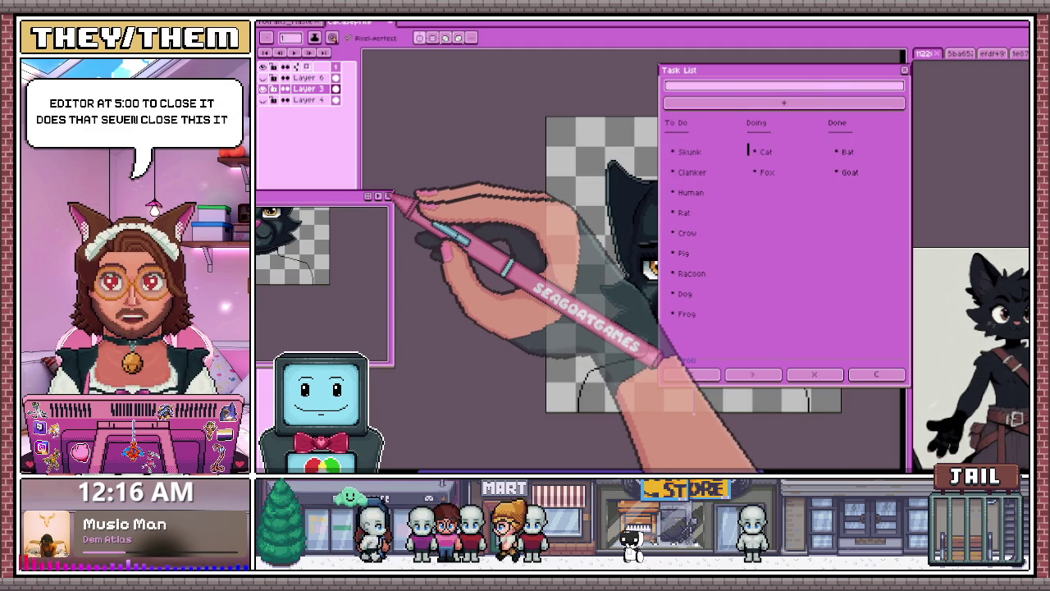
drag(804, 77, 666, 90)
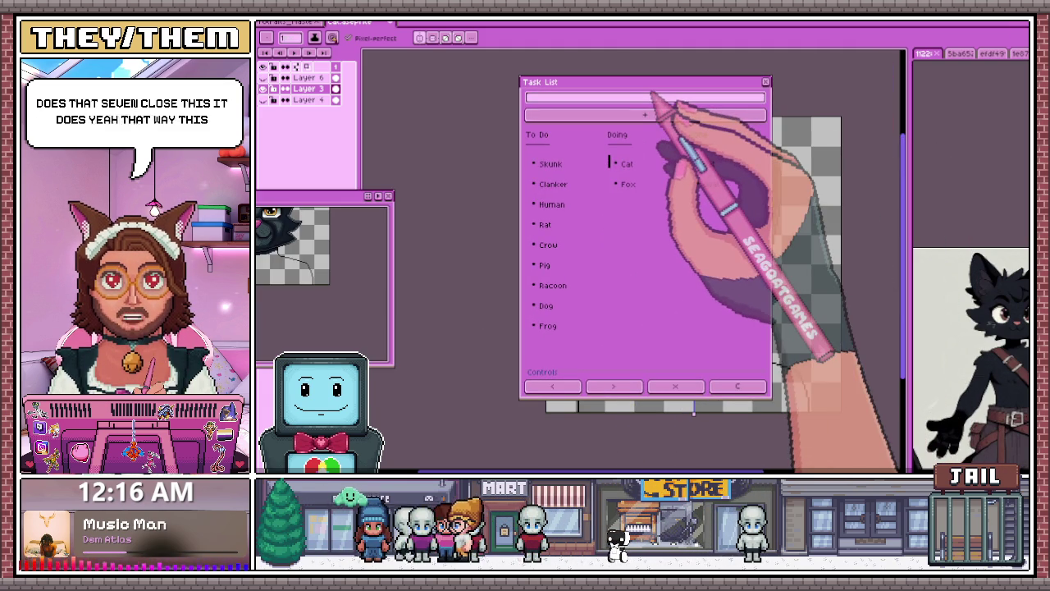
click(696, 100)
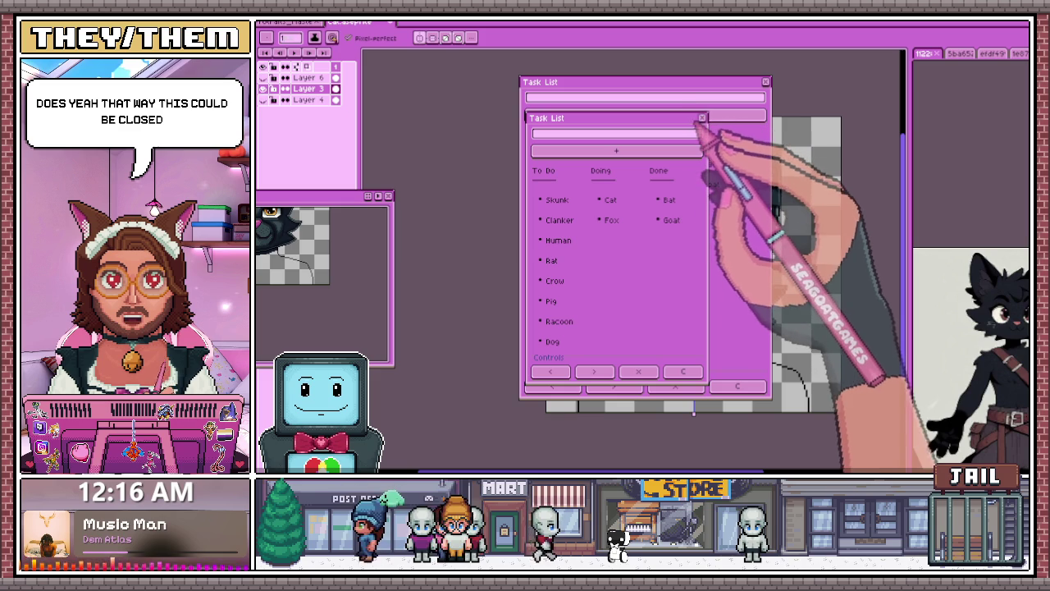
drag(703, 131, 741, 105)
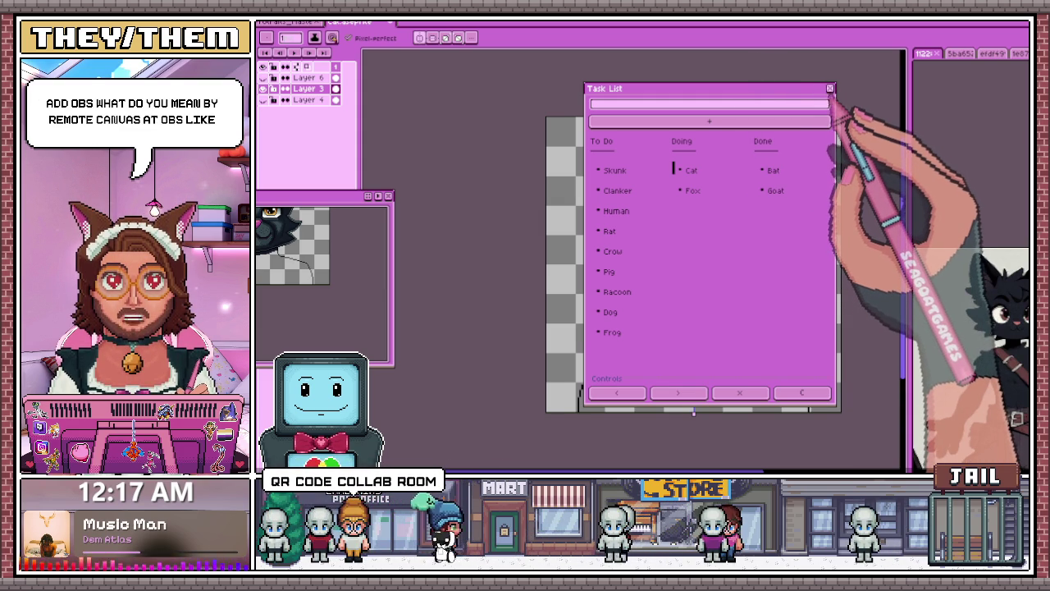
click(830, 88)
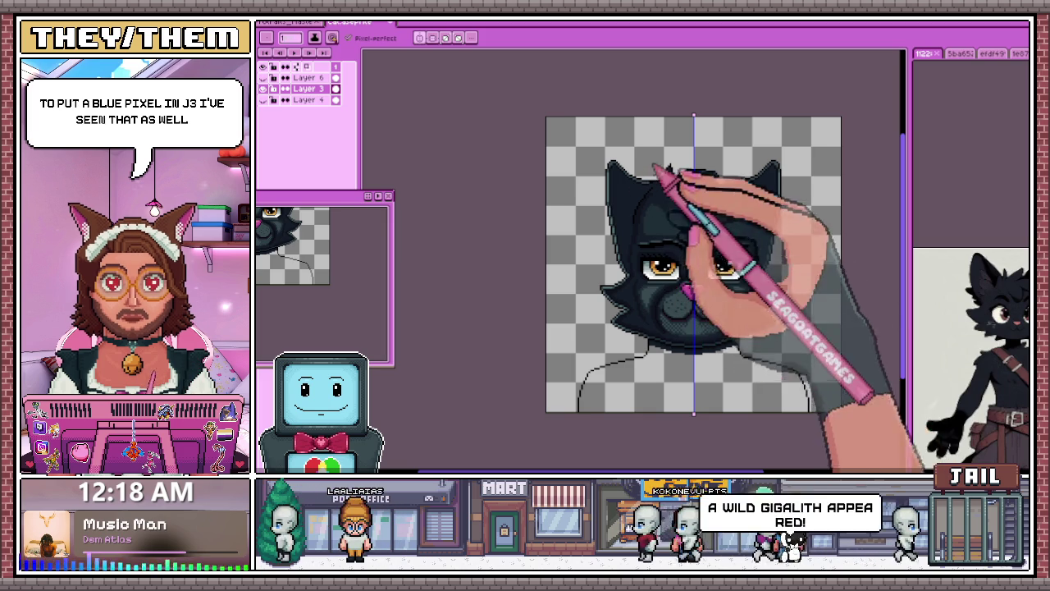
scroll(729, 206, up, 3)
Step: Pick a colour from the canvas with Alt and draw curl strokes into the hair tuft
key(alt)
scroll(621, 206, up, 1)
scroll(598, 206, down, 2)
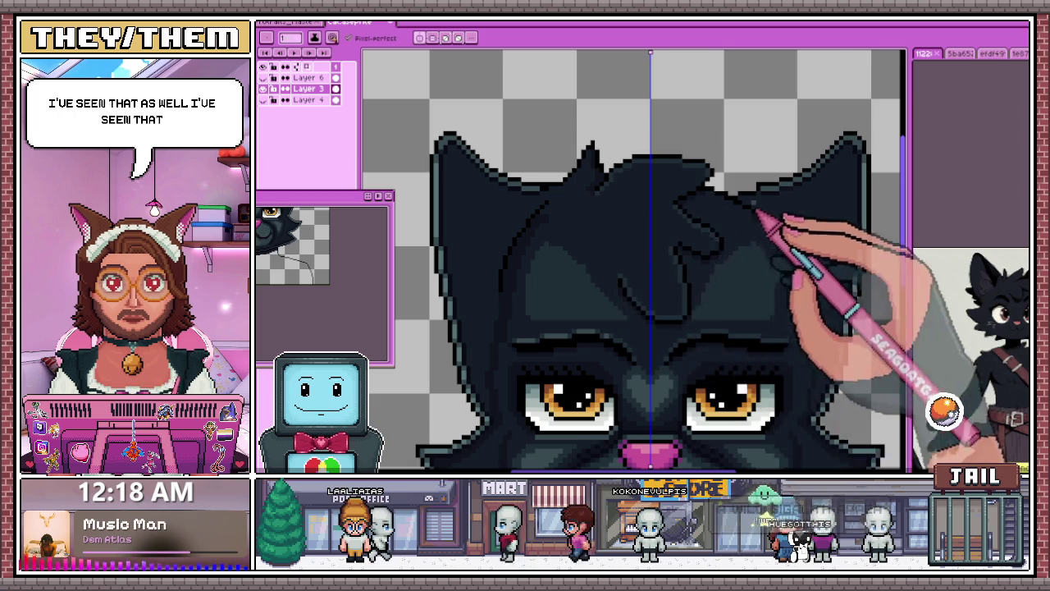
scroll(566, 195, up, 1)
scroll(564, 194, up, 1)
drag(544, 206, 570, 206)
Step: Clean up the outline pixels along the top of the cat's head
scroll(569, 206, down, 2)
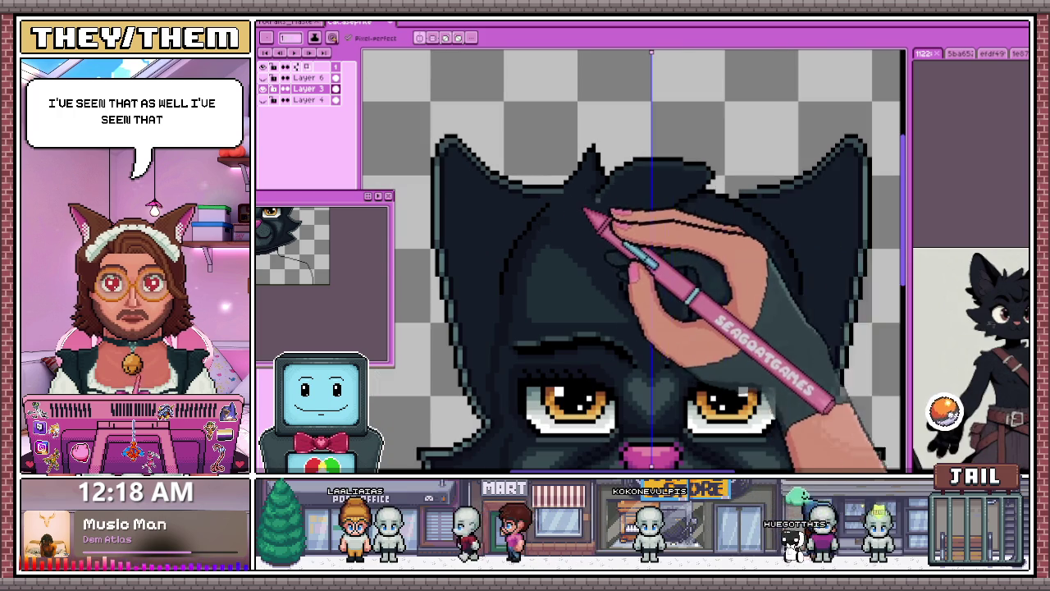
scroll(753, 212, up, 1)
scroll(771, 201, up, 1)
scroll(761, 206, up, 1)
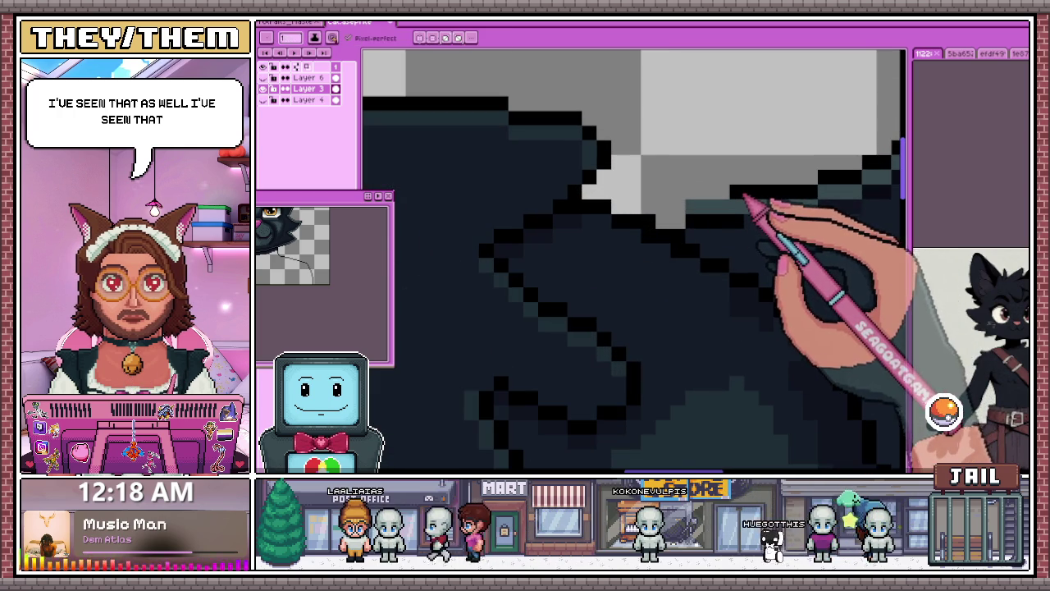
drag(614, 191, 697, 201)
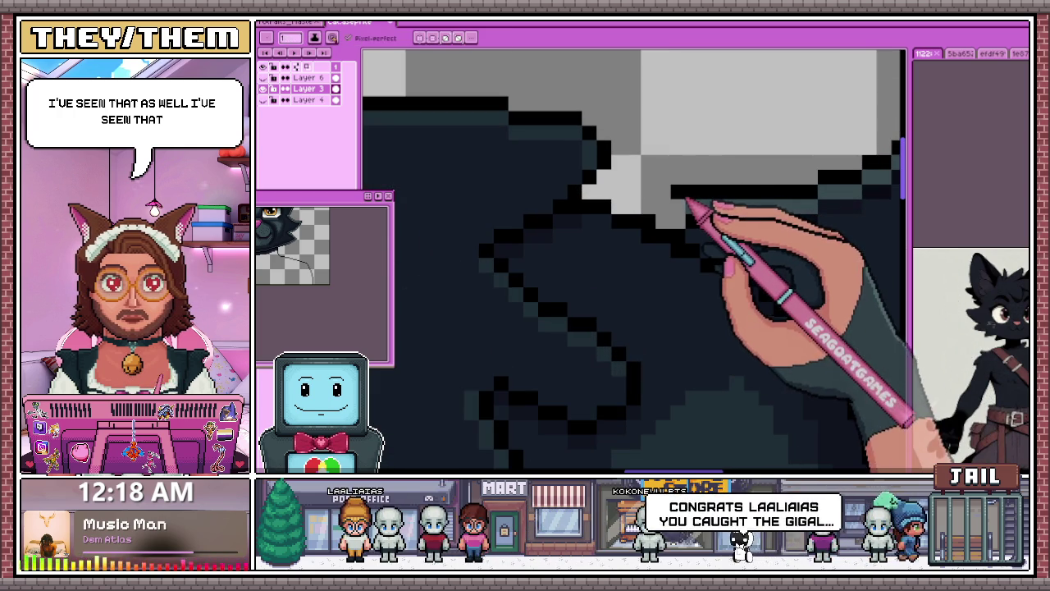
Step: Sample the hair colour with the Eyedropper and zoom around to inspect the pointed tuft
scroll(614, 207, down, 2)
scroll(665, 234, up, 1)
scroll(599, 210, up, 1)
key(i)
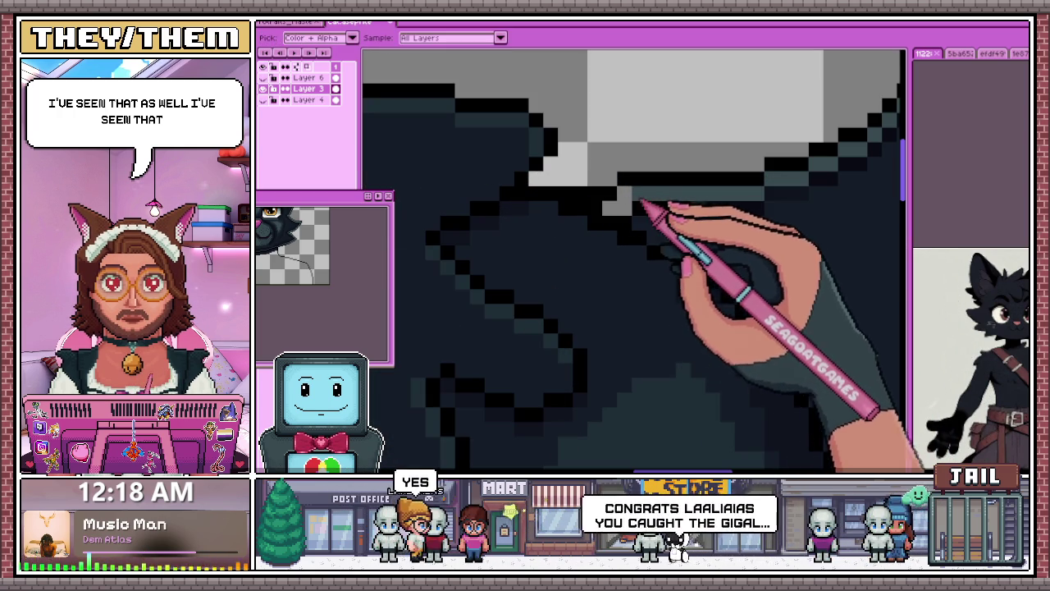
key(b)
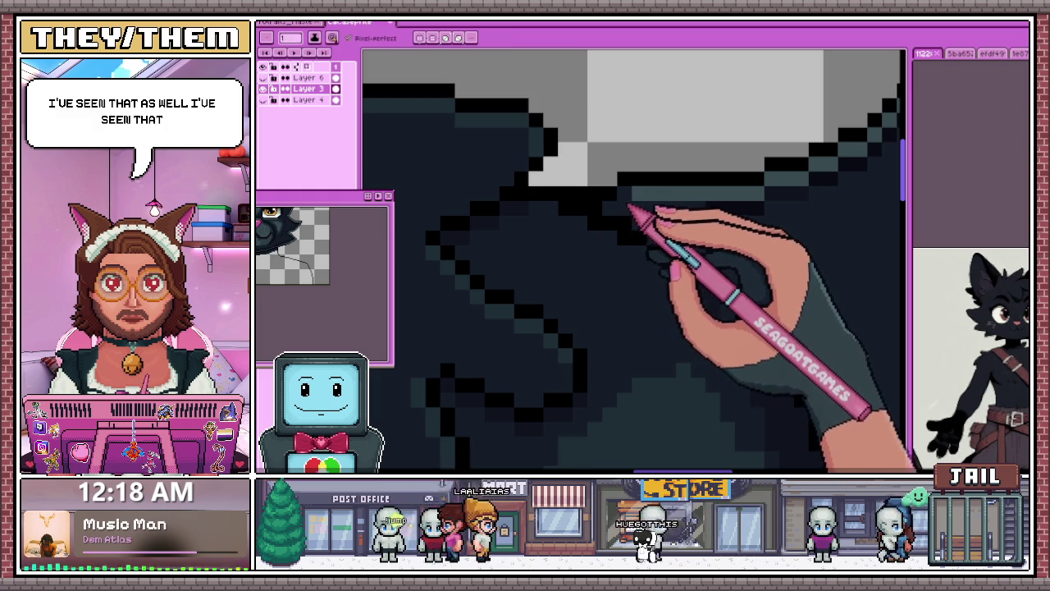
scroll(628, 228, down, 1)
scroll(668, 241, down, 2)
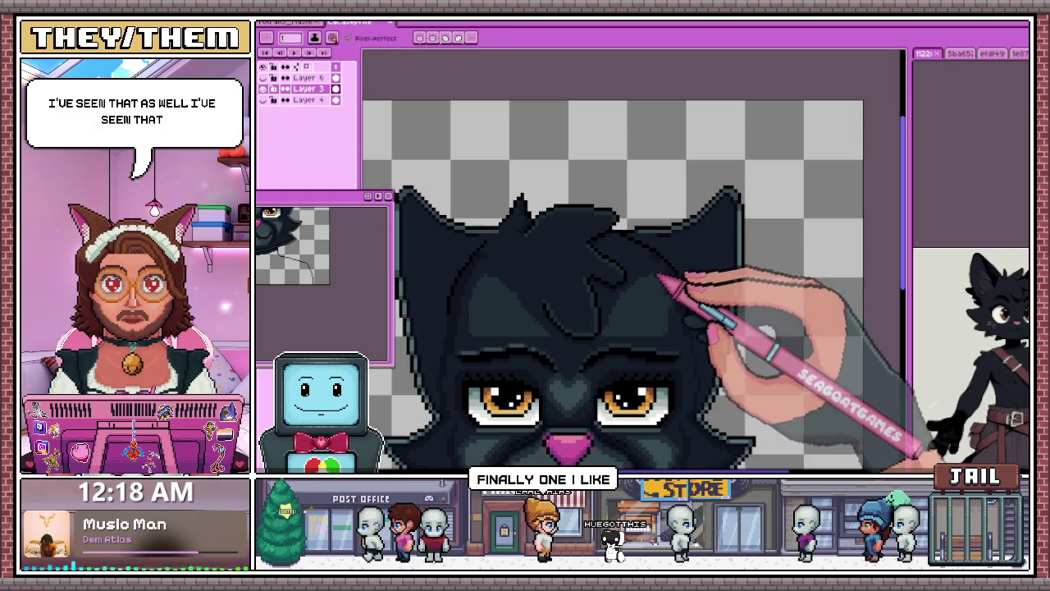
scroll(628, 242, up, 1)
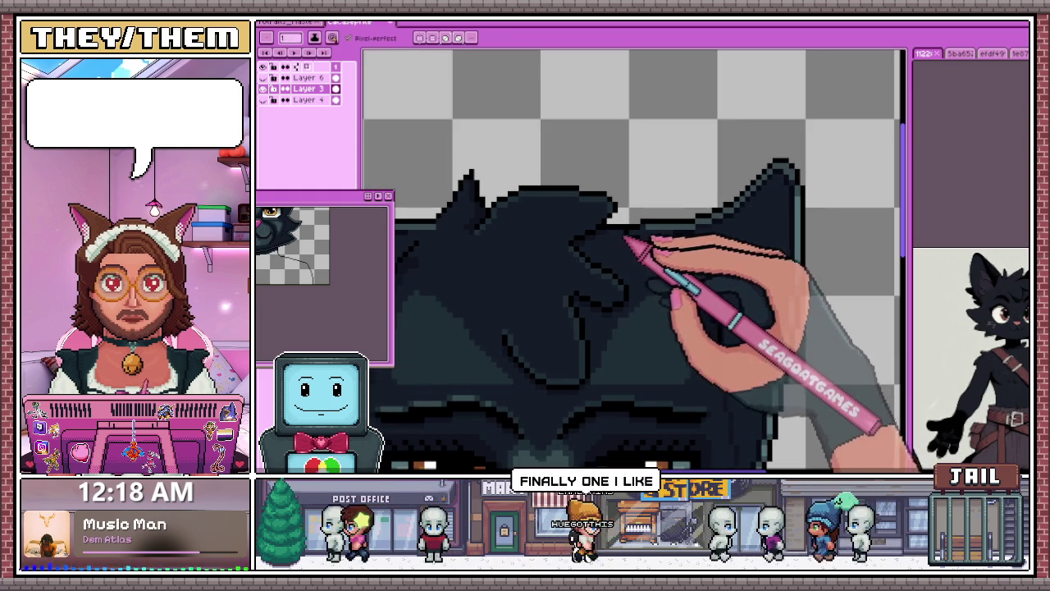
scroll(652, 246, down, 1)
scroll(652, 246, up, 1)
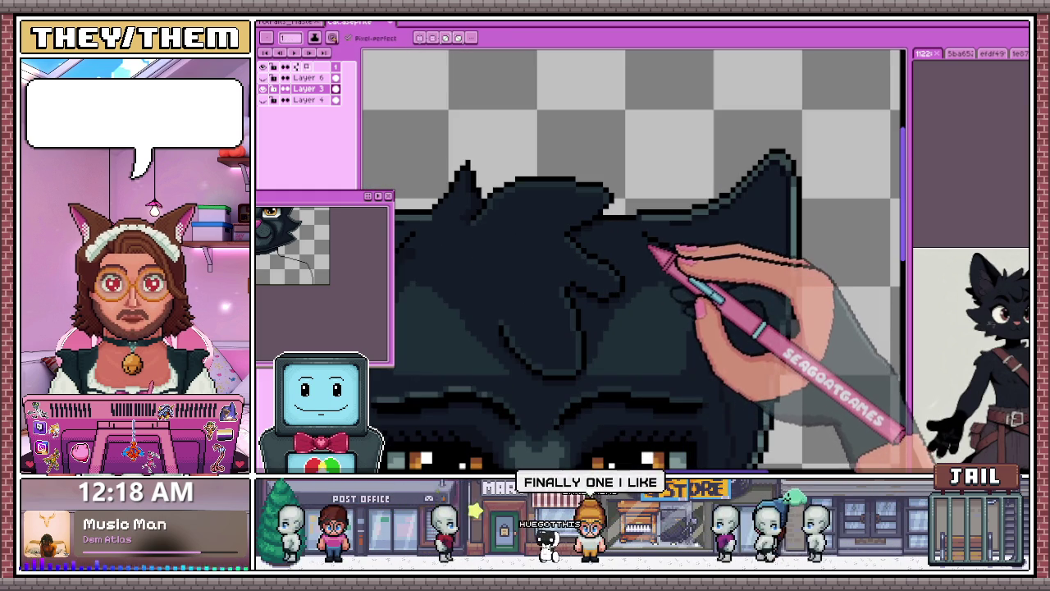
scroll(654, 247, down, 1)
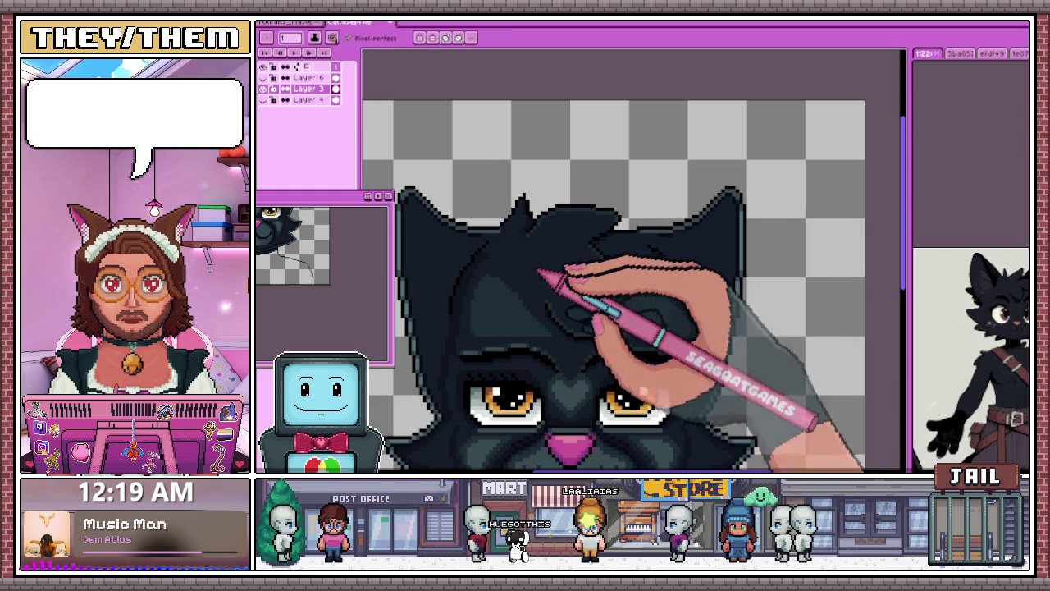
scroll(561, 290, down, 2)
scroll(558, 310, down, 1)
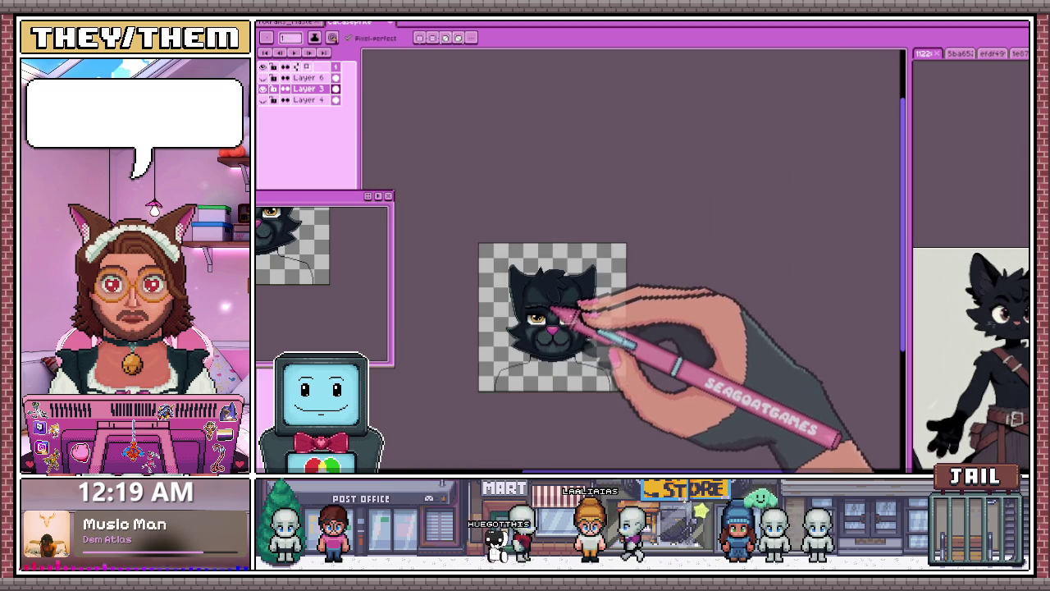
scroll(541, 305, up, 2)
scroll(541, 305, up, 1)
scroll(545, 283, down, 2)
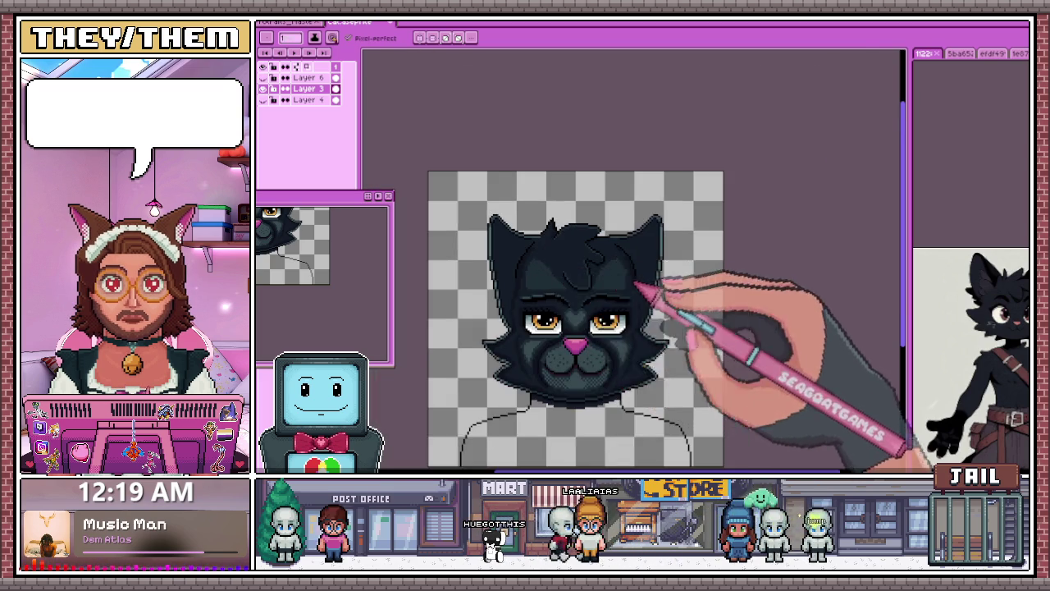
scroll(636, 283, up, 2)
scroll(632, 241, up, 1)
scroll(615, 229, up, 1)
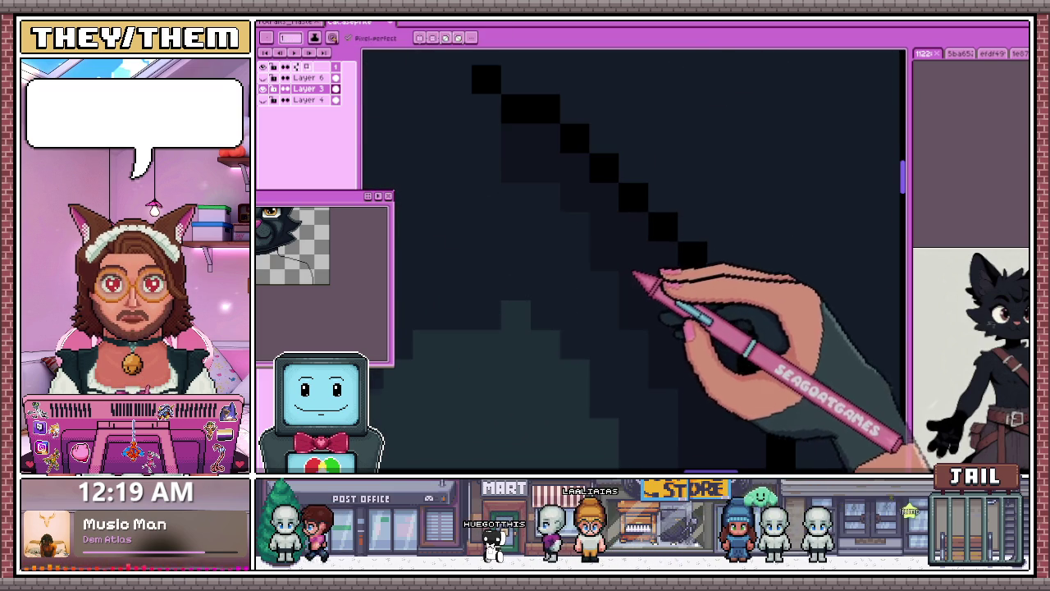
scroll(634, 273, down, 1)
scroll(579, 222, down, 1)
scroll(598, 239, down, 1)
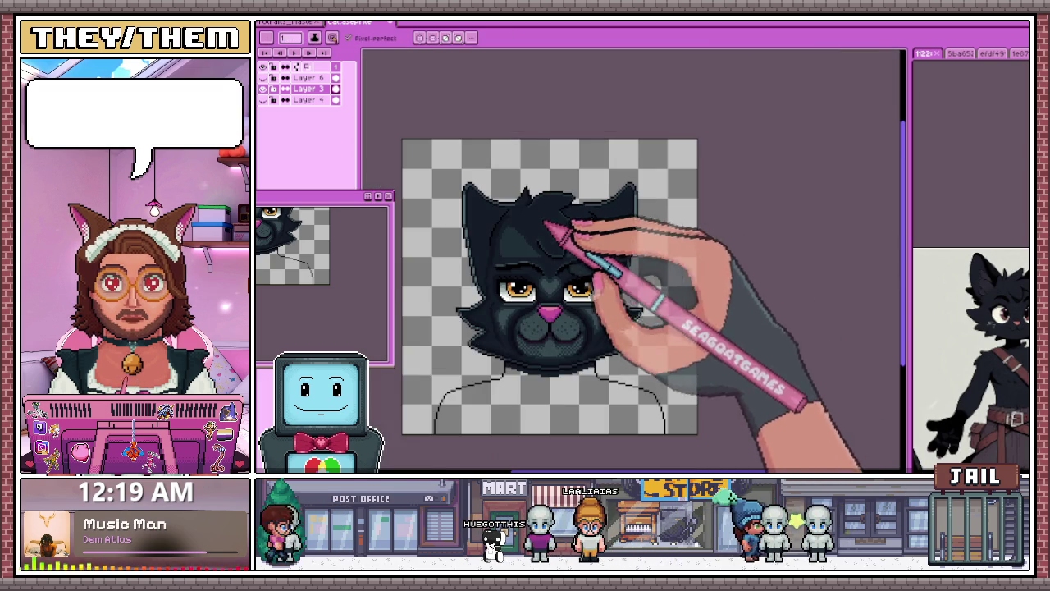
scroll(545, 223, up, 2)
scroll(534, 215, up, 1)
scroll(558, 189, down, 2)
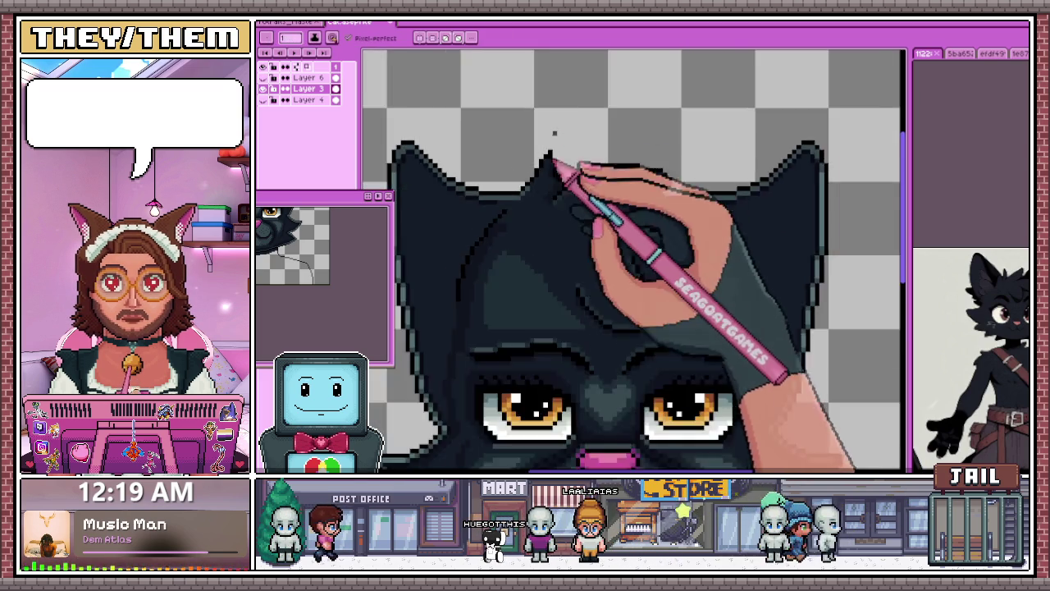
scroll(544, 211, up, 2)
scroll(558, 247, up, 1)
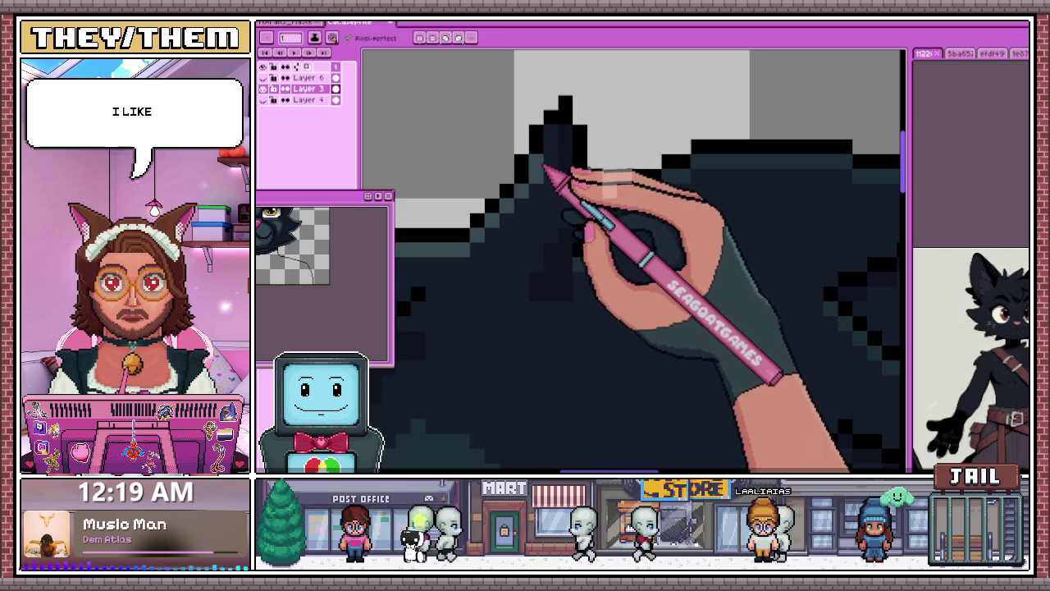
Step: Draw a diagonal stair-step line of dark pixels along the left ear edge beside the hair tuft
scroll(548, 223, down, 3)
scroll(548, 223, up, 1)
scroll(599, 211, up, 1)
scroll(598, 206, up, 1)
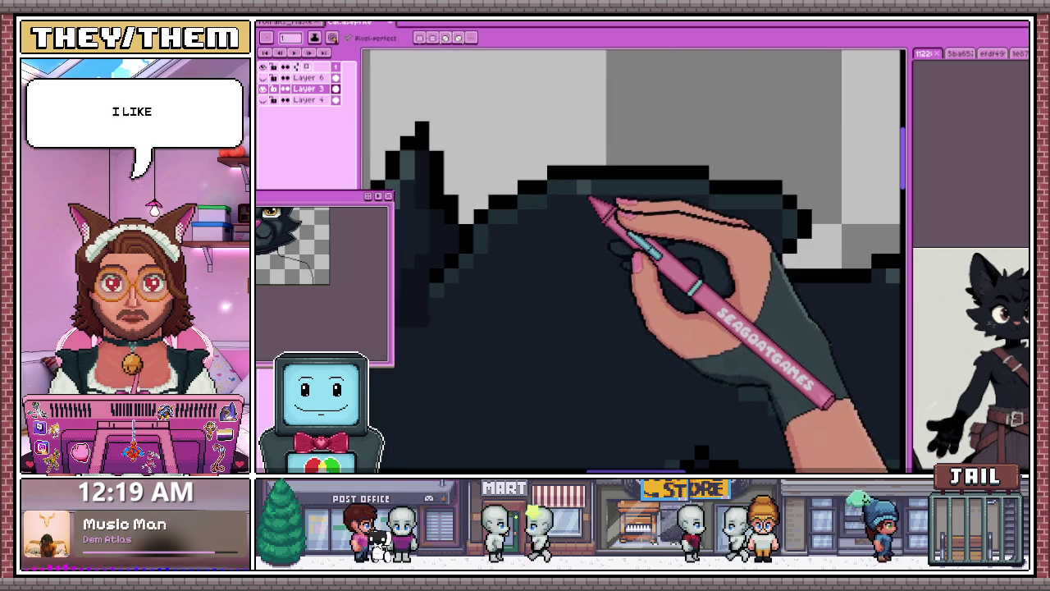
scroll(602, 205, down, 1)
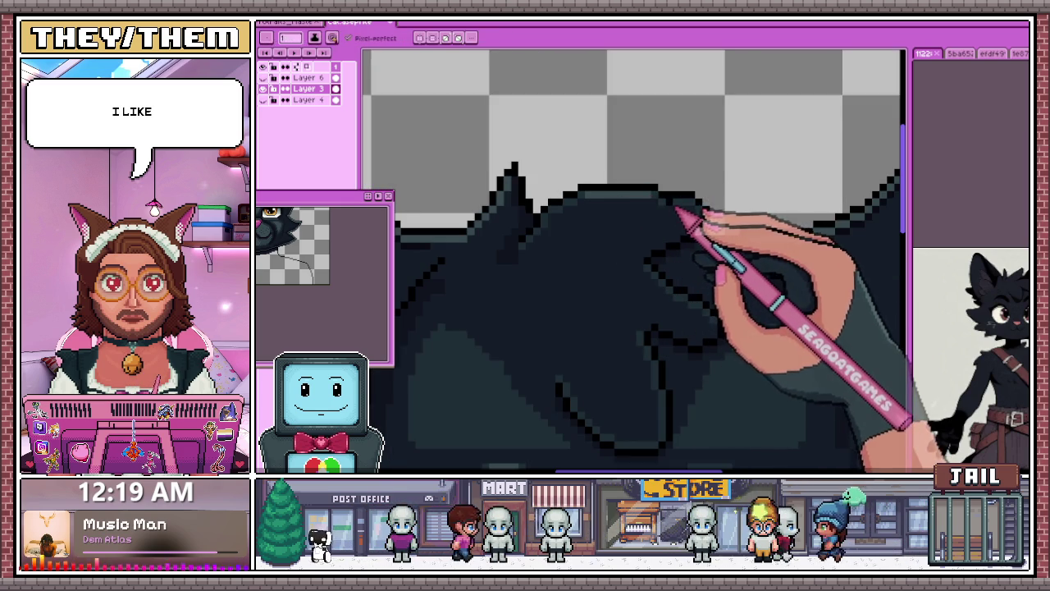
scroll(656, 205, up, 1)
scroll(669, 193, down, 1)
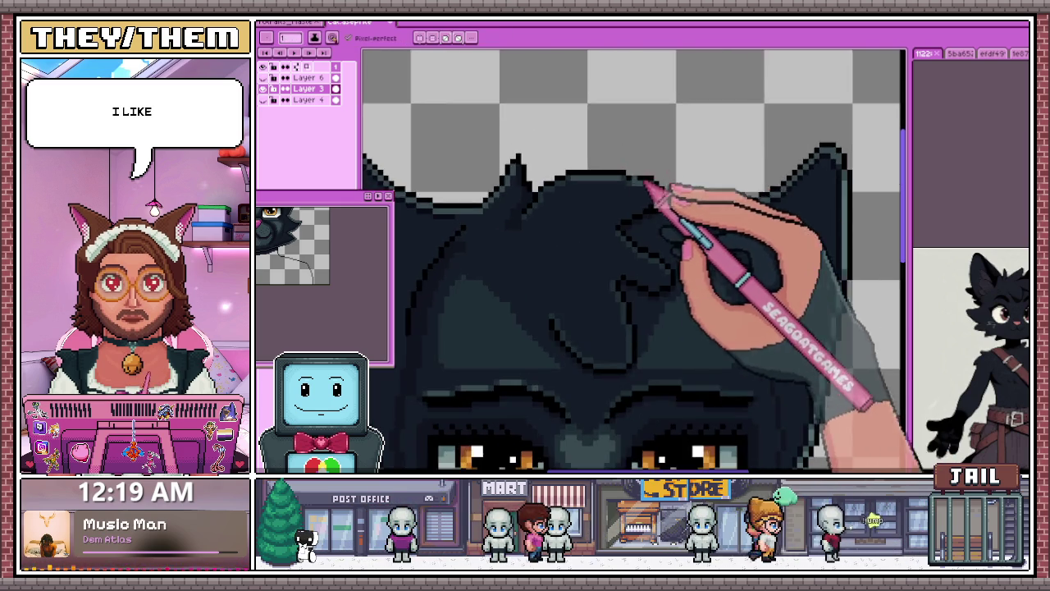
scroll(673, 192, up, 1)
scroll(608, 267, up, 1)
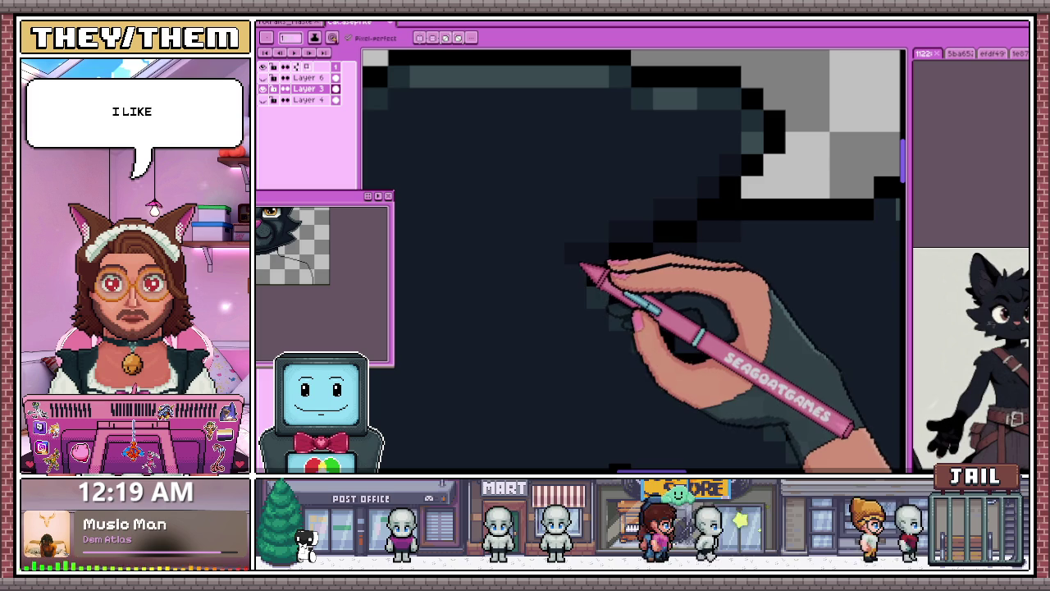
scroll(681, 225, down, 2)
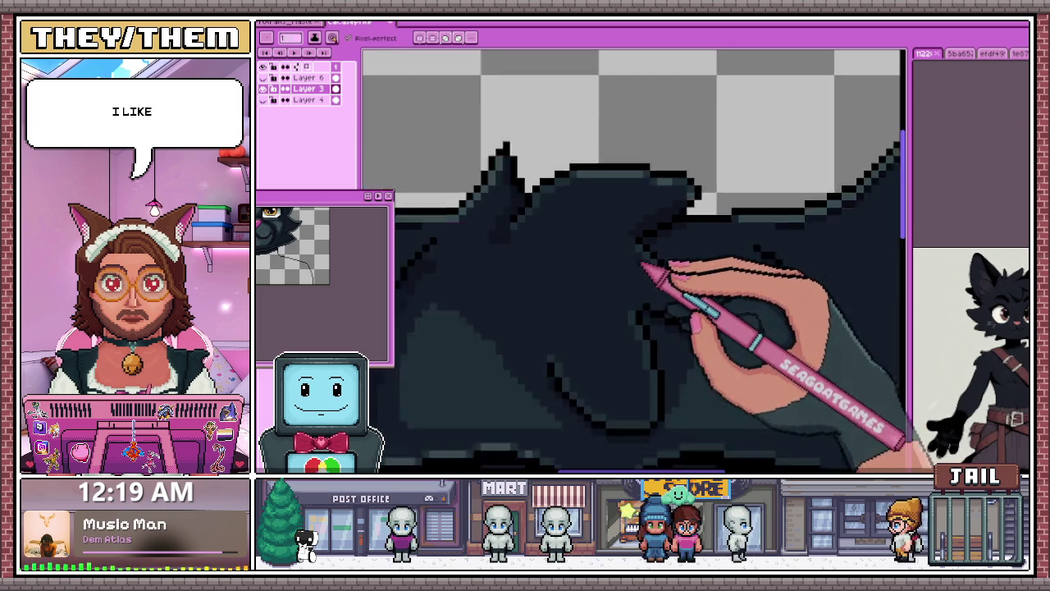
scroll(656, 281, up, 1)
scroll(587, 312, up, 2)
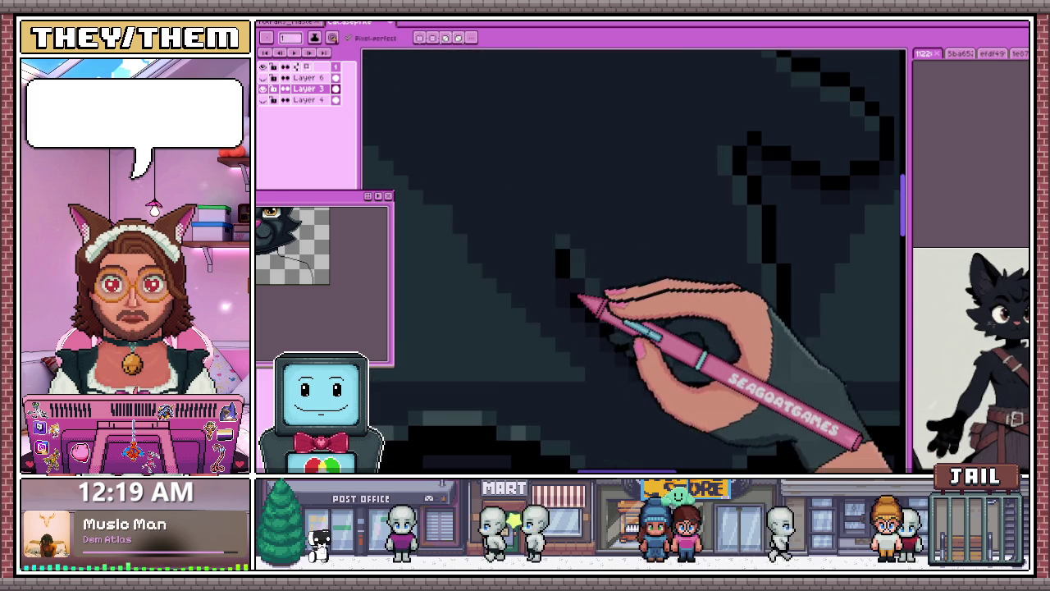
scroll(577, 252, down, 2)
scroll(512, 310, down, 1)
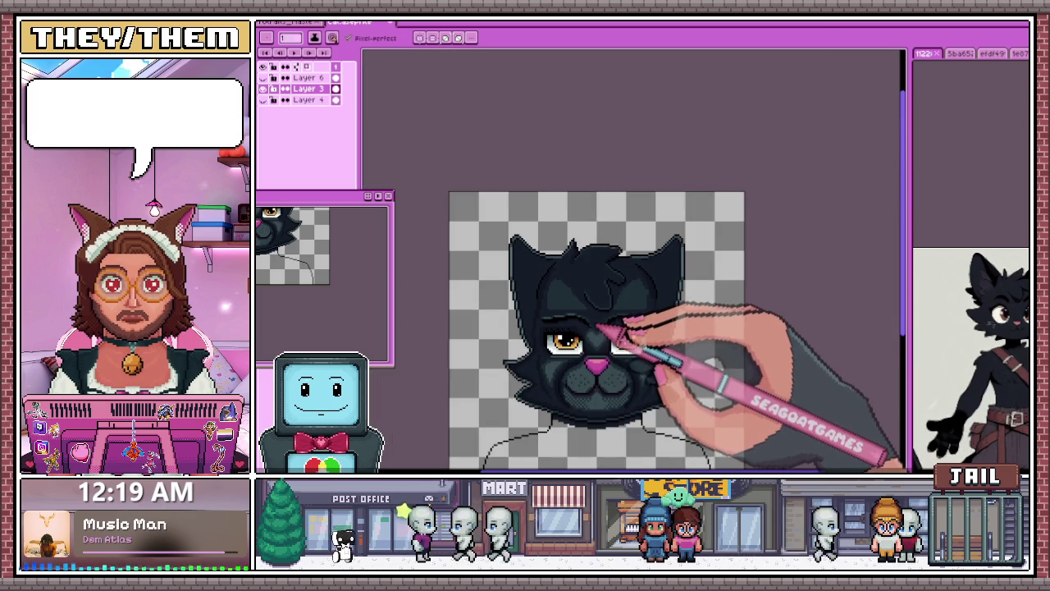
scroll(599, 328, down, 2)
scroll(593, 335, up, 1)
scroll(604, 342, up, 3)
scroll(614, 290, up, 2)
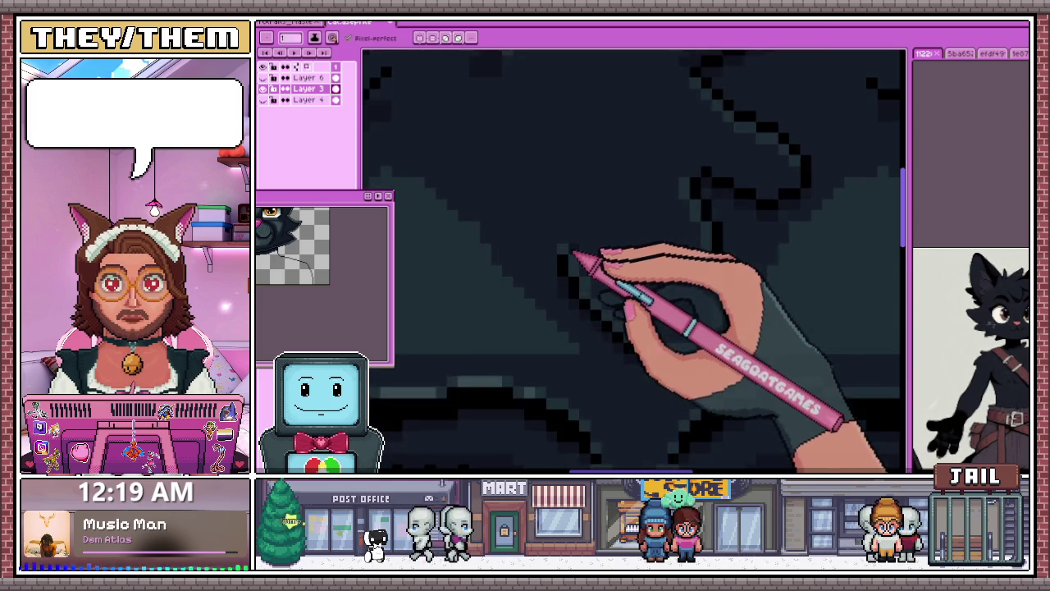
scroll(575, 256, up, 1)
scroll(609, 258, down, 1)
scroll(626, 223, down, 1)
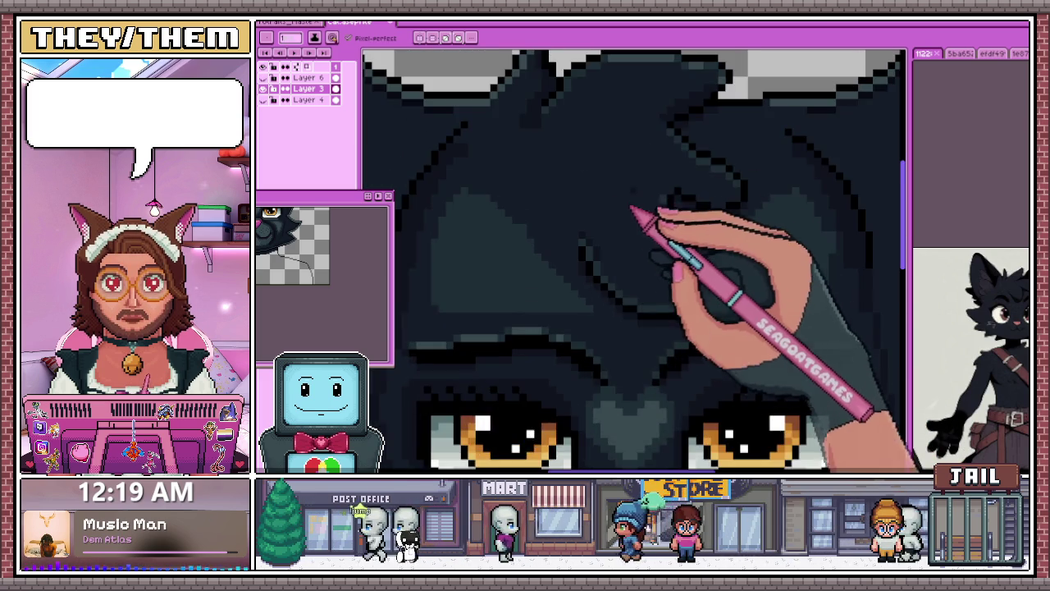
scroll(654, 191, down, 1)
scroll(628, 230, up, 2)
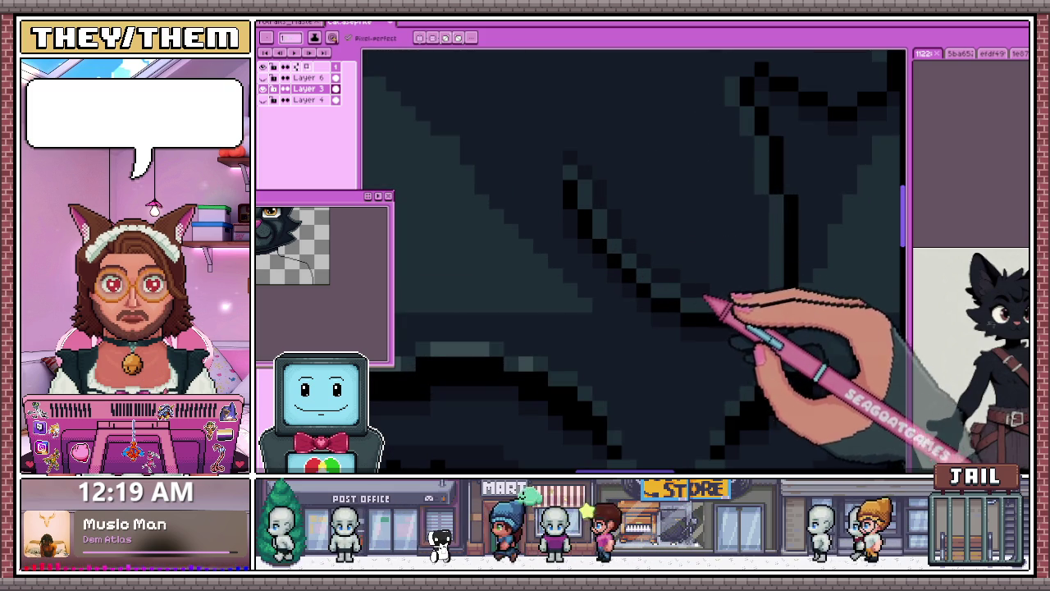
scroll(624, 287, down, 1)
scroll(509, 279, down, 1)
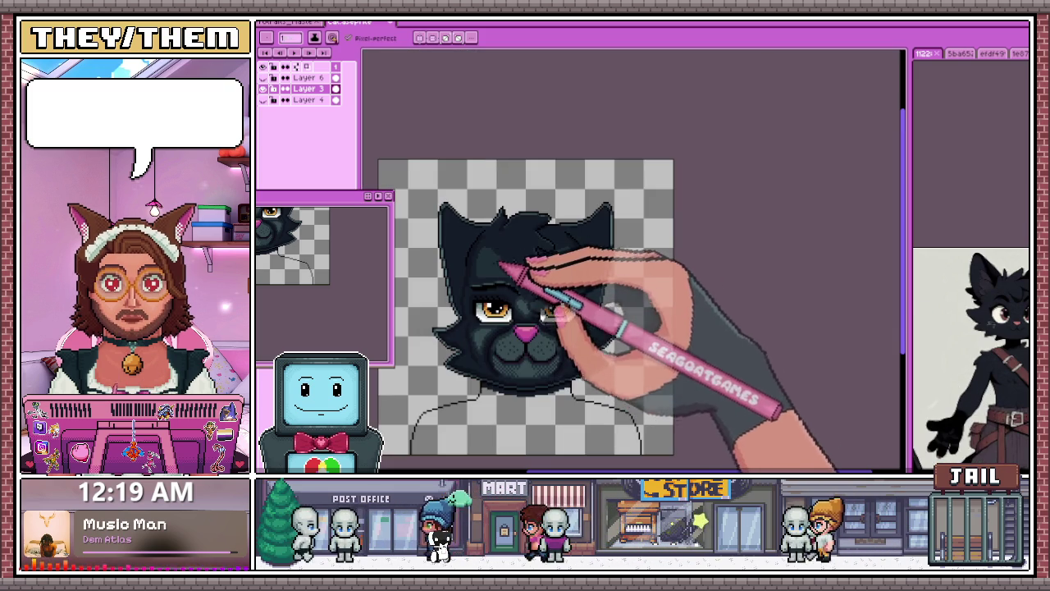
scroll(480, 197, up, 1)
scroll(480, 293, up, 1)
scroll(472, 246, down, 1)
scroll(472, 217, up, 2)
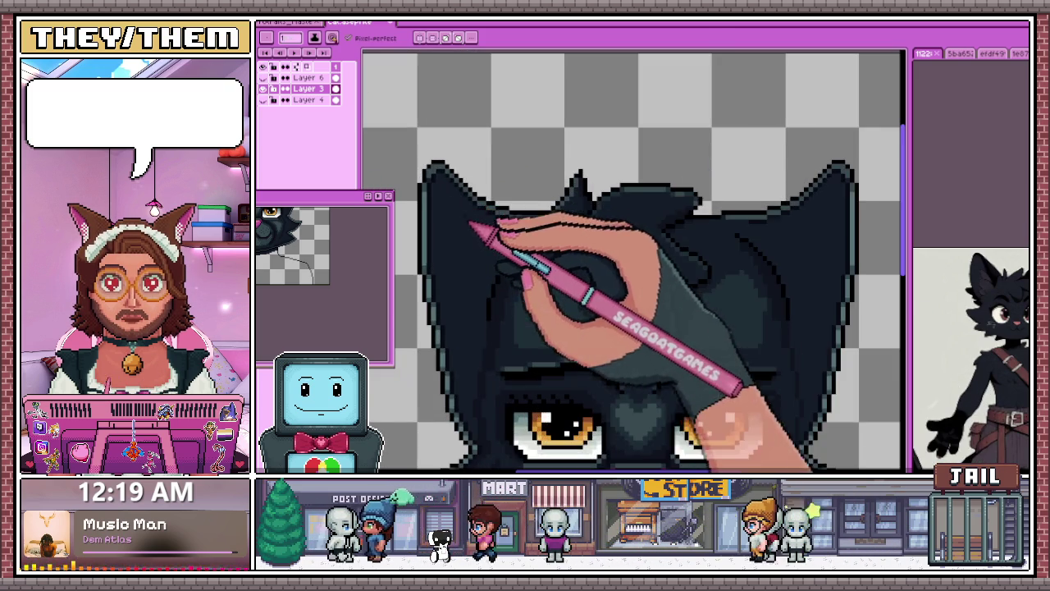
scroll(599, 300, down, 1)
scroll(484, 246, up, 1)
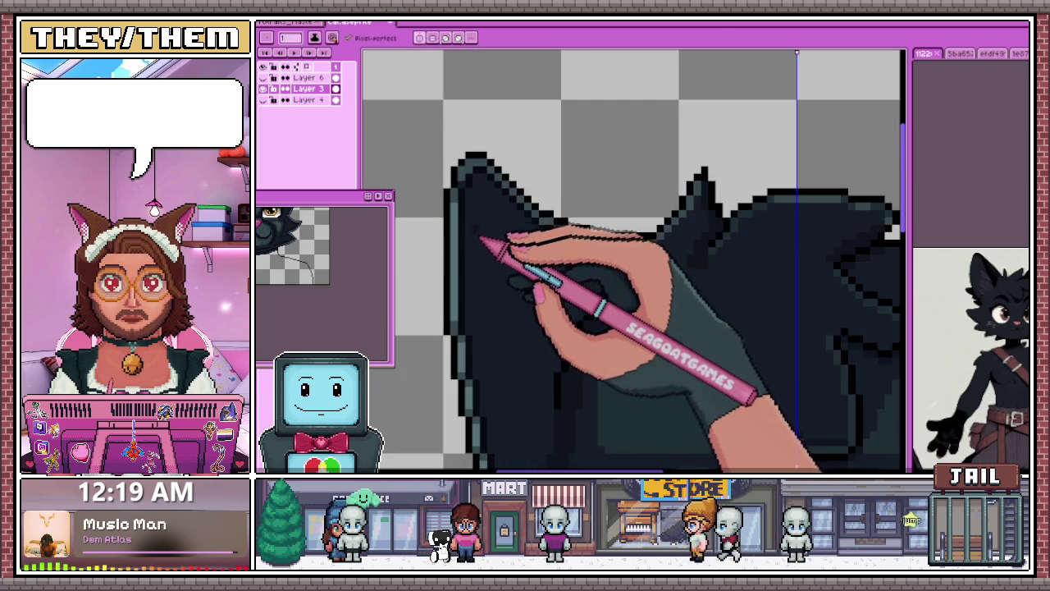
scroll(490, 221, up, 1)
drag(541, 152, 585, 195)
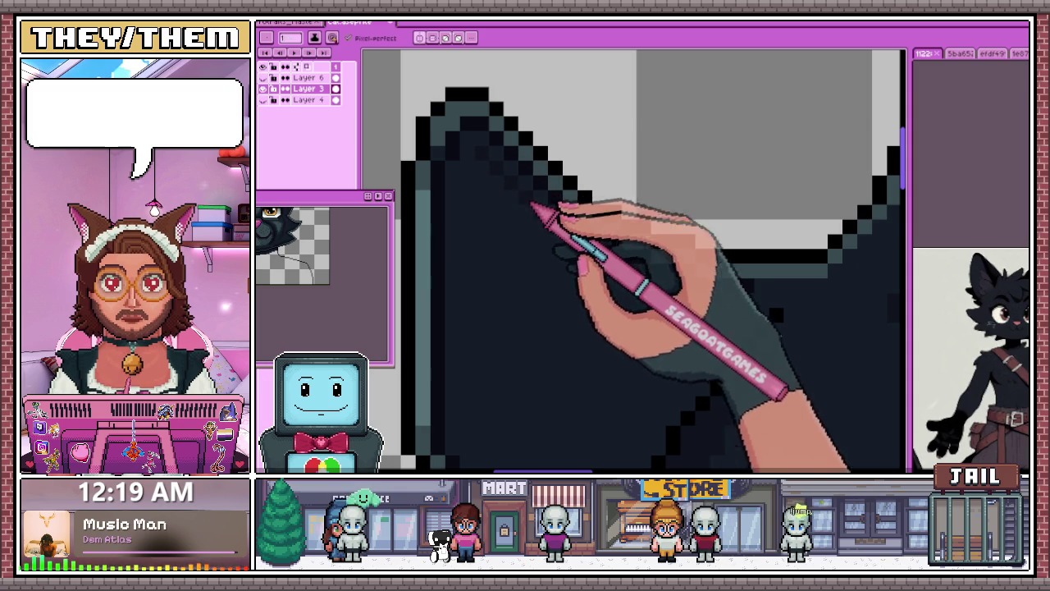
scroll(558, 242, down, 1)
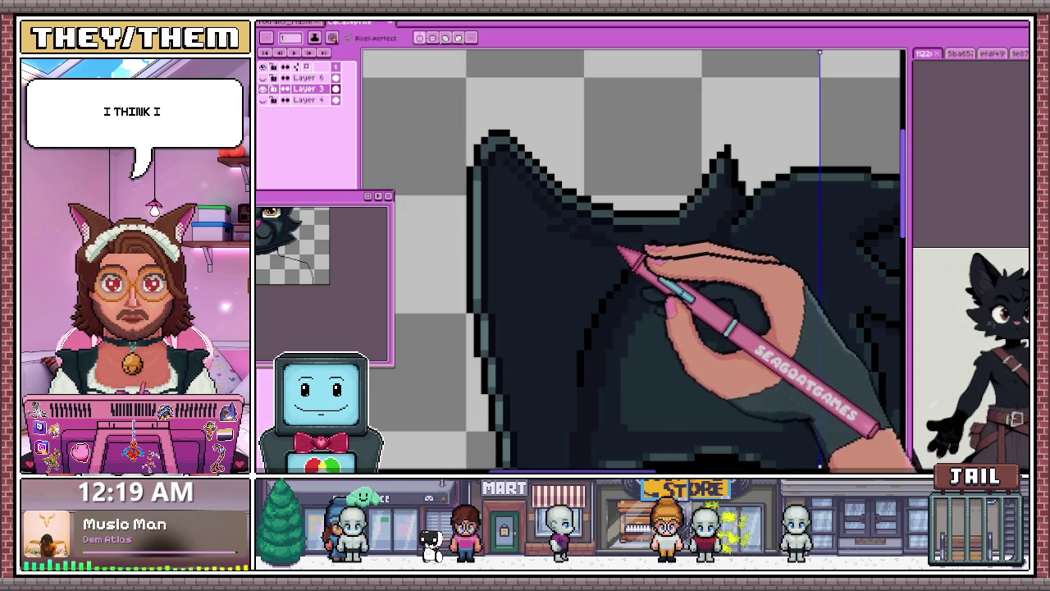
scroll(572, 224, up, 1)
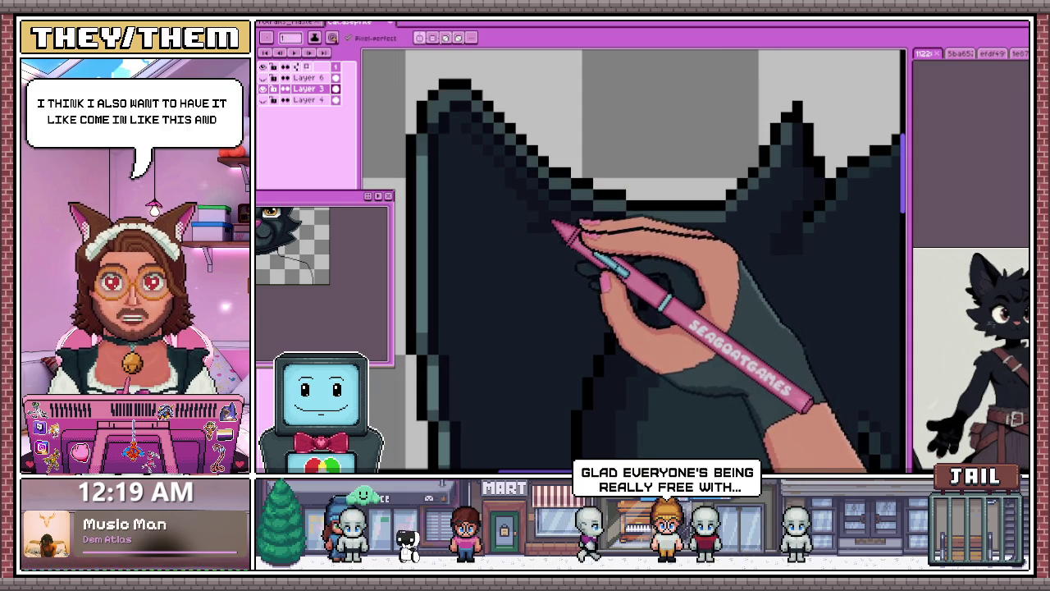
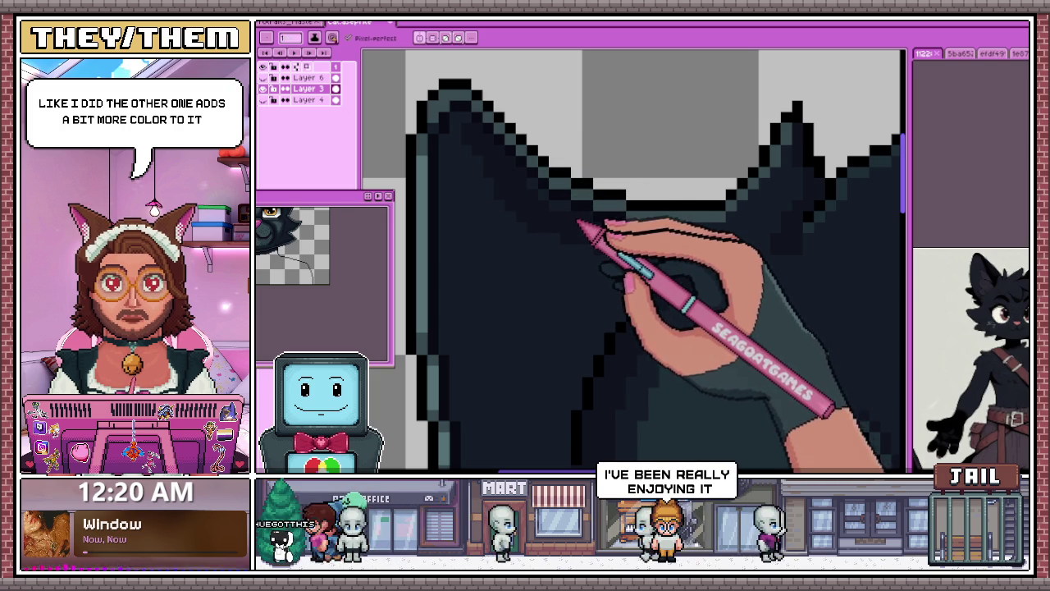
Step: Zoom in and out over the black cat head sprite to inspect its current shading
scroll(549, 201, up, 3)
scroll(603, 238, down, 4)
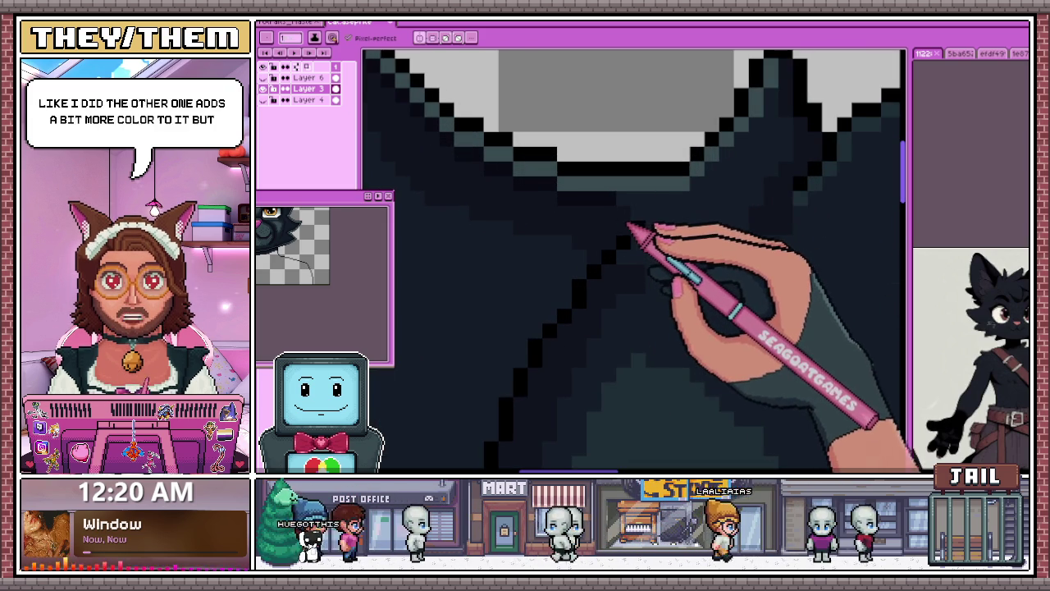
scroll(607, 256, up, 3)
scroll(597, 279, down, 2)
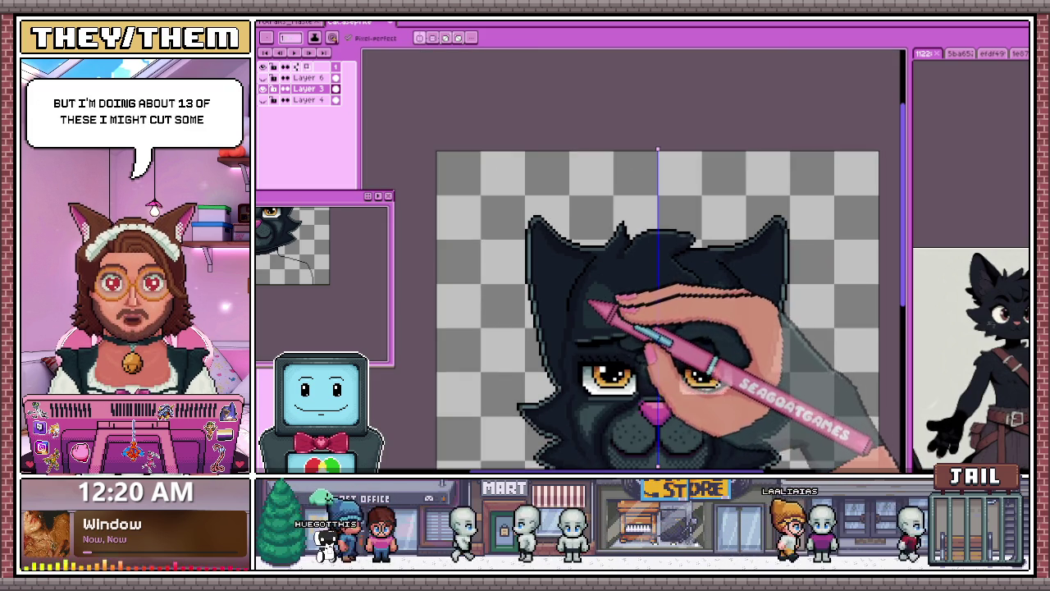
scroll(592, 304, down, 3)
scroll(597, 305, up, 4)
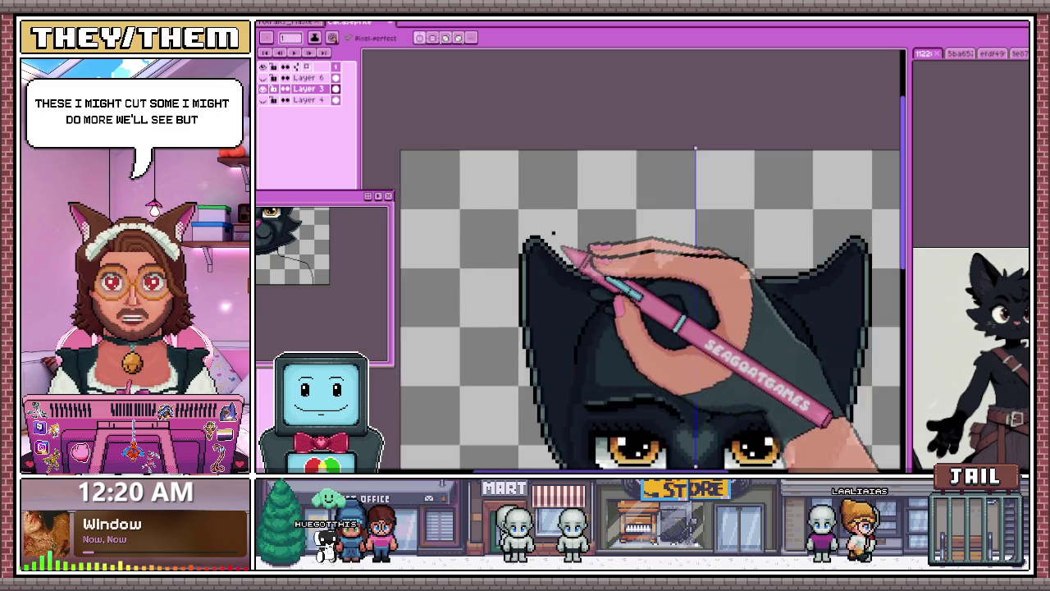
scroll(558, 279, up, 2)
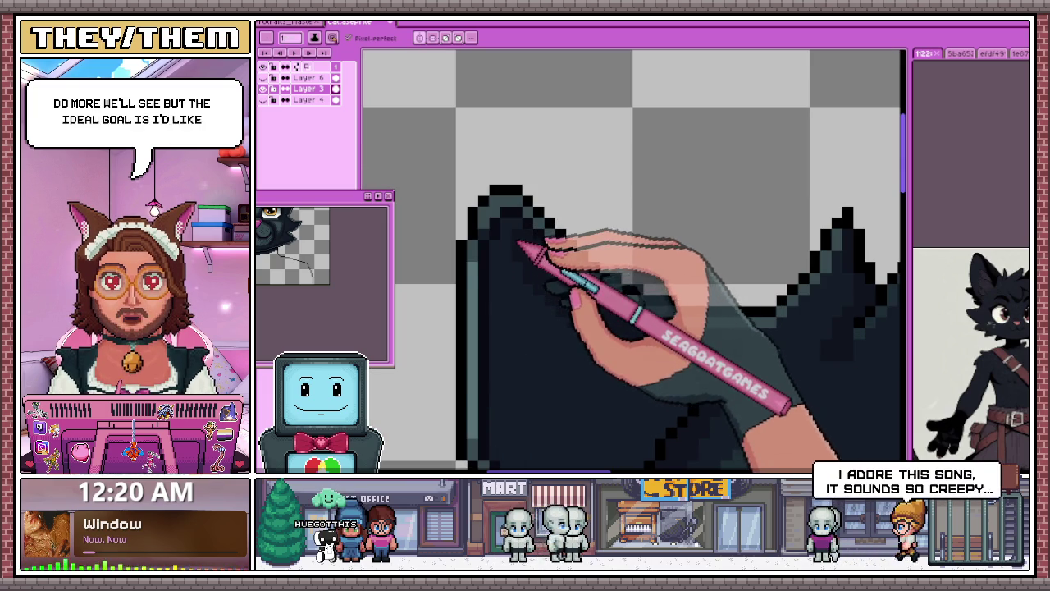
scroll(525, 238, down, 2)
scroll(534, 247, up, 1)
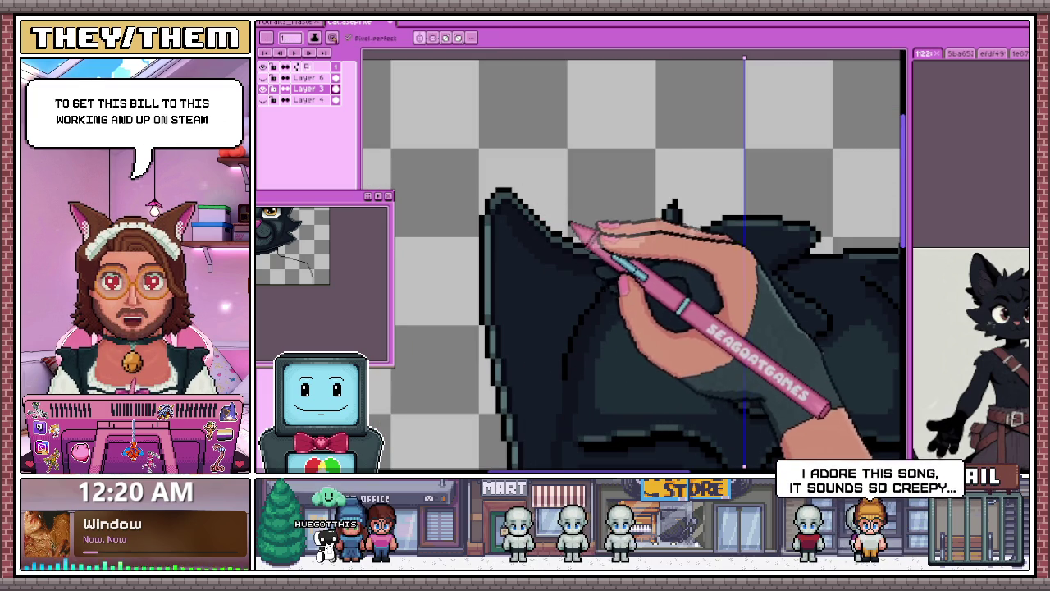
scroll(609, 279, up, 2)
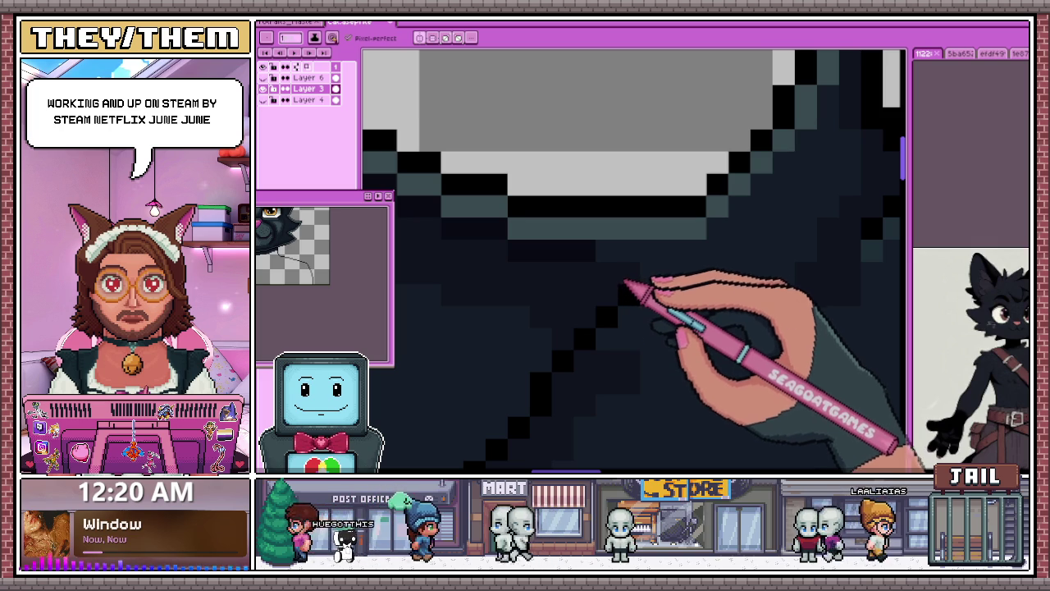
scroll(621, 254, down, 1)
scroll(574, 258, down, 2)
scroll(516, 260, down, 1)
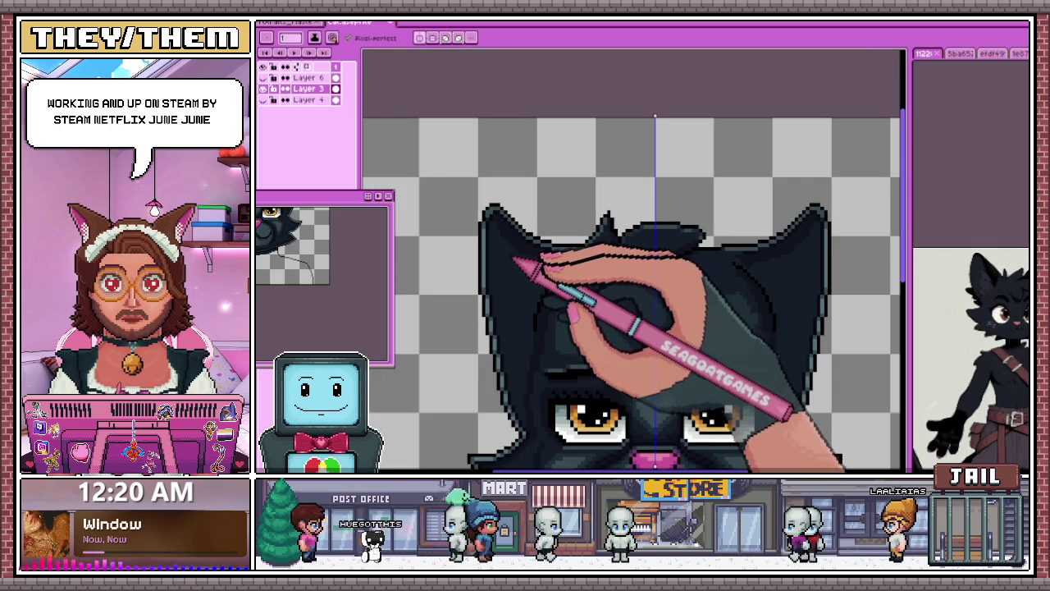
Step: Sample a colour from the character banner artwork, then return to the cat head sprite
click(296, 22)
scroll(438, 141, up, 2)
scroll(458, 226, down, 2)
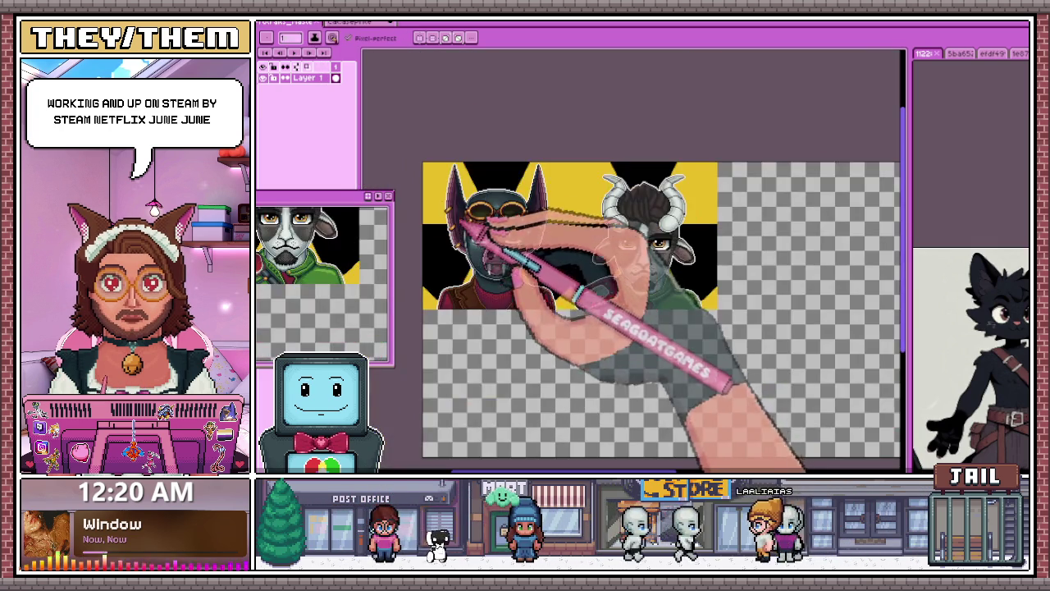
scroll(461, 217, up, 3)
scroll(466, 204, up, 2)
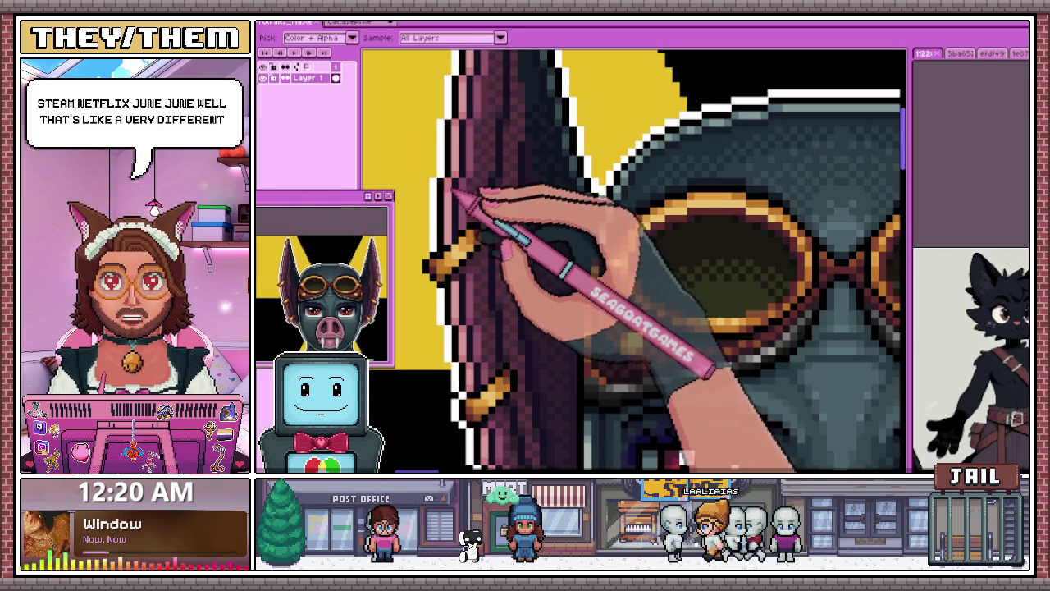
click(361, 22)
scroll(504, 317, up, 2)
scroll(502, 241, up, 2)
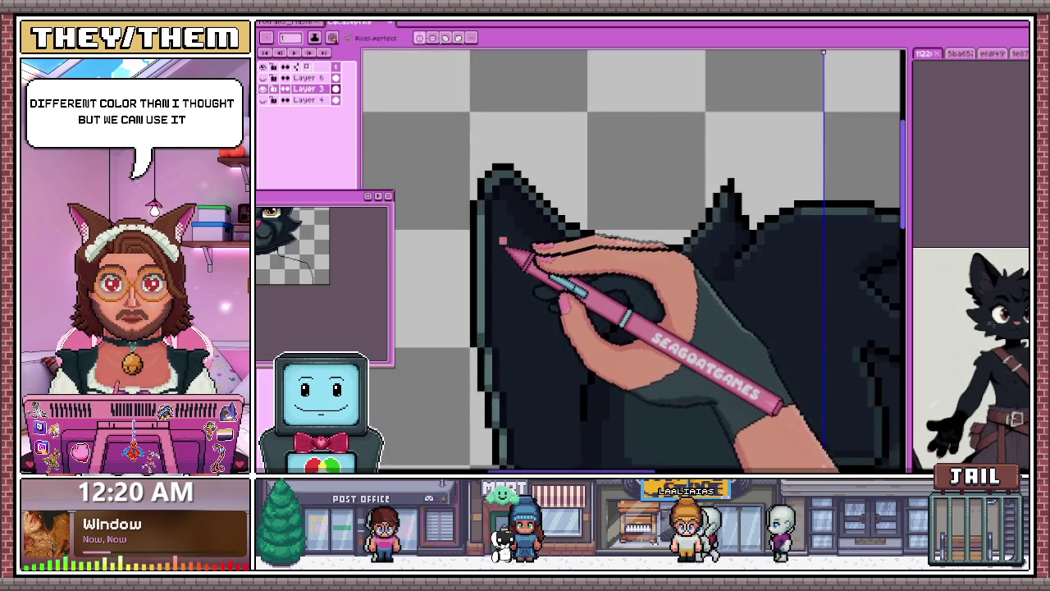
Step: Thicken the pink inner-ear stroke near the tip of the cat's left ear
scroll(502, 240, up, 1)
scroll(502, 261, down, 2)
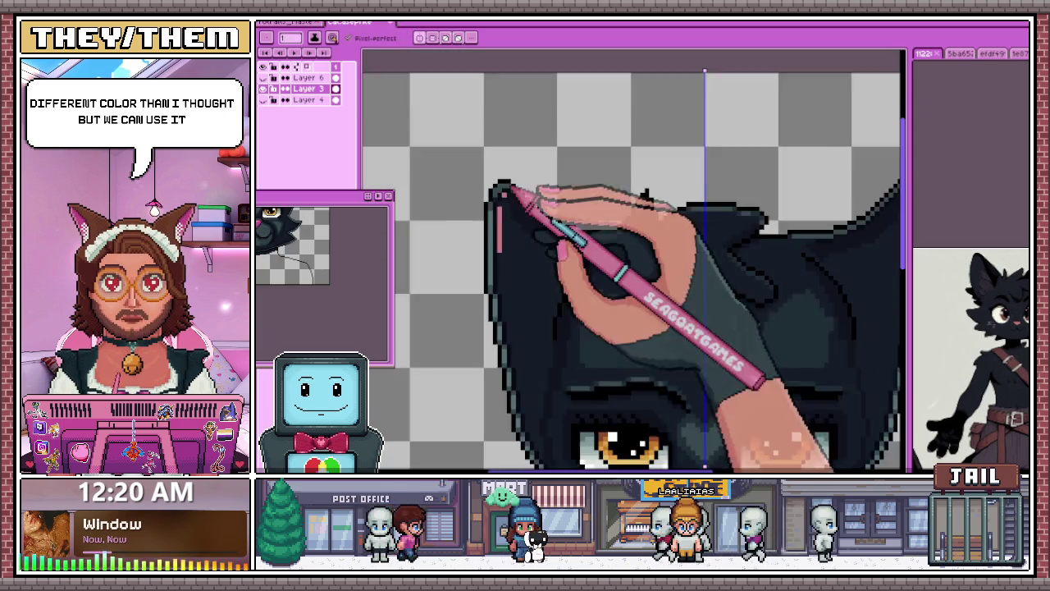
scroll(508, 328, up, 1)
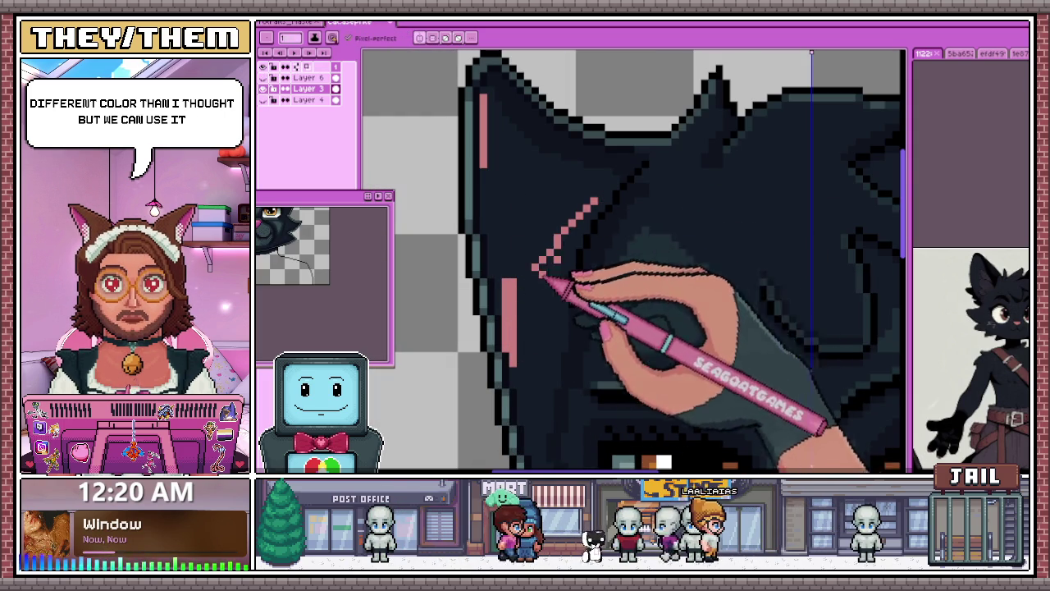
scroll(526, 164, up, 1)
scroll(492, 140, down, 2)
scroll(484, 123, up, 2)
scroll(476, 123, up, 1)
drag(474, 132, 513, 168)
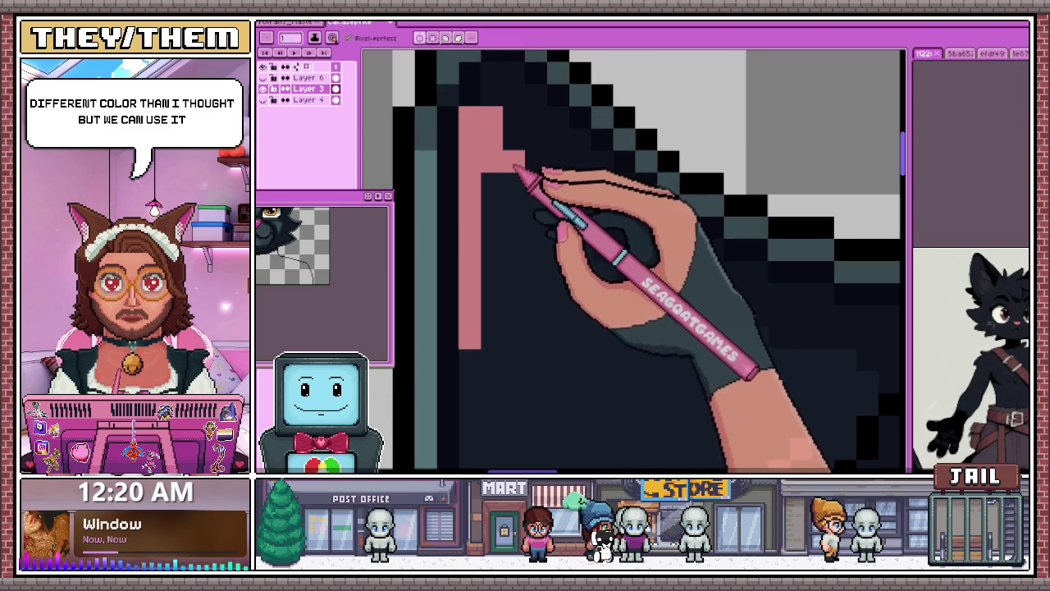
Step: Zoom in and out around the left ear to check the pink inner-ear outline
scroll(574, 244, down, 2)
scroll(526, 189, down, 1)
scroll(460, 164, up, 1)
scroll(513, 215, up, 1)
scroll(513, 215, up, 2)
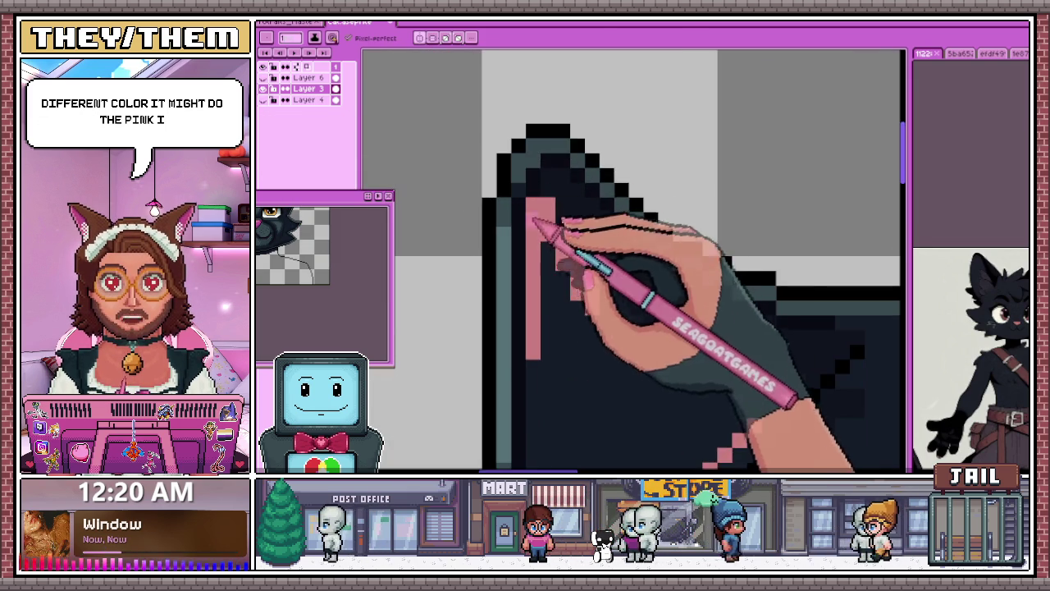
scroll(530, 201, down, 2)
scroll(560, 233, up, 2)
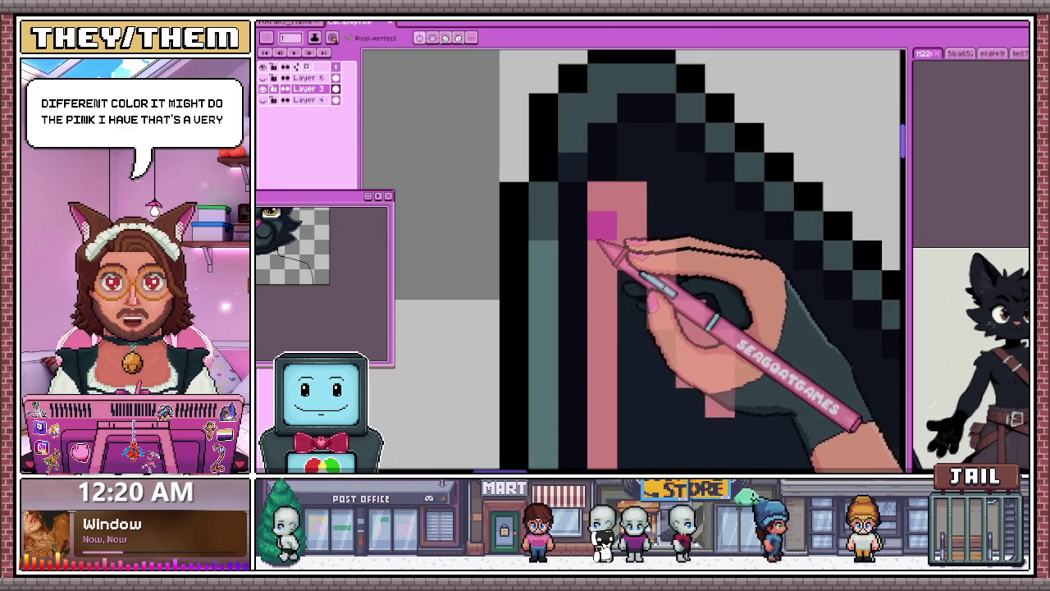
scroll(574, 238, down, 1)
scroll(558, 263, down, 1)
scroll(605, 345, down, 1)
scroll(607, 344, up, 1)
scroll(612, 324, up, 2)
scroll(553, 188, up, 1)
scroll(532, 204, up, 1)
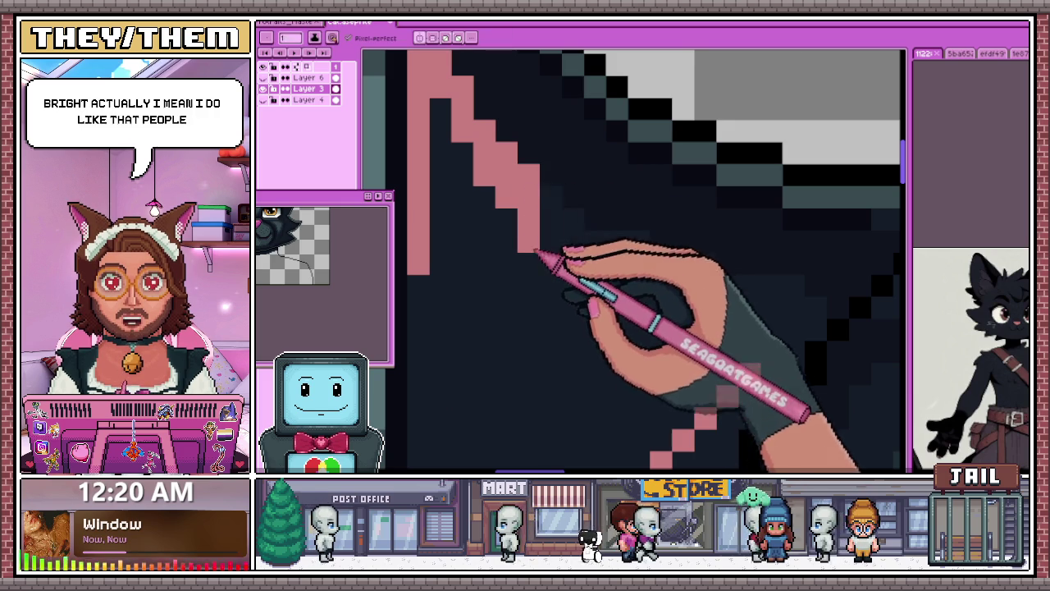
scroll(558, 224, down, 2)
scroll(605, 178, up, 1)
scroll(591, 227, up, 1)
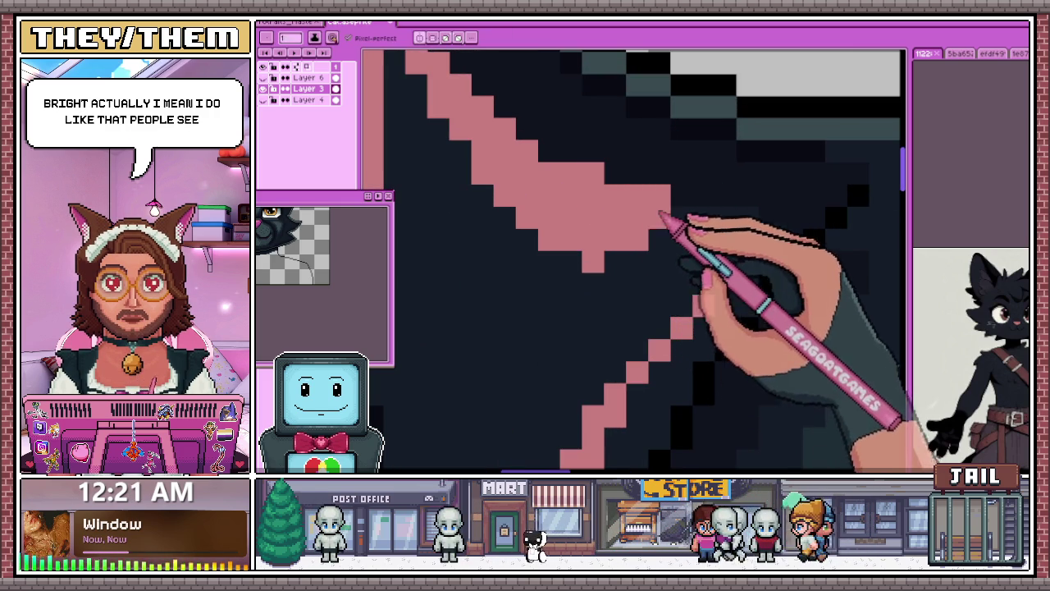
scroll(719, 258, down, 2)
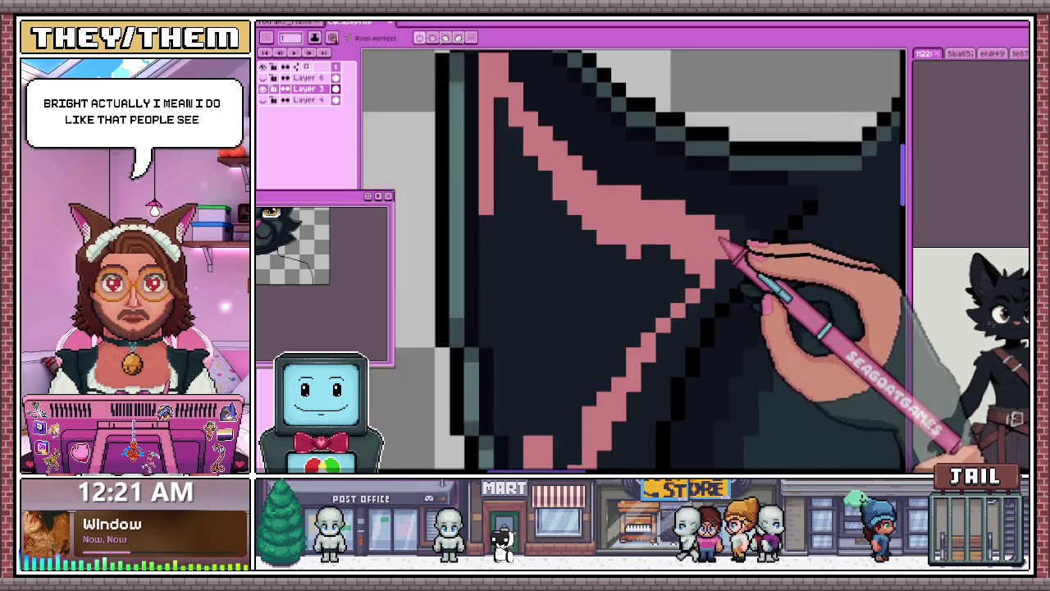
scroll(731, 243, down, 1)
scroll(625, 228, up, 2)
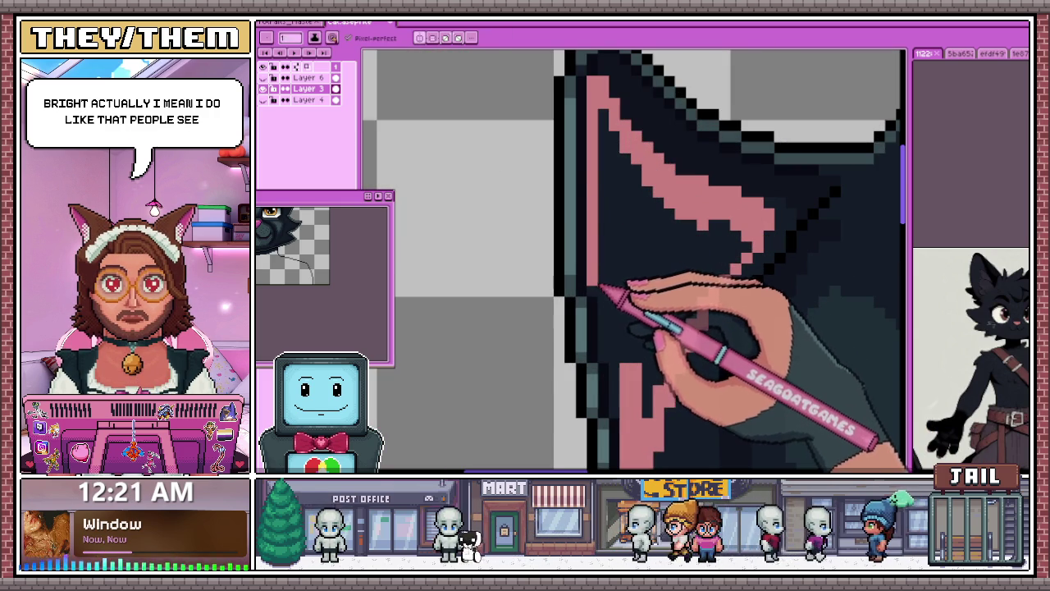
scroll(600, 294, up, 1)
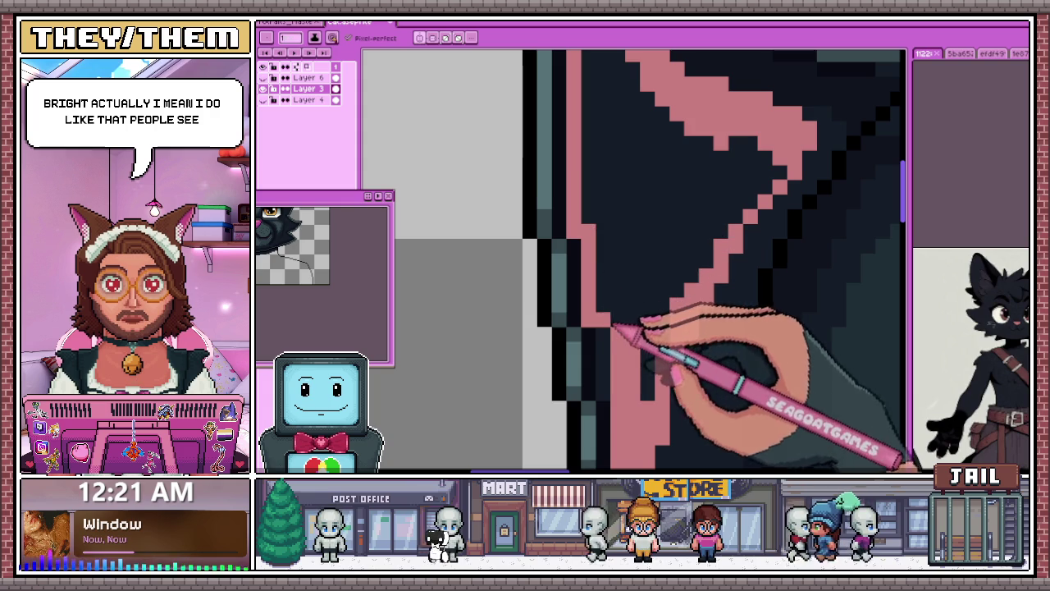
scroll(614, 392, down, 3)
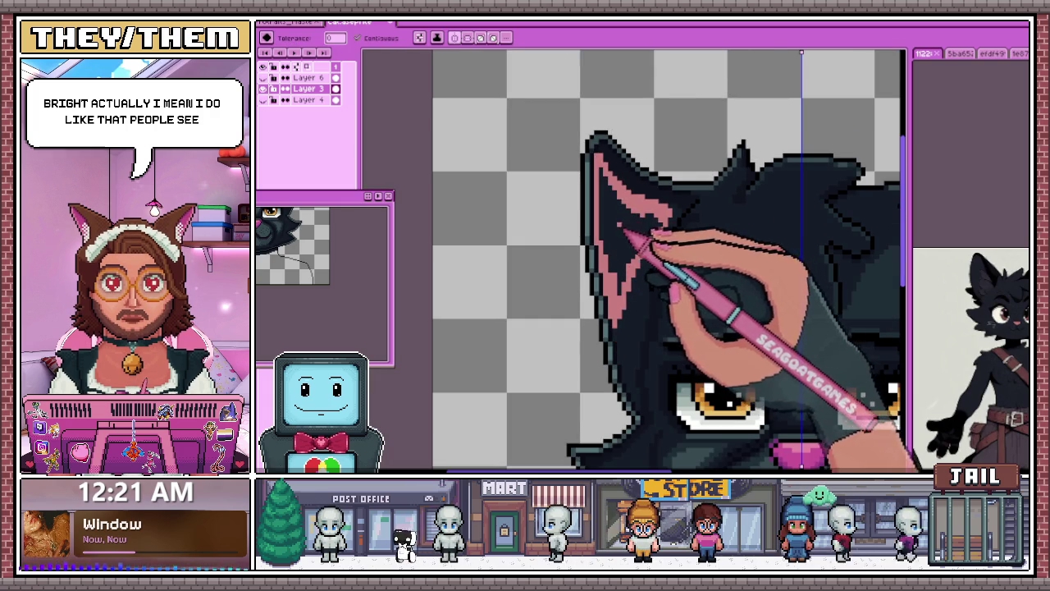
scroll(615, 217, down, 2)
scroll(625, 287, down, 3)
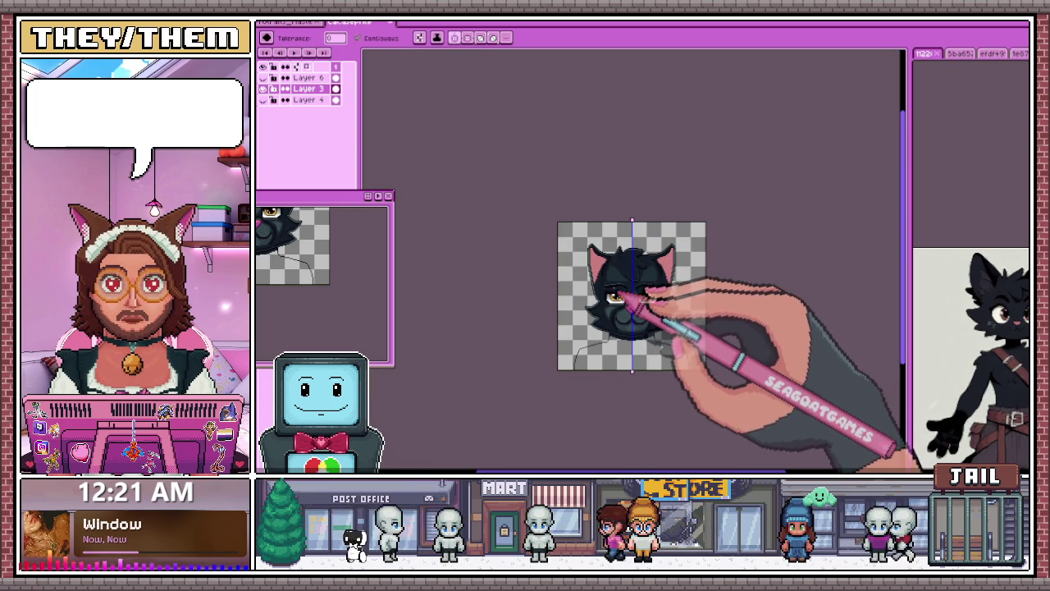
Step: Fill the left ear's inner area with pink
scroll(632, 297, up, 3)
scroll(604, 281, up, 2)
scroll(540, 300, up, 2)
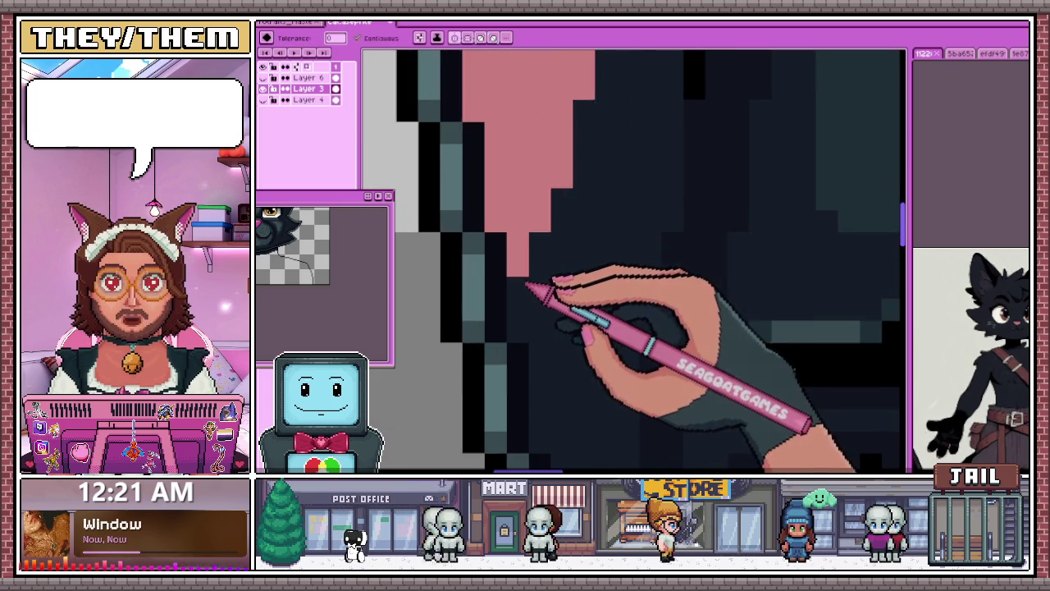
scroll(535, 300, up, 1)
click(516, 260)
Step: With the Pencil, darken a single pixel on the pink inner ear's edge
key(b)
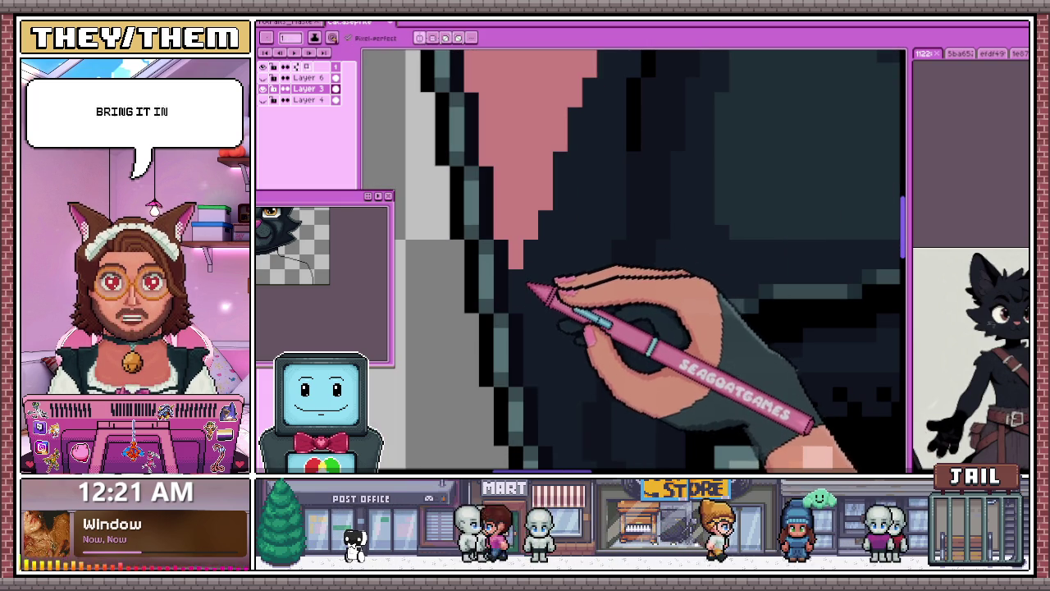
scroll(518, 261, down, 1)
scroll(509, 230, down, 1)
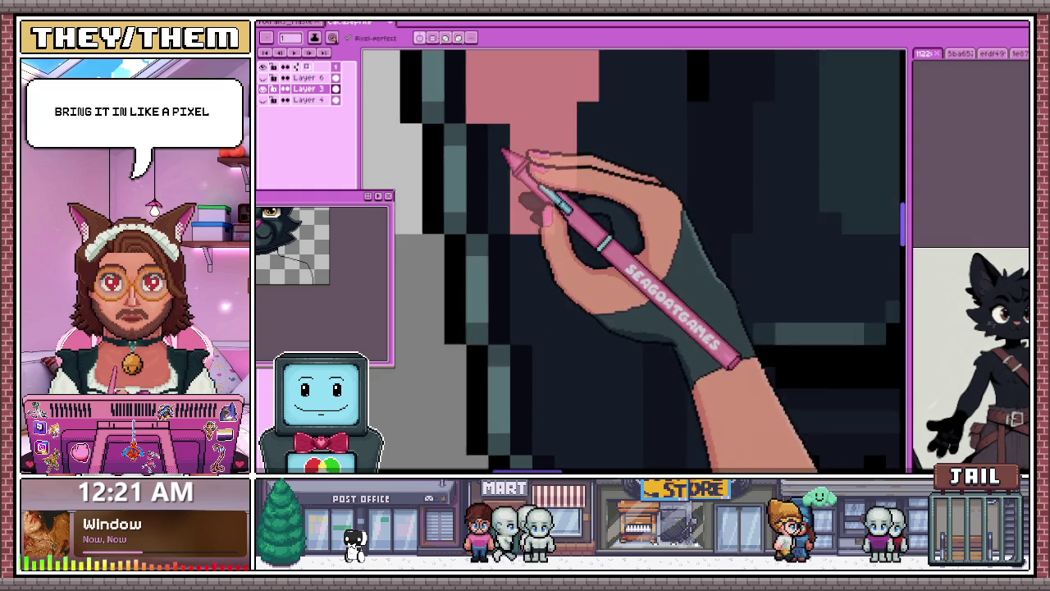
scroll(496, 247, down, 2)
scroll(492, 246, up, 2)
scroll(484, 197, down, 2)
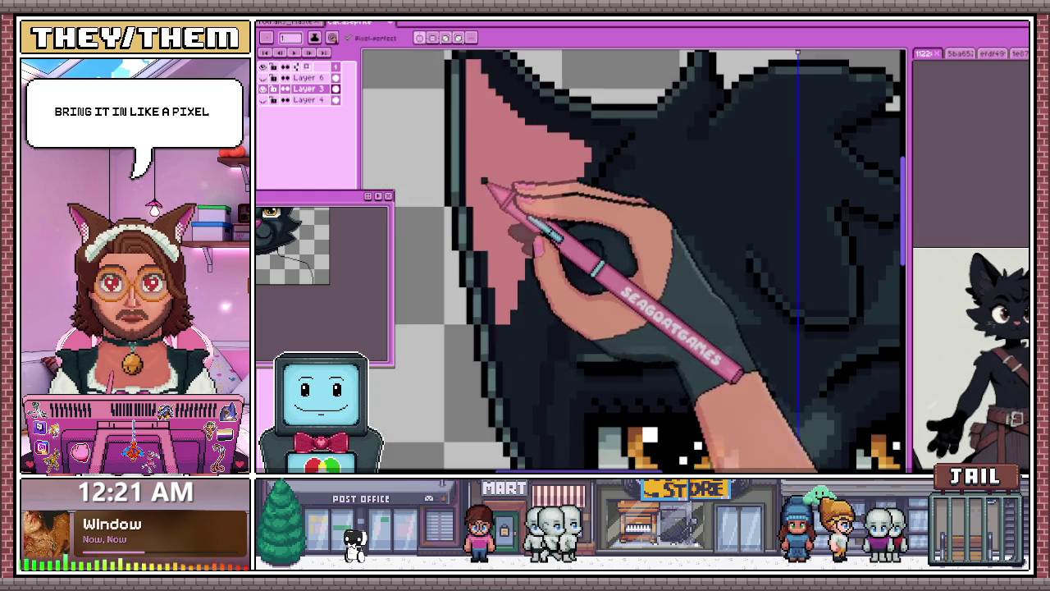
scroll(478, 229, up, 1)
click(475, 194)
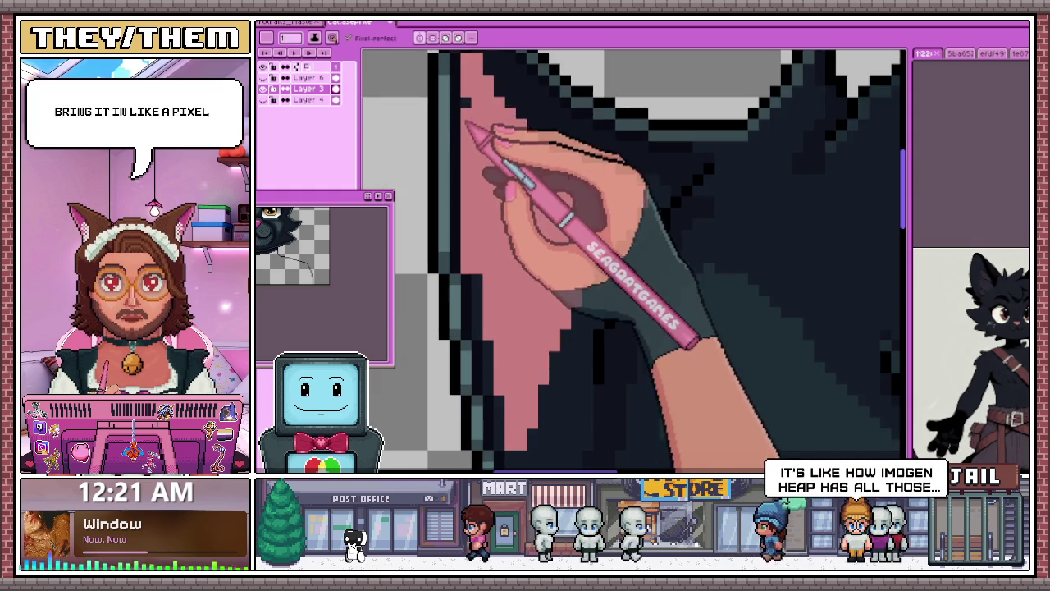
scroll(481, 145, down, 2)
scroll(462, 164, up, 2)
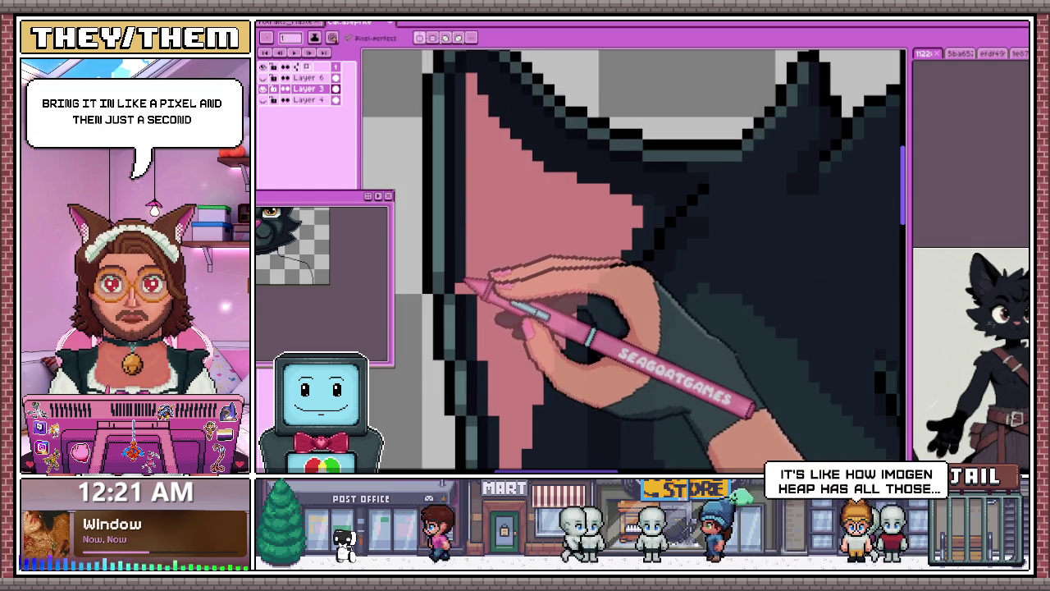
scroll(471, 271, down, 2)
scroll(480, 172, up, 2)
scroll(474, 246, down, 2)
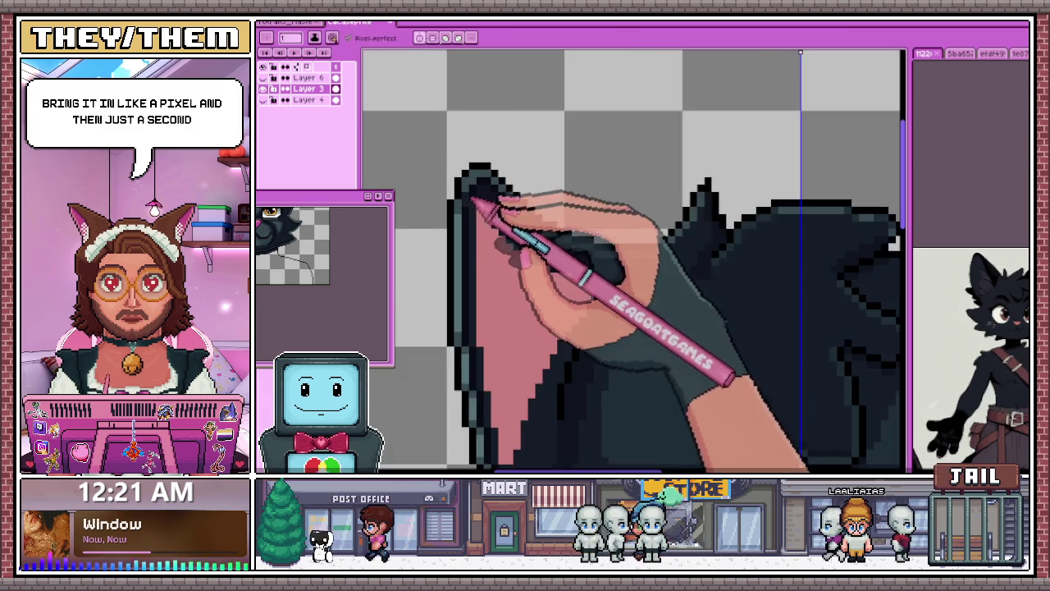
scroll(476, 205, up, 2)
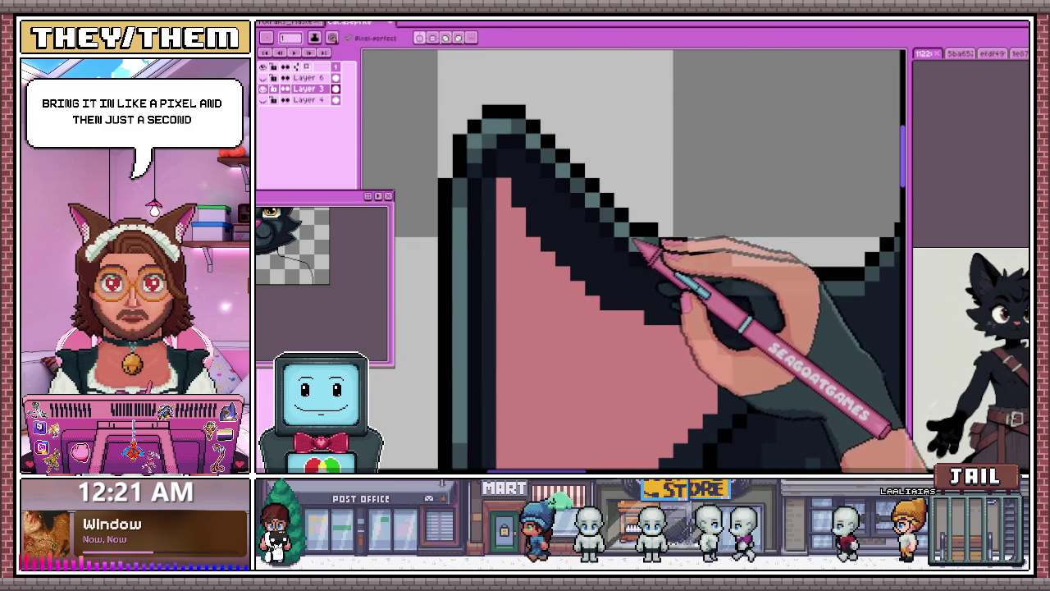
scroll(704, 274, down, 2)
scroll(648, 271, up, 2)
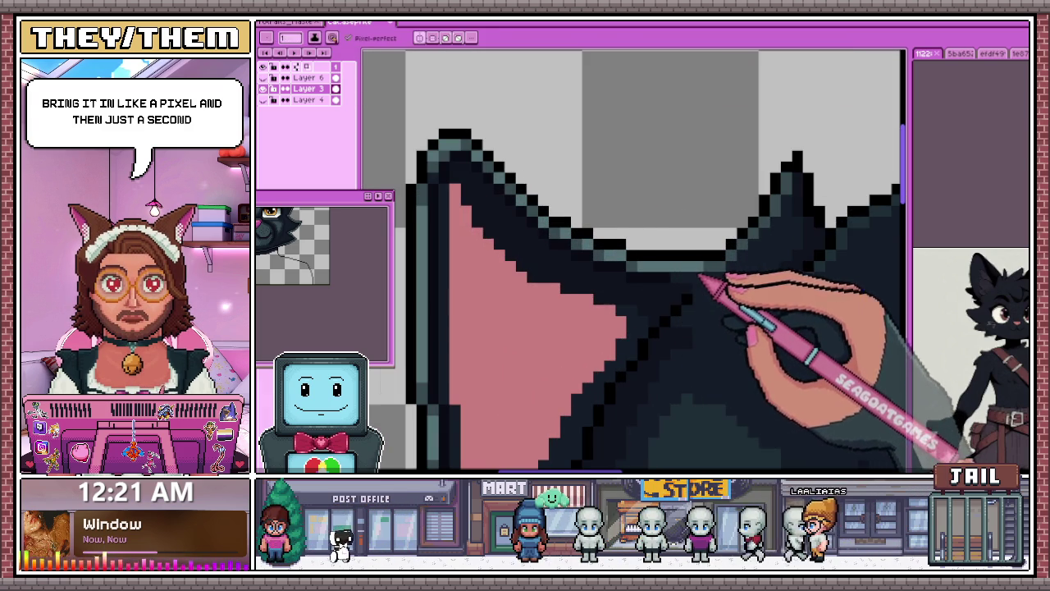
scroll(698, 281, down, 3)
scroll(619, 308, down, 3)
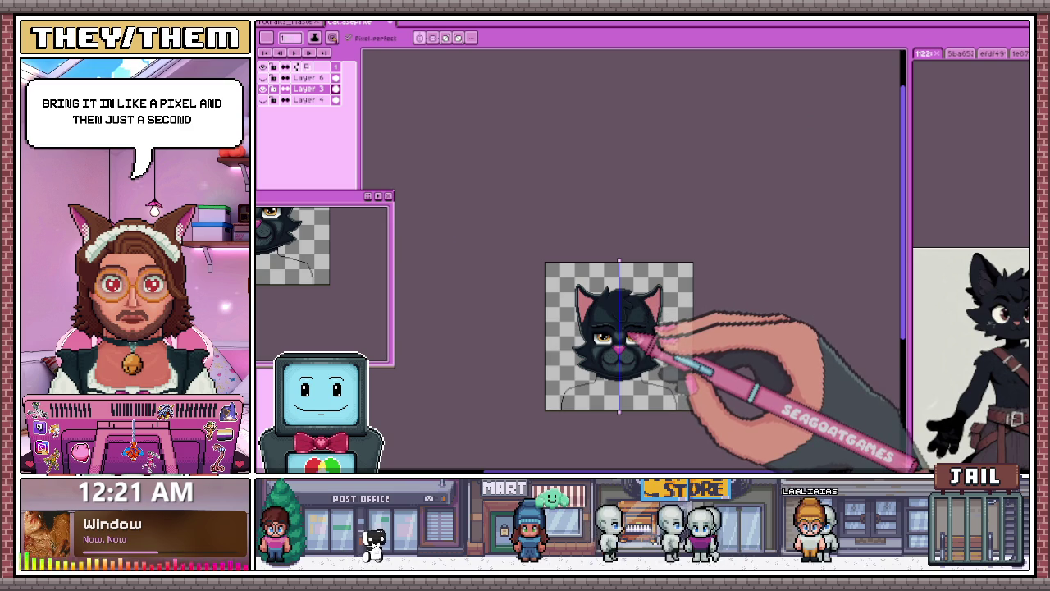
Step: Zoom in and out on the left ear to inspect its dark outline, teal rim and pink interior
scroll(644, 338, up, 1)
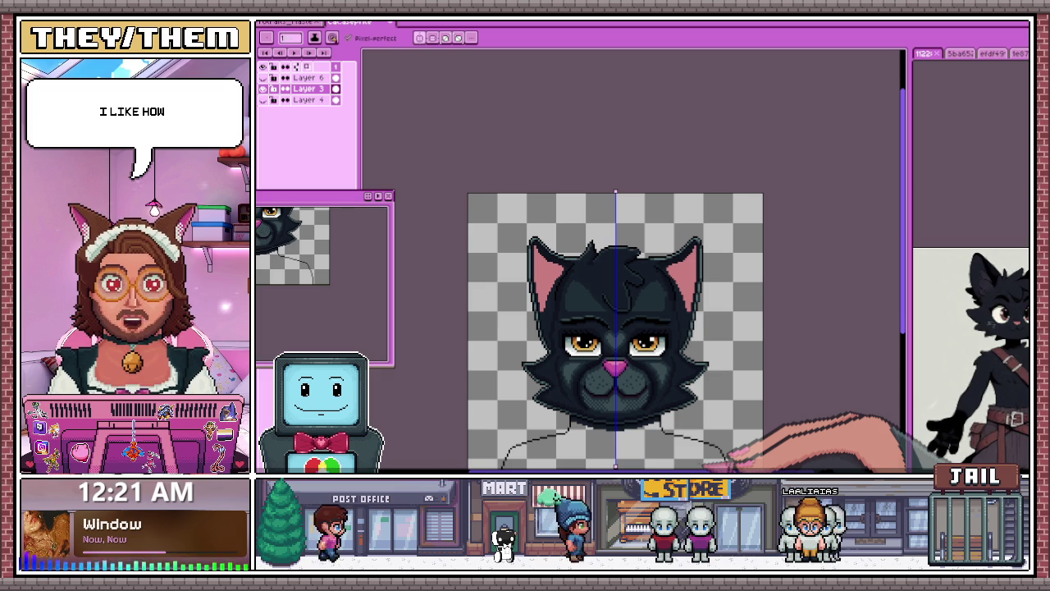
scroll(572, 254, up, 1)
scroll(484, 271, up, 1)
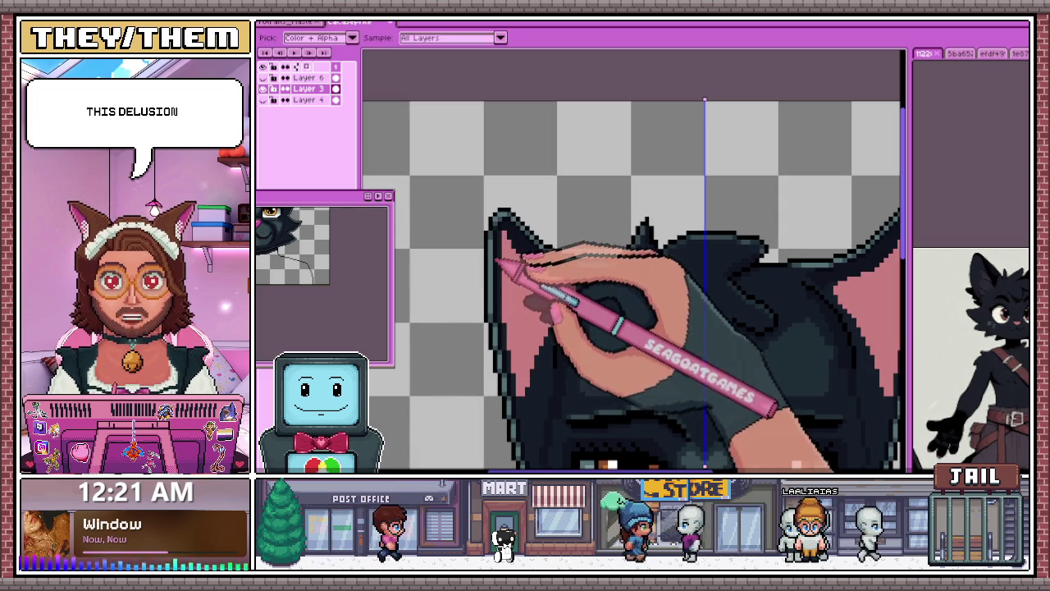
scroll(477, 302, up, 2)
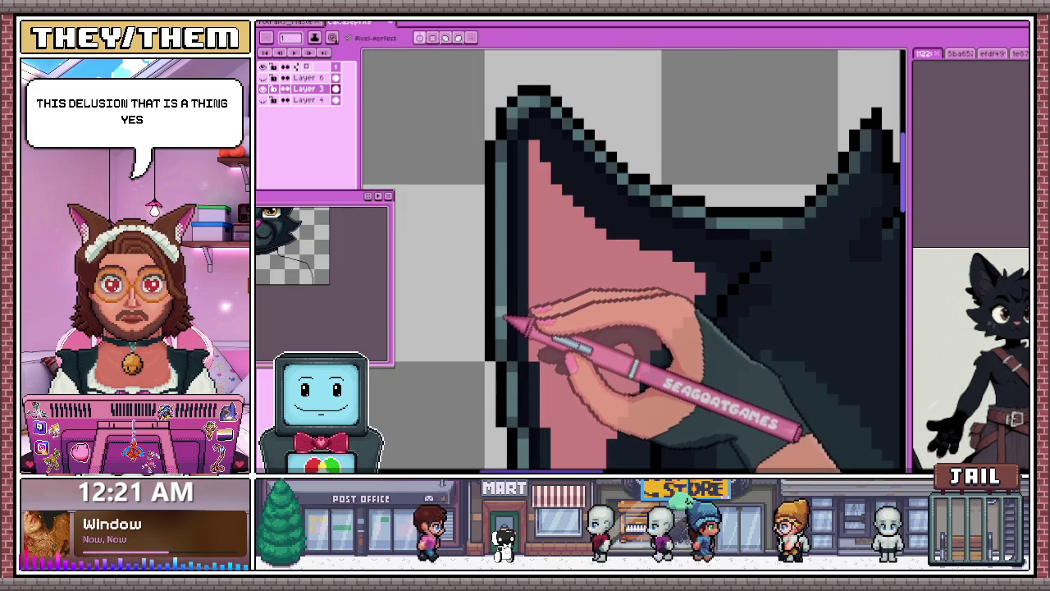
scroll(513, 212, down, 2)
scroll(516, 305, up, 2)
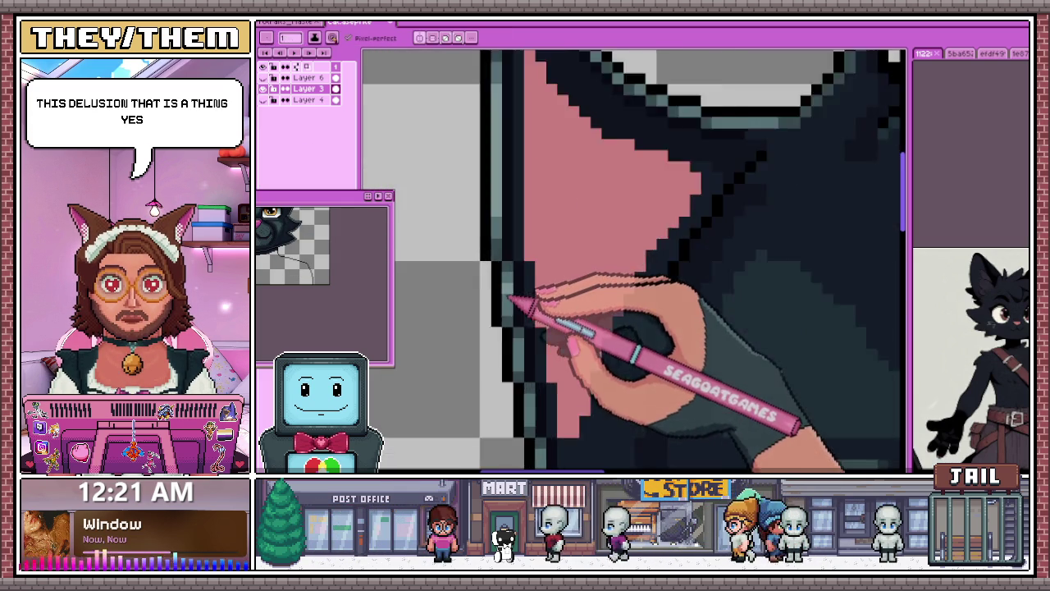
scroll(507, 303, down, 2)
scroll(509, 305, up, 2)
scroll(535, 328, down, 1)
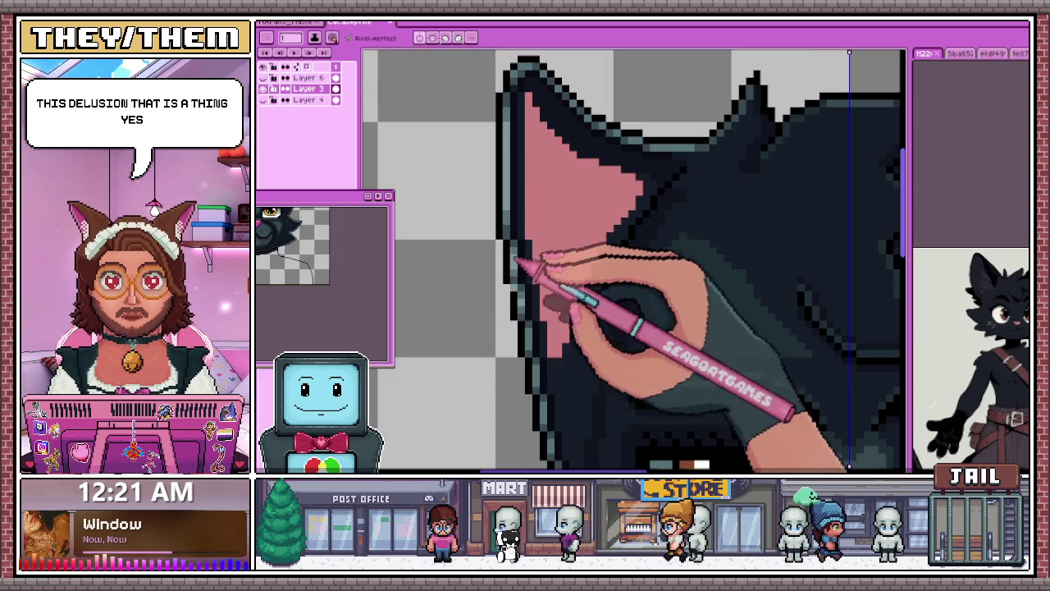
scroll(530, 345, down, 3)
scroll(534, 343, down, 3)
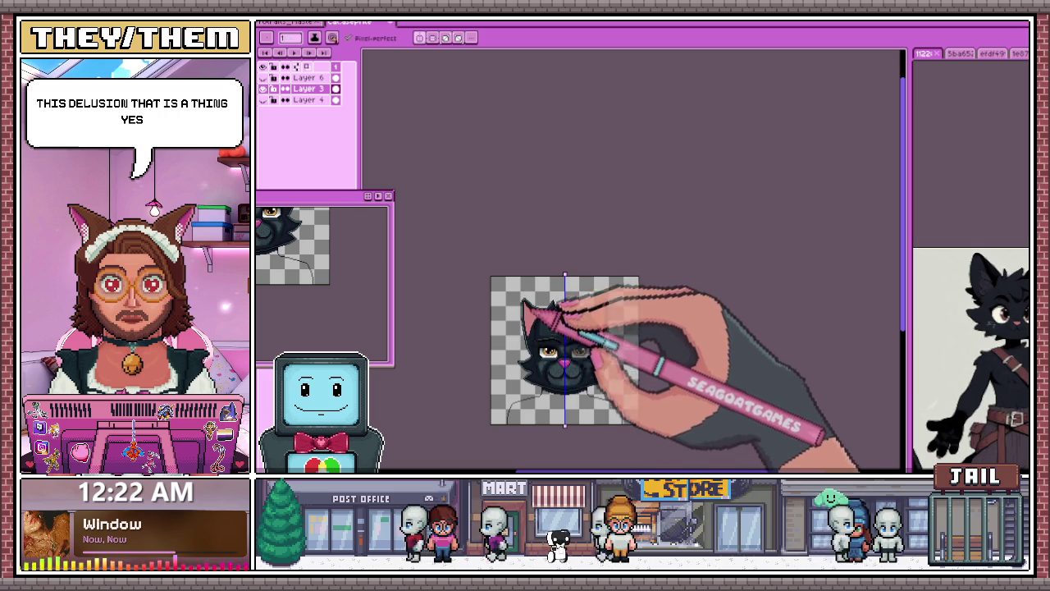
scroll(534, 295, up, 2)
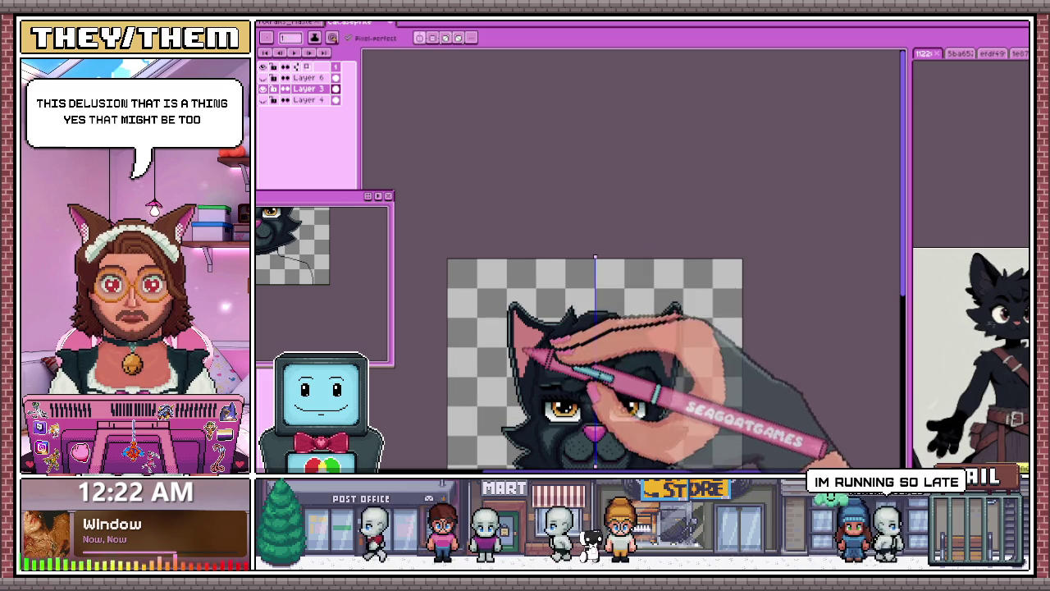
scroll(510, 305, up, 1)
scroll(499, 305, up, 1)
scroll(530, 305, up, 1)
scroll(530, 239, up, 1)
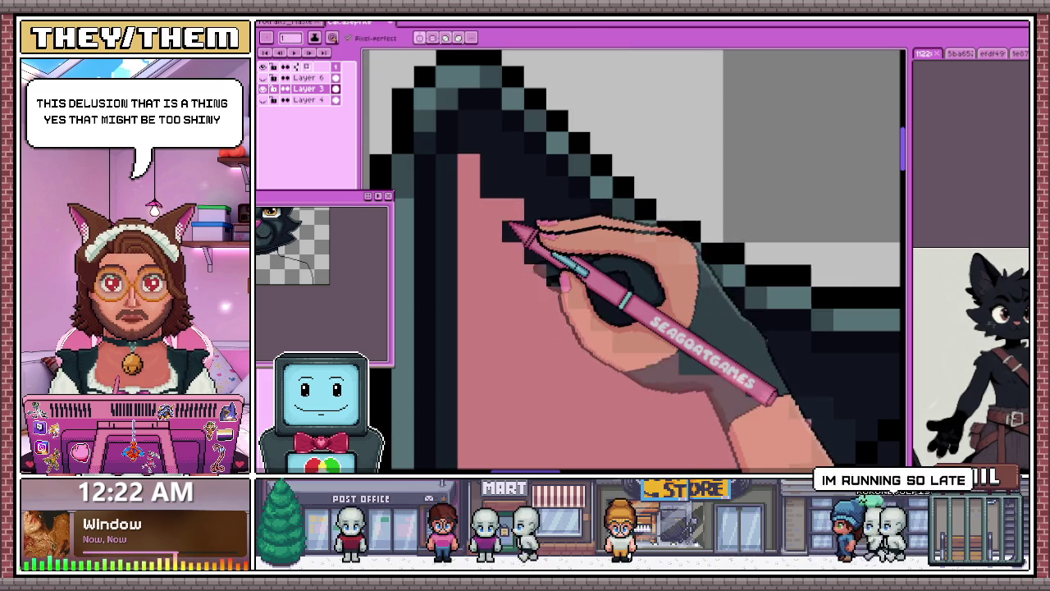
scroll(537, 271, down, 2)
scroll(543, 277, up, 1)
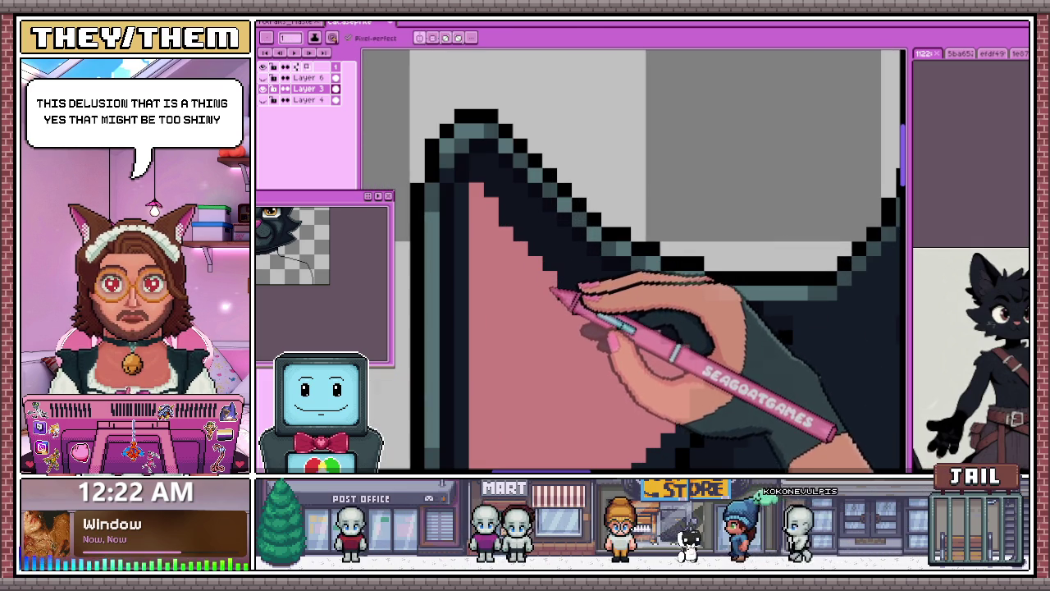
scroll(574, 307, down, 2)
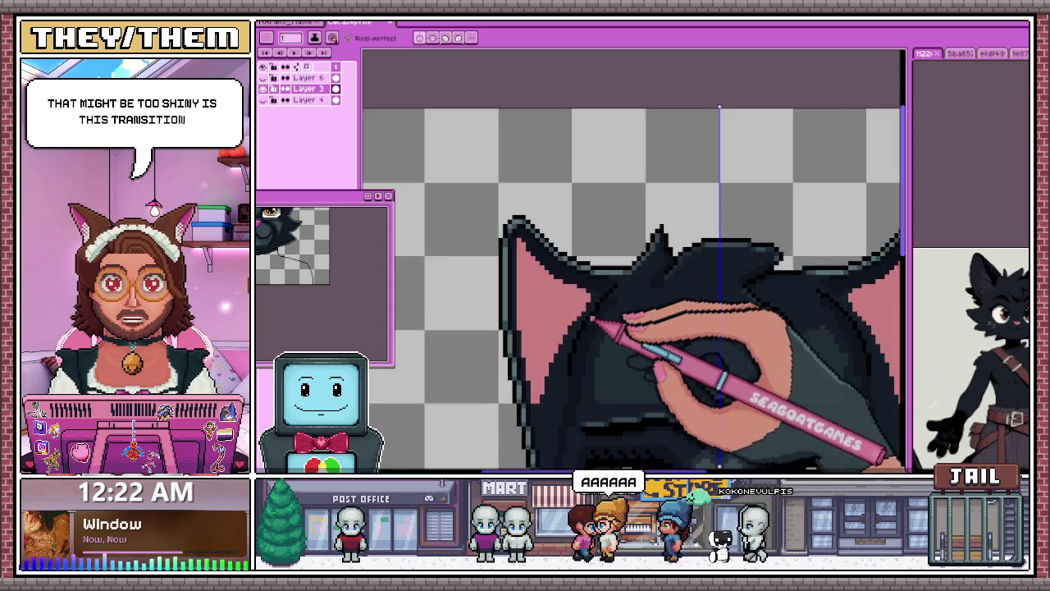
scroll(612, 270, down, 1)
scroll(563, 300, up, 1)
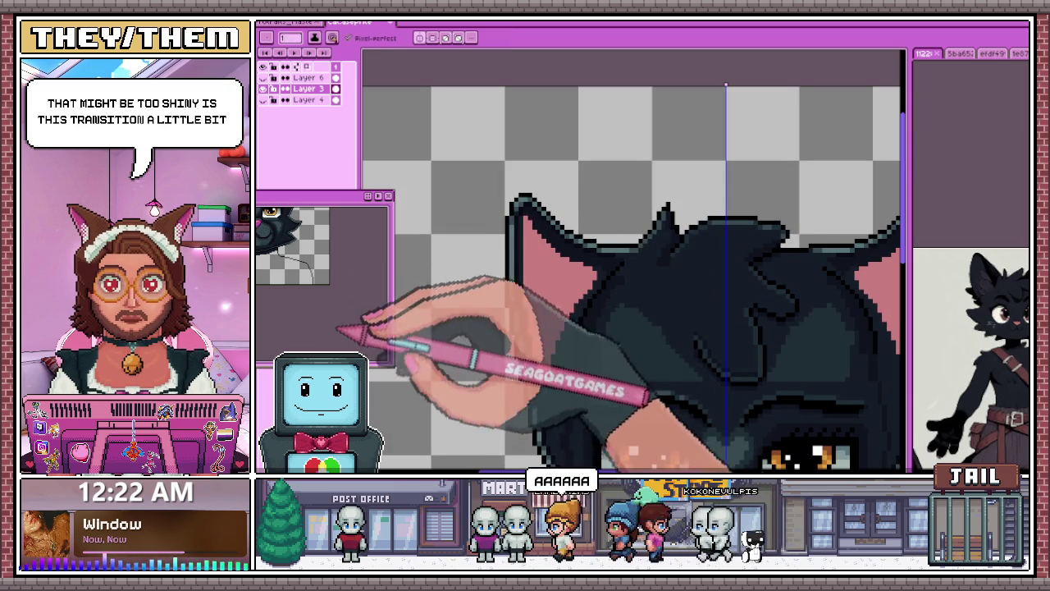
key(shift+c)
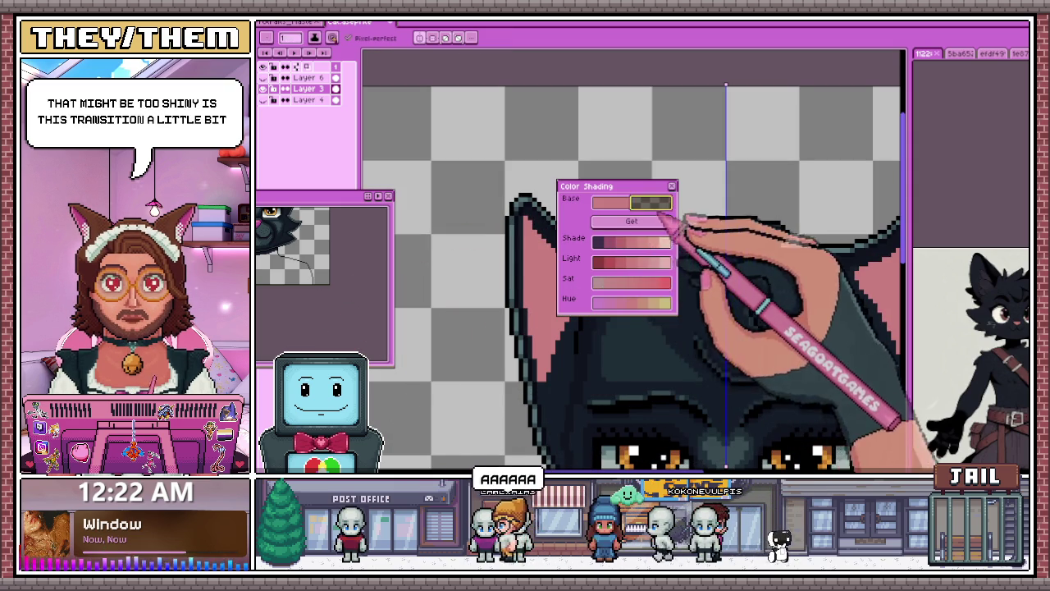
key(shift+c)
scroll(605, 241, up, 1)
scroll(552, 200, up, 1)
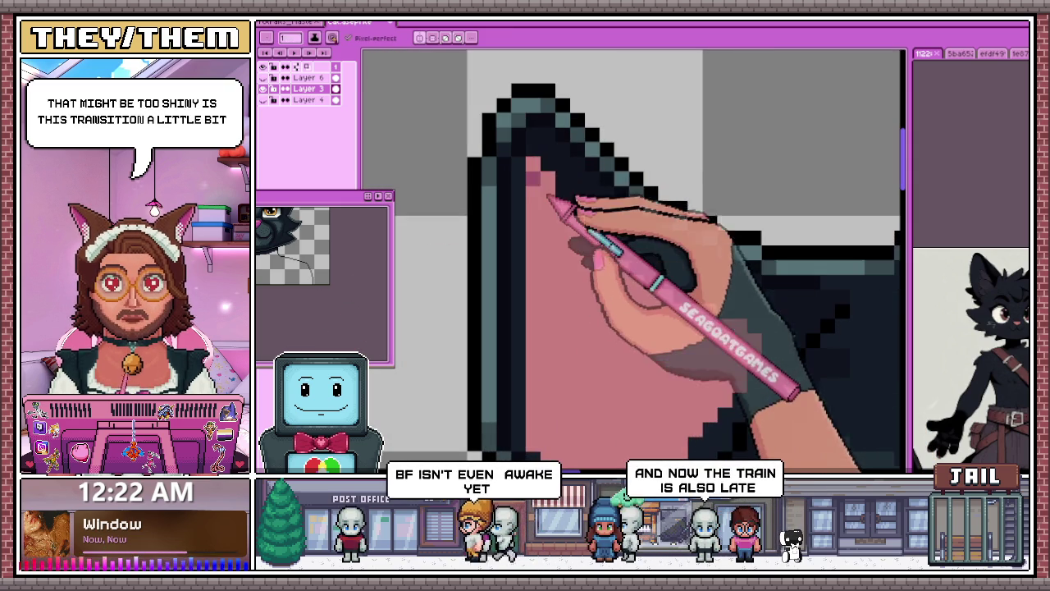
scroll(546, 234, down, 1)
scroll(545, 283, up, 1)
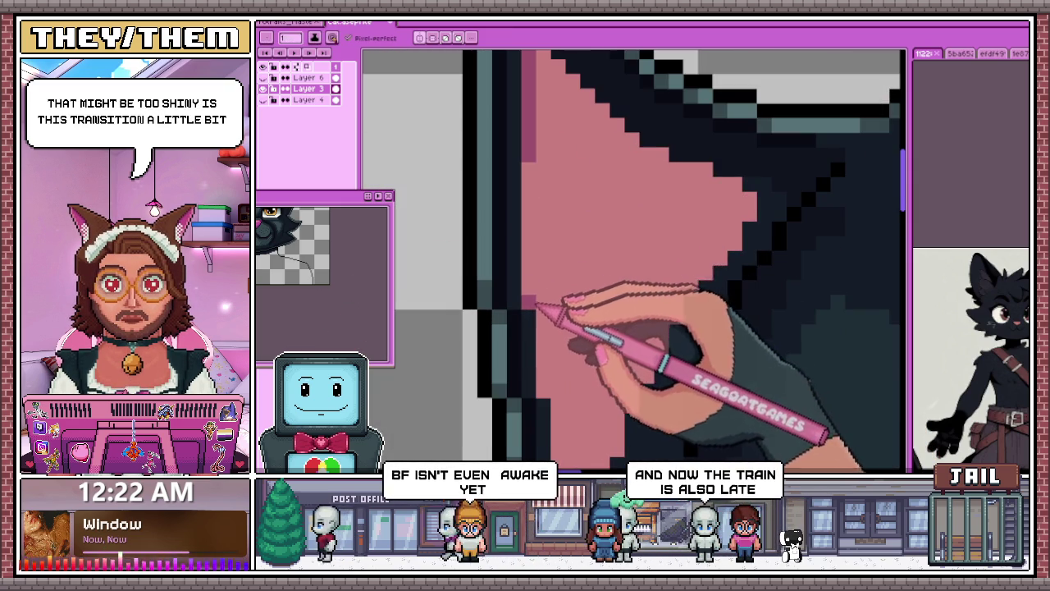
scroll(543, 246, down, 1)
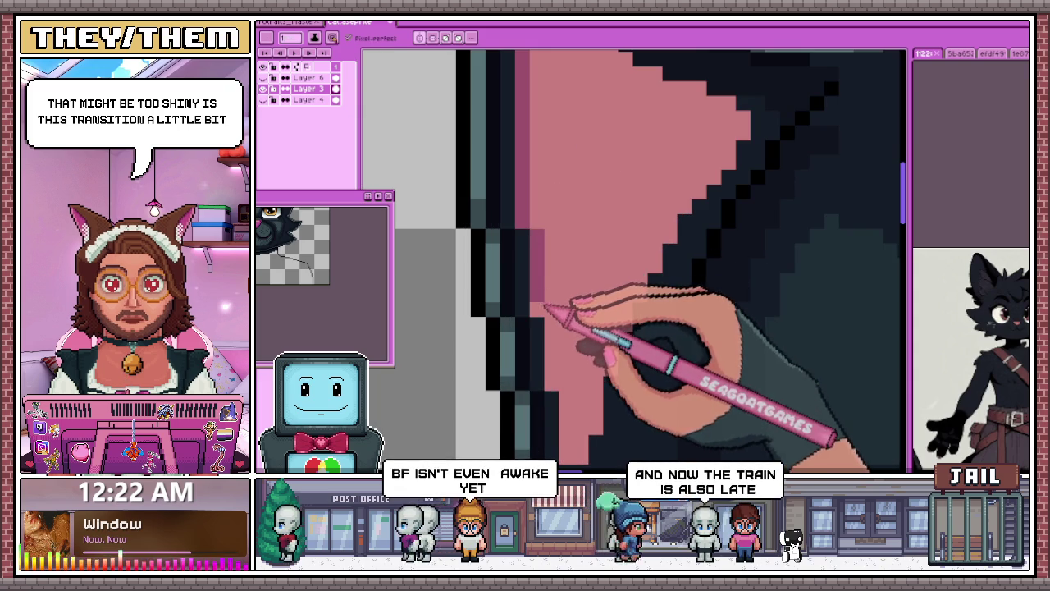
scroll(544, 246, down, 2)
scroll(539, 304, down, 1)
scroll(534, 303, up, 1)
scroll(529, 297, up, 2)
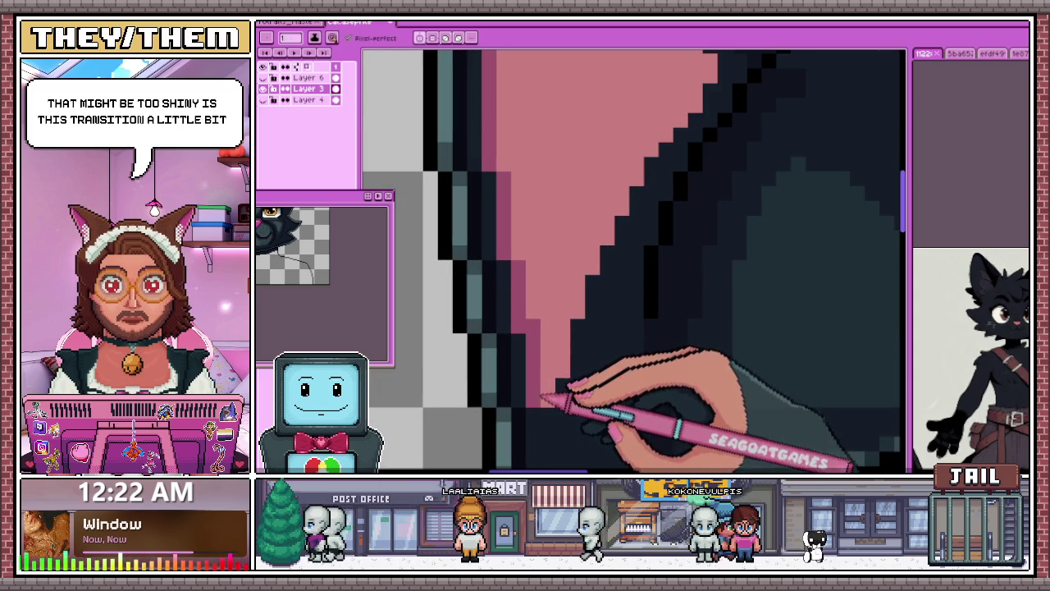
key(i)
key(b)
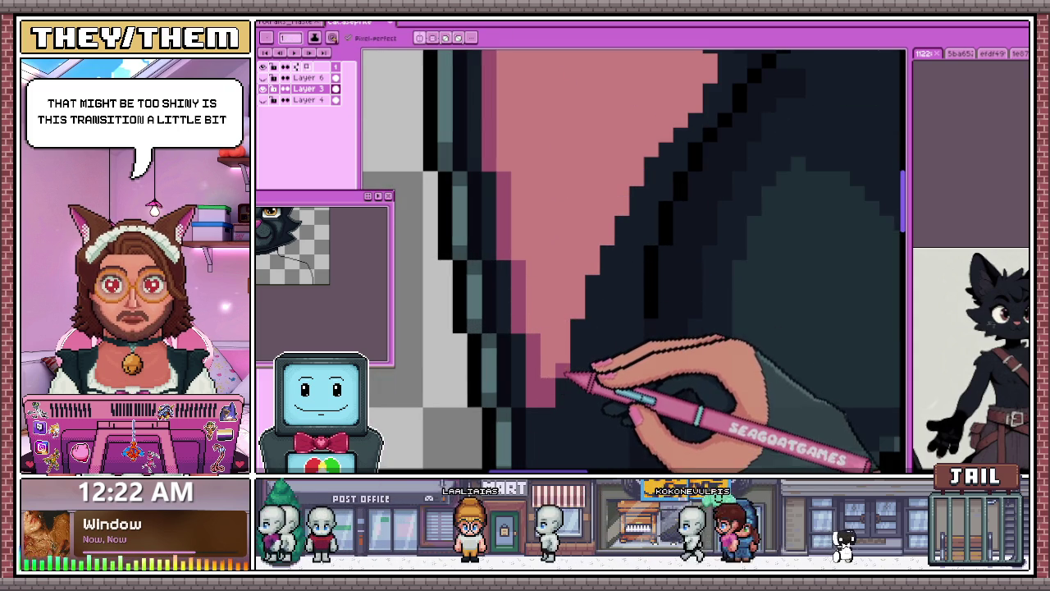
scroll(586, 276, down, 1)
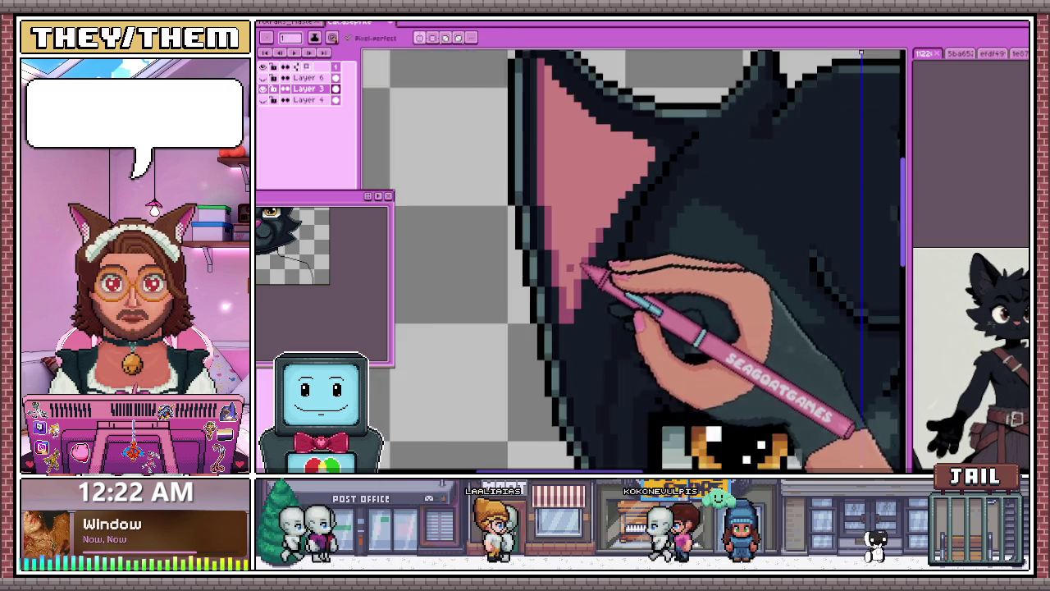
scroll(598, 223, down, 1)
scroll(579, 302, up, 2)
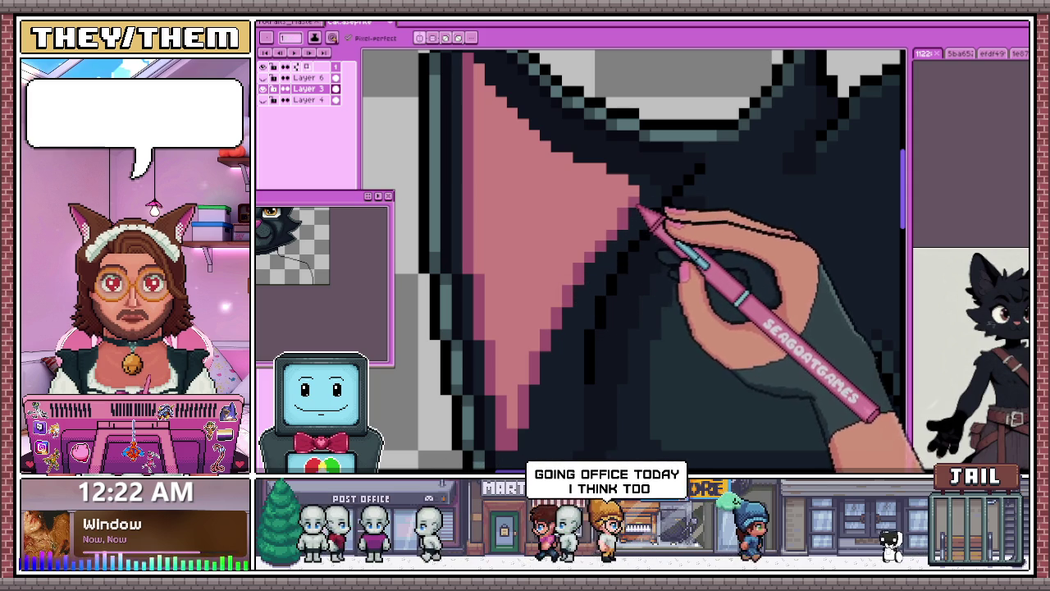
scroll(634, 260, right, 3)
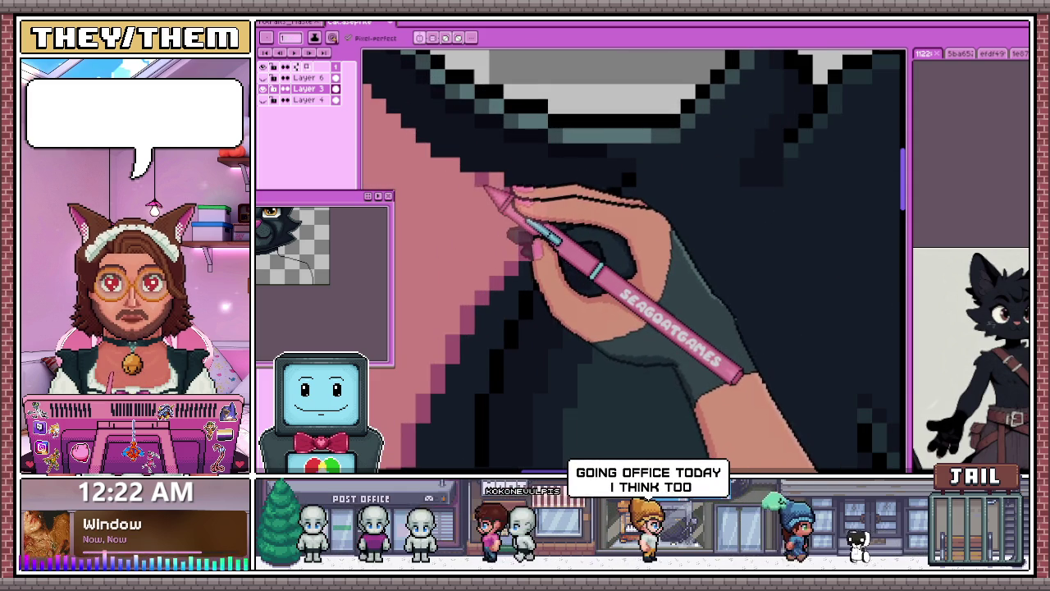
scroll(459, 205, down, 1)
scroll(459, 205, up, 1)
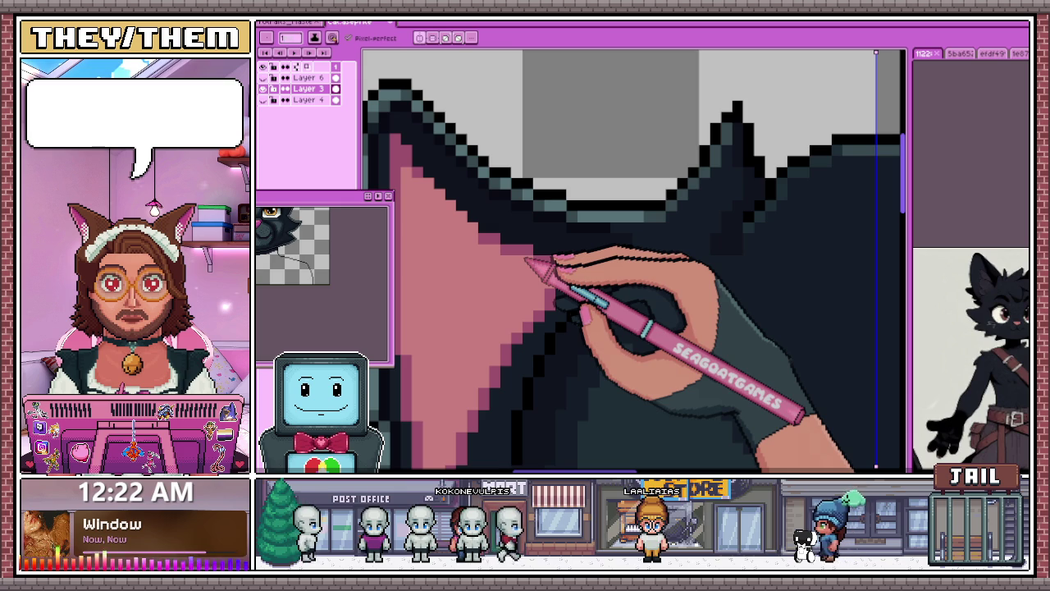
scroll(493, 234, up, 2)
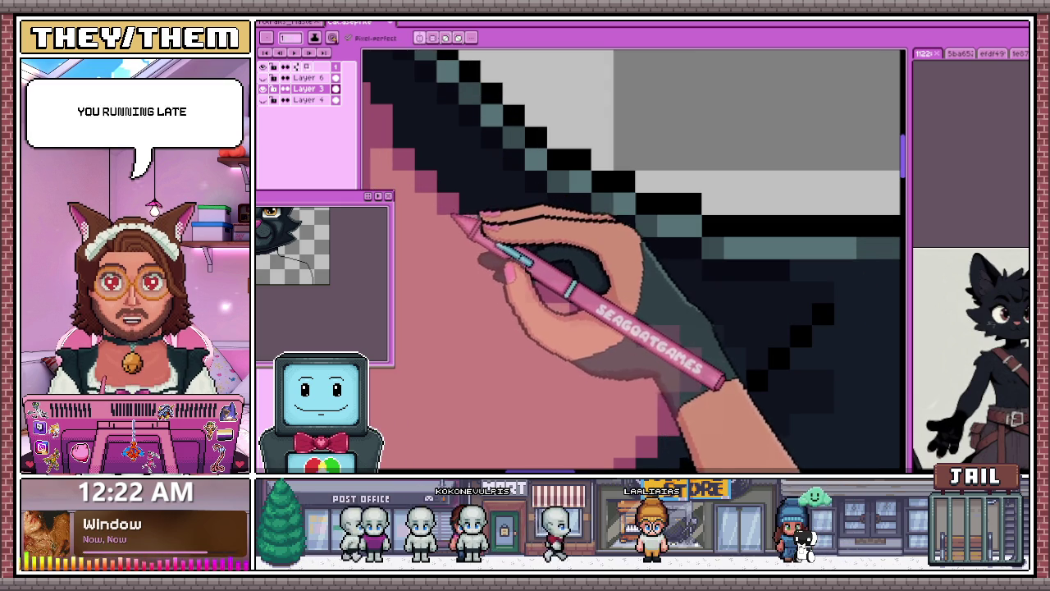
scroll(516, 274, down, 2)
scroll(558, 270, down, 2)
scroll(539, 293, down, 1)
scroll(538, 312, up, 3)
scroll(511, 276, up, 2)
scroll(500, 270, up, 1)
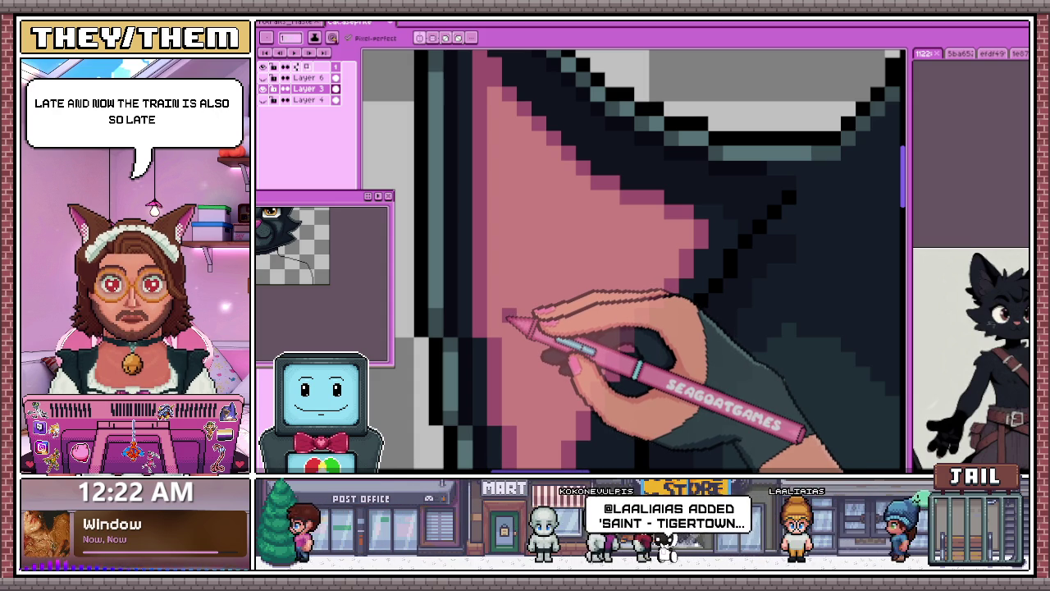
scroll(509, 315, down, 1)
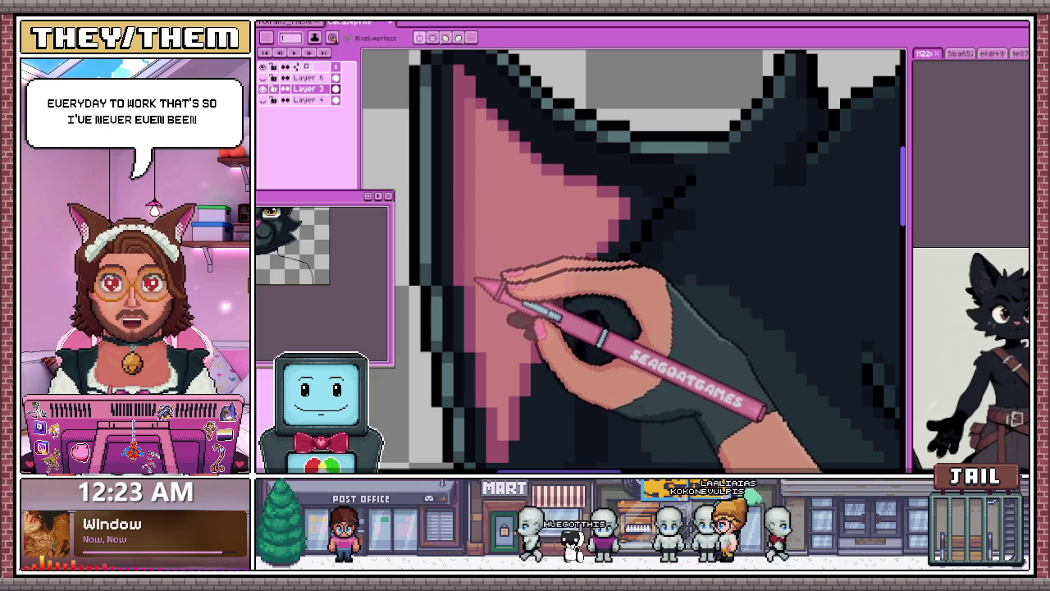
scroll(493, 347, down, 1)
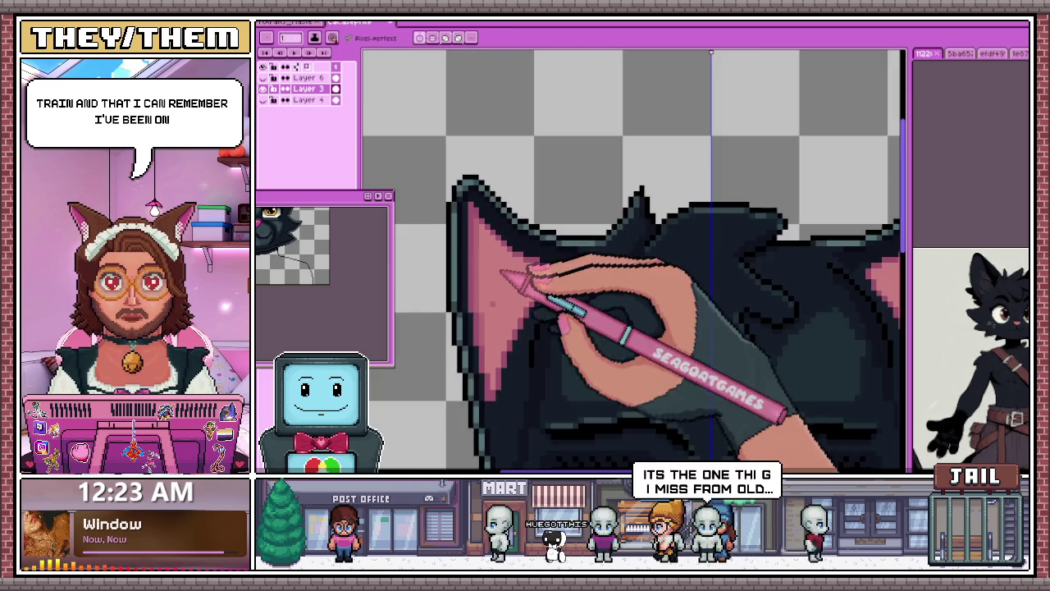
scroll(499, 277, up, 3)
scroll(484, 399, down, 2)
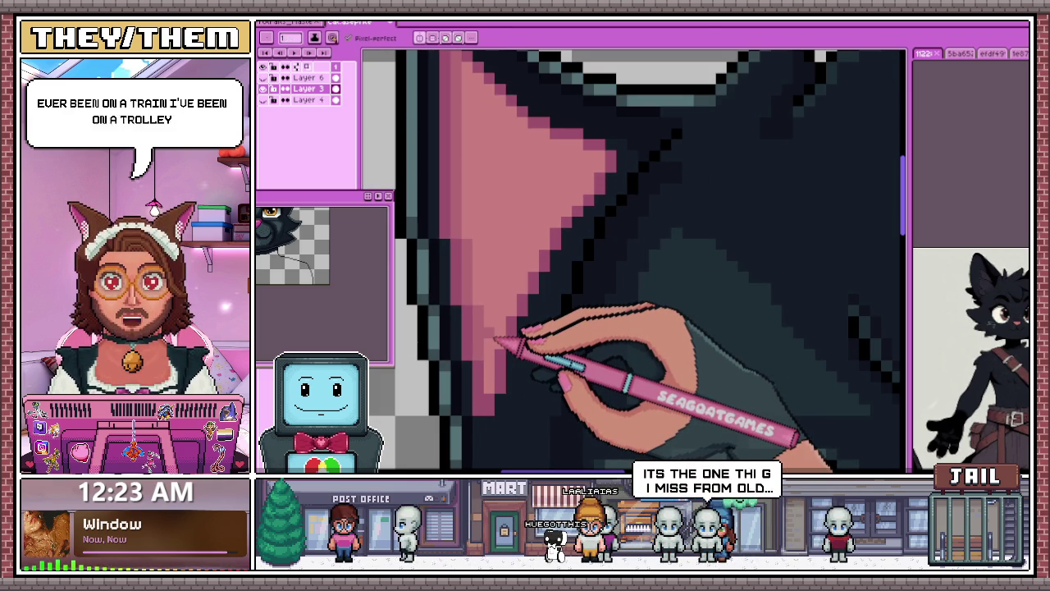
scroll(497, 348, up, 1)
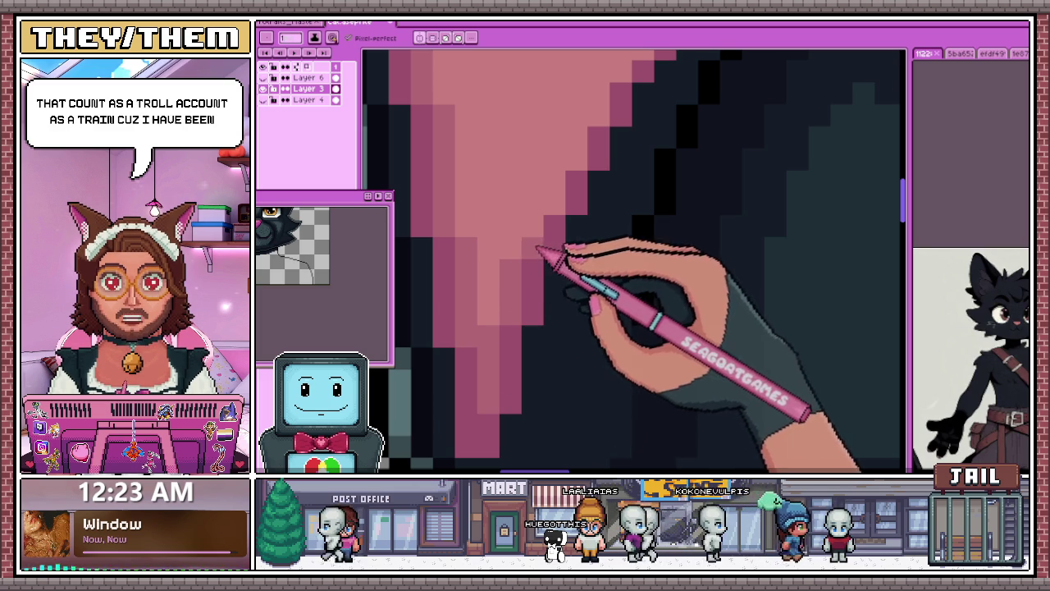
scroll(520, 278, down, 1)
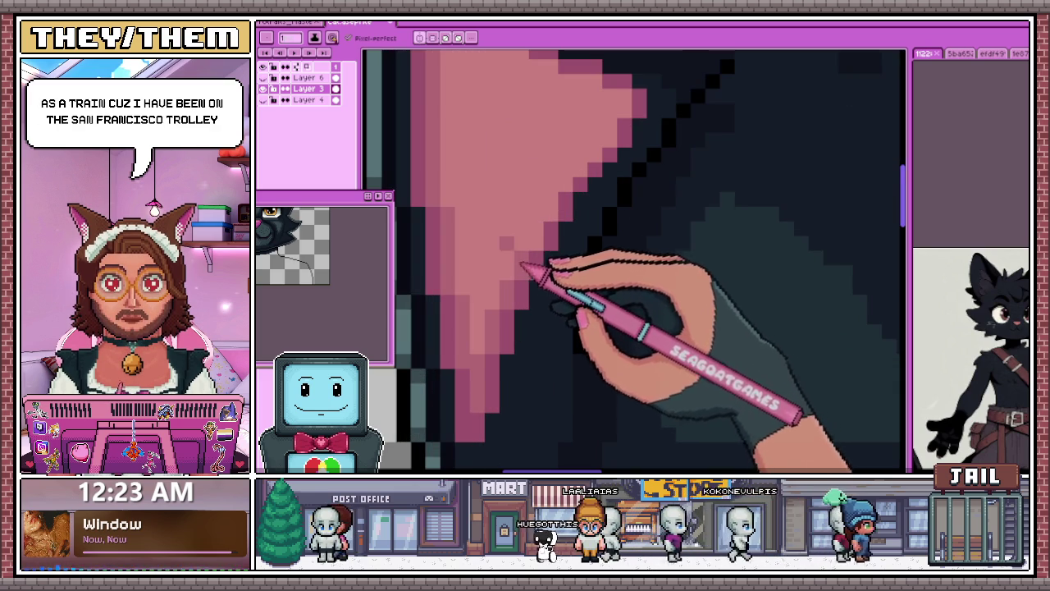
scroll(526, 279, down, 1)
scroll(537, 291, up, 1)
scroll(509, 271, up, 1)
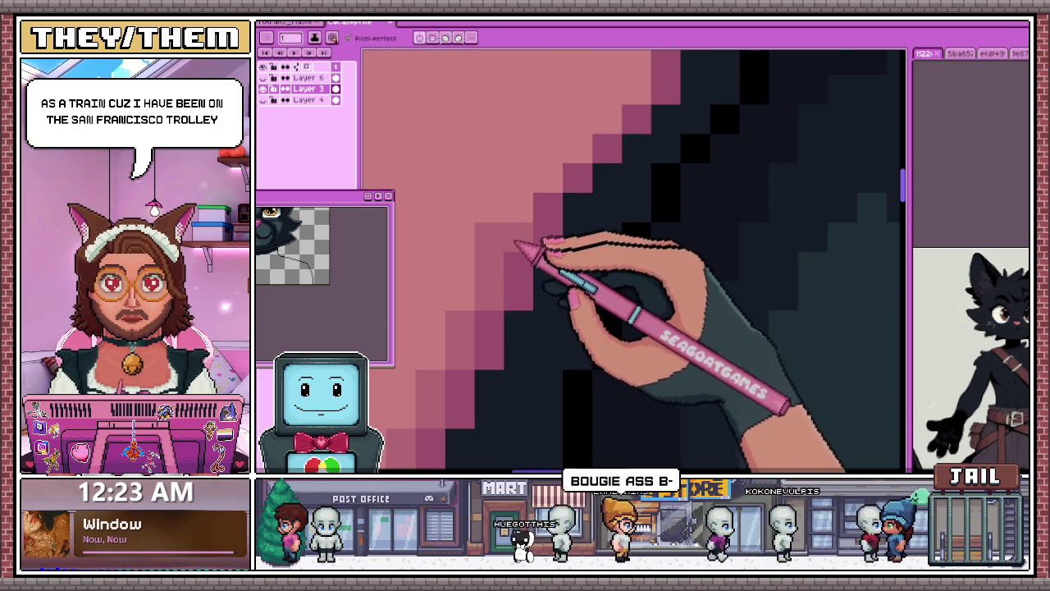
key(i)
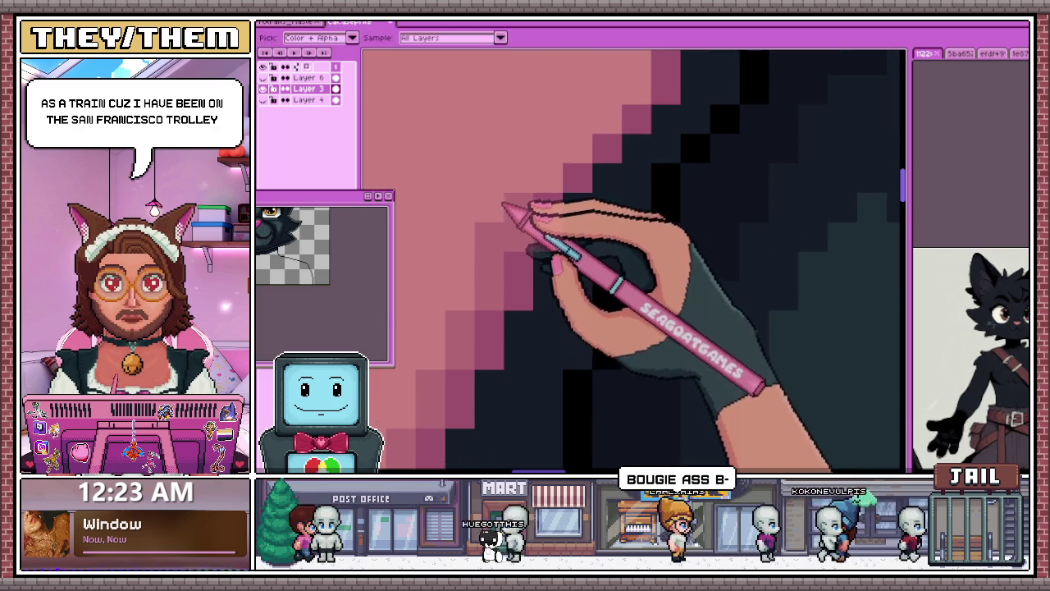
Step: With the Pencil, zoom out to view the whole ear and place the first pink dot inside it
key(b)
scroll(517, 246, down, 2)
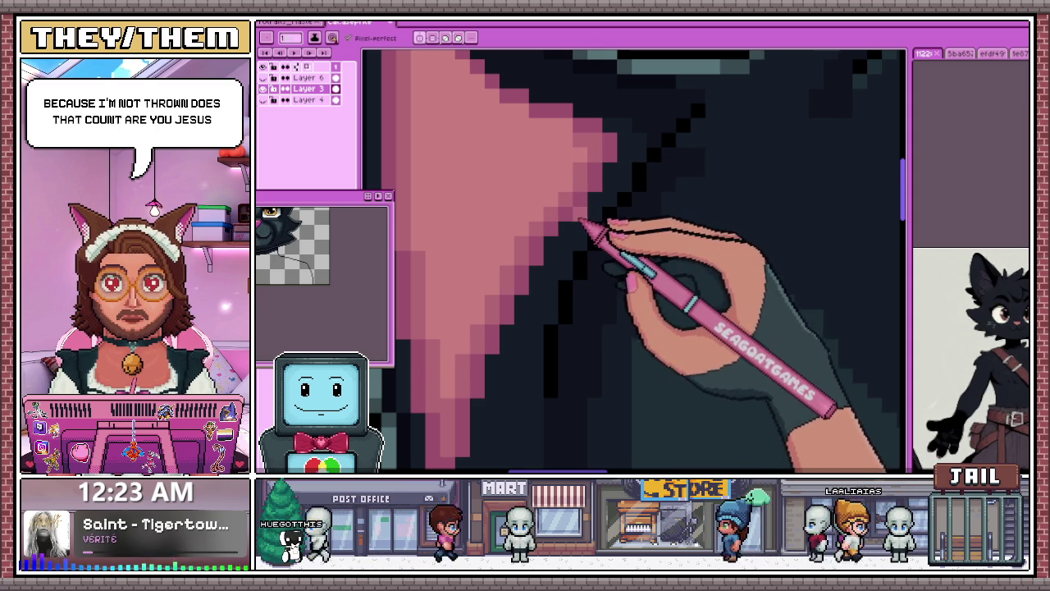
key(minus)
scroll(537, 177, up, 1)
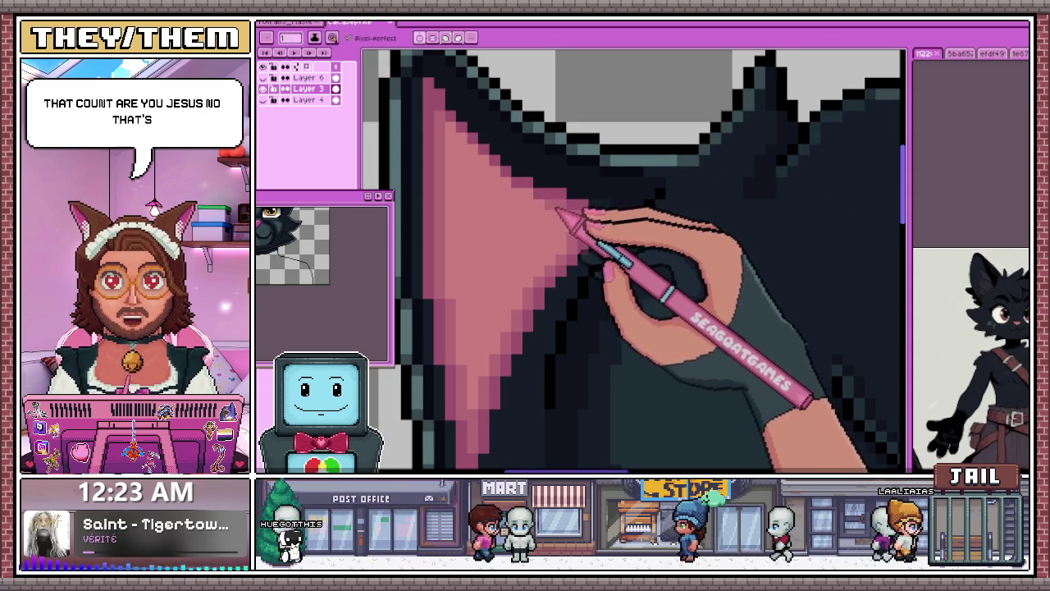
scroll(567, 205, up, 1)
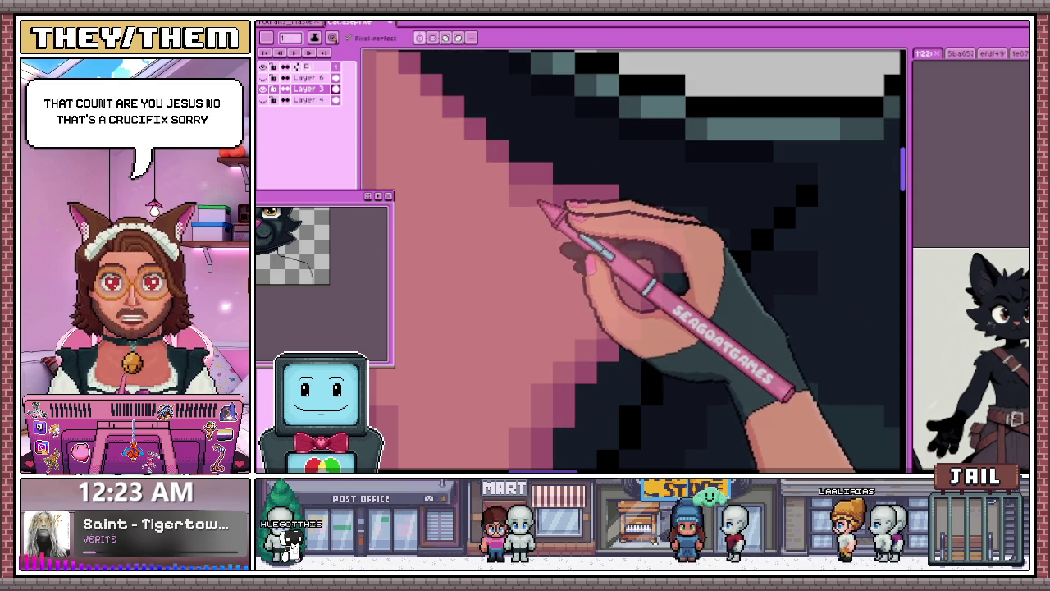
scroll(484, 164, up, 1)
scroll(459, 148, down, 1)
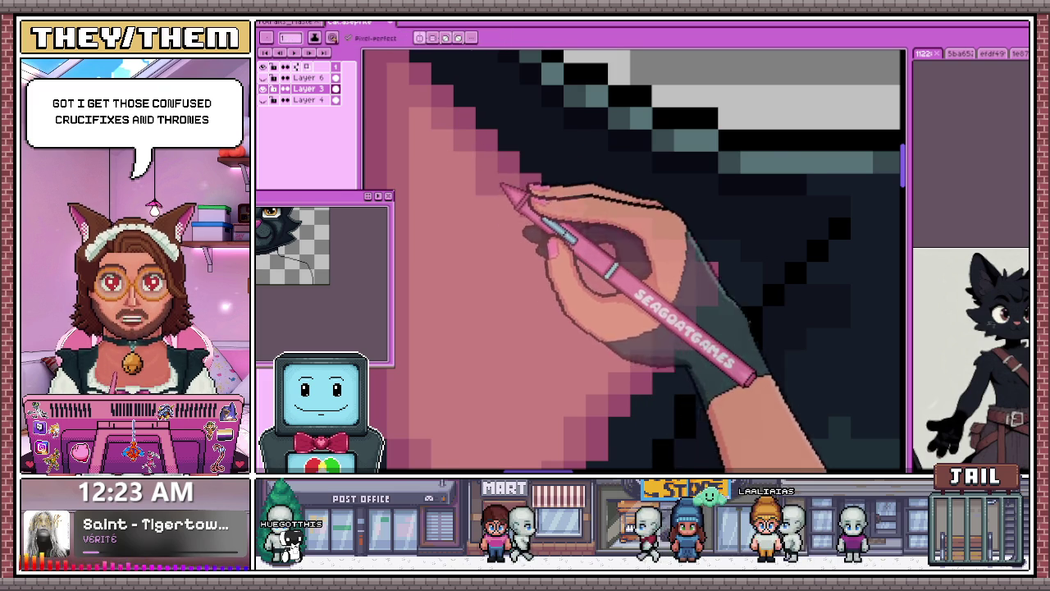
scroll(499, 178, down, 1)
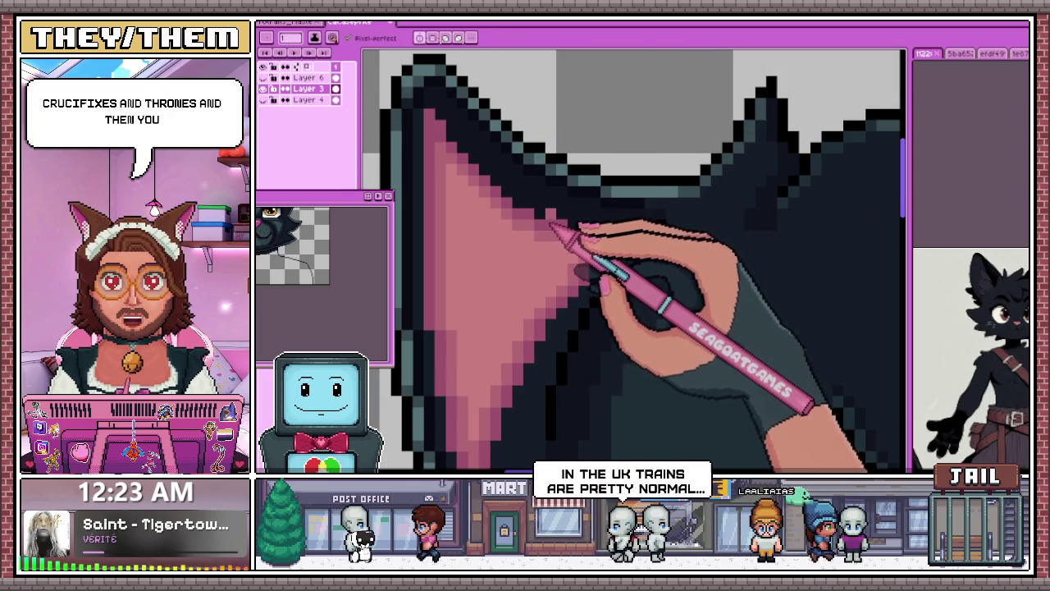
scroll(499, 227, down, 1)
scroll(504, 276, up, 1)
scroll(497, 262, up, 1)
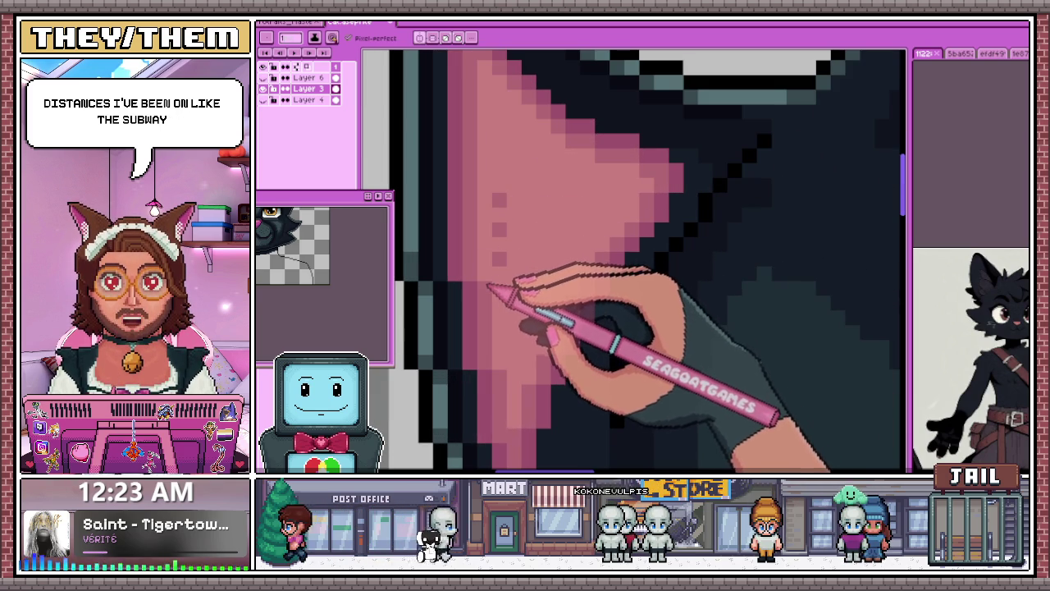
click(499, 168)
Step: Dot pink pixels up one column and down the next across the inner ear
click(499, 140)
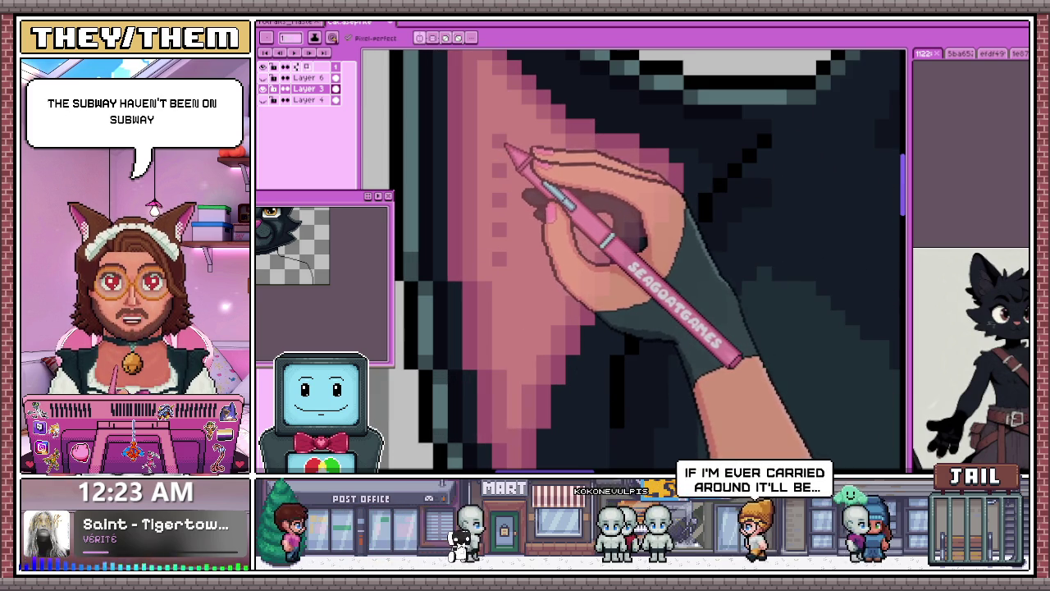
click(499, 111)
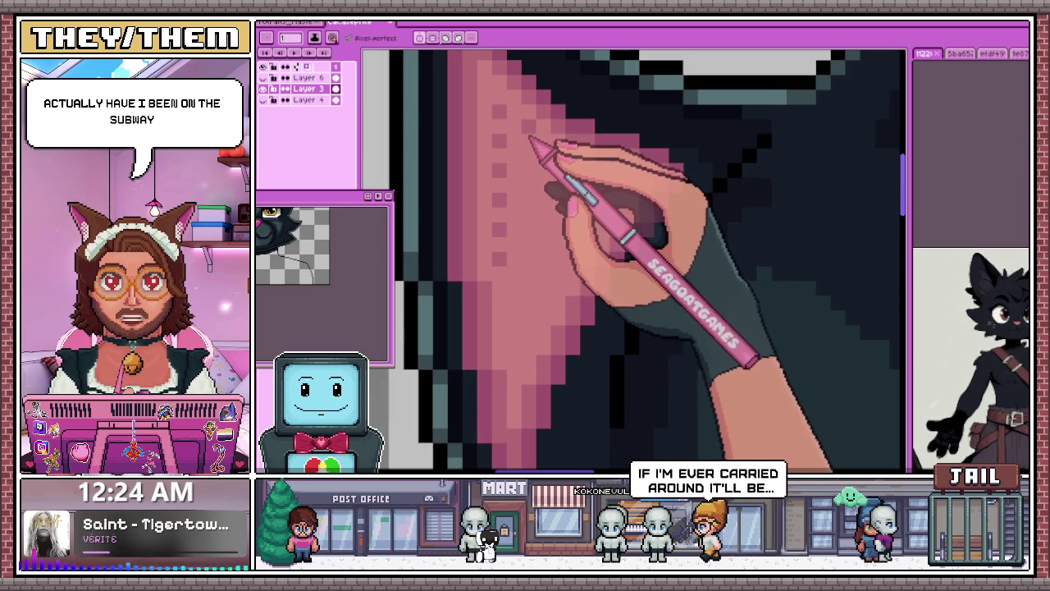
click(528, 169)
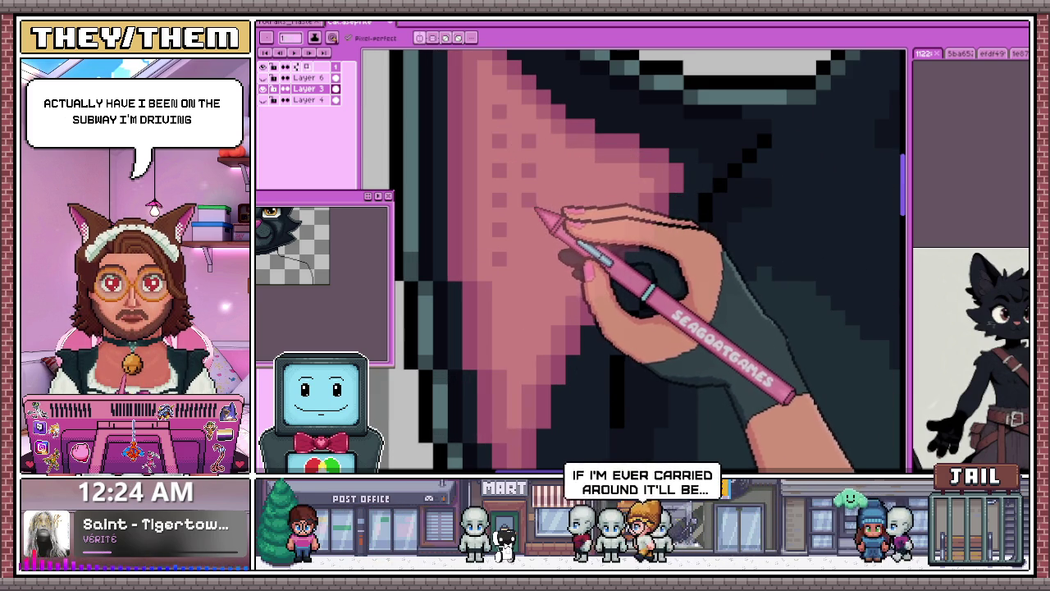
click(528, 259)
click(529, 288)
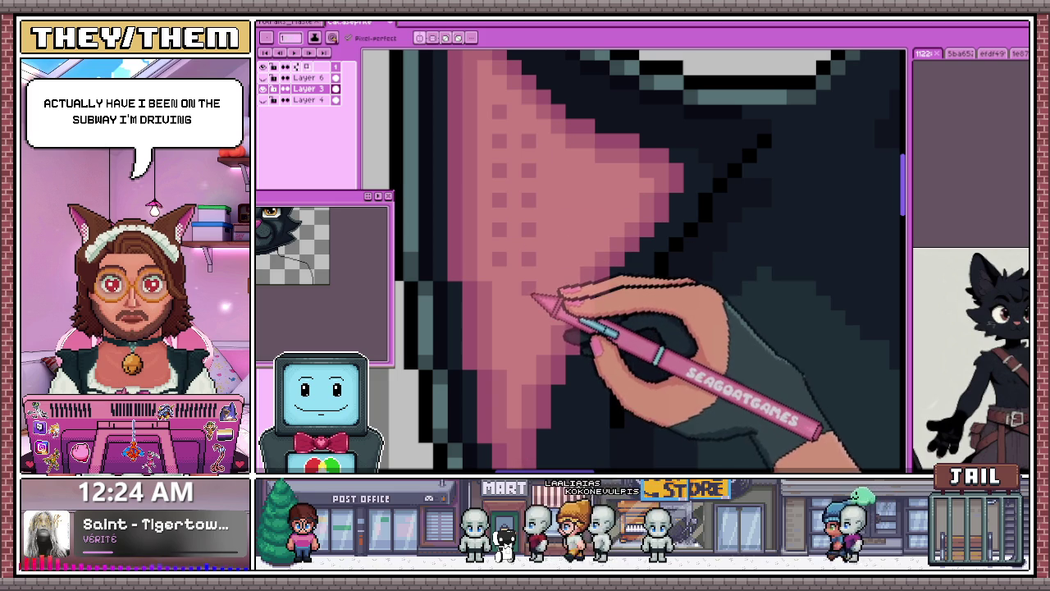
click(528, 317)
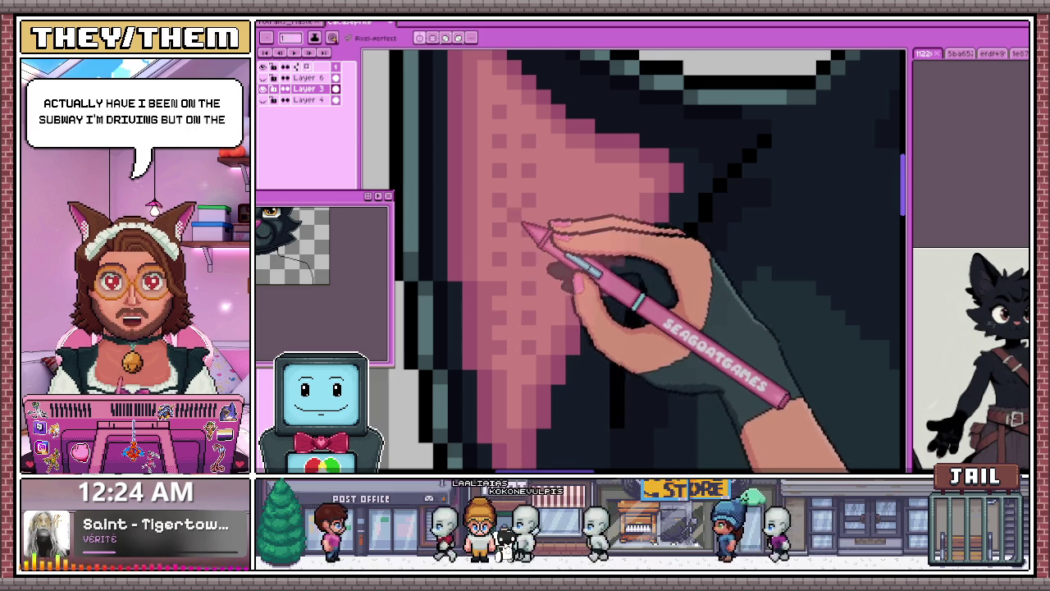
scroll(540, 235, down, 2)
scroll(540, 235, up, 2)
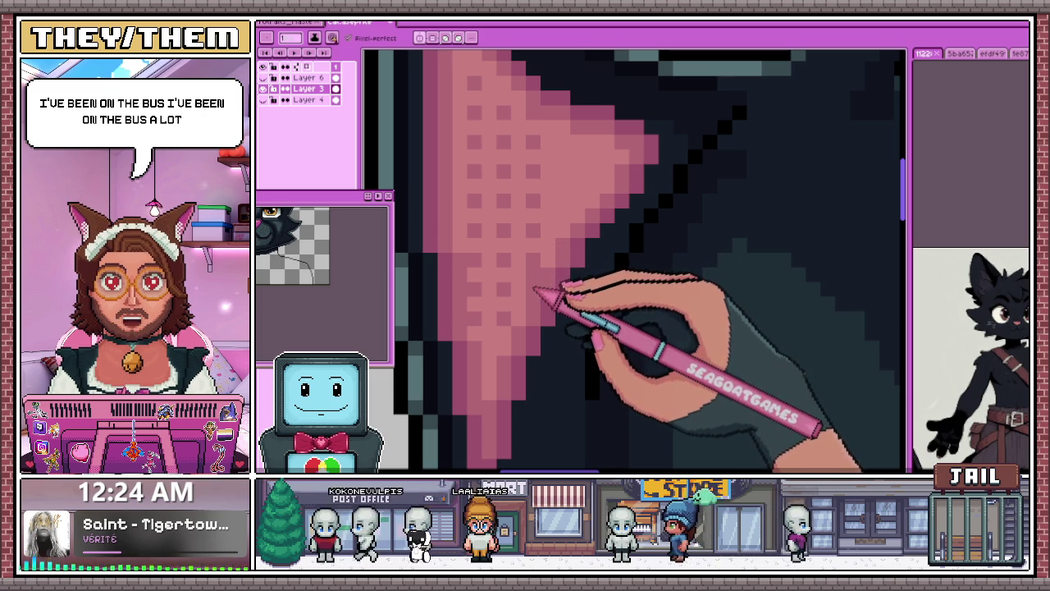
Step: Sample a colour from the canvas, review the dot grid, and bring up the colour shading variations
key(i)
key(b)
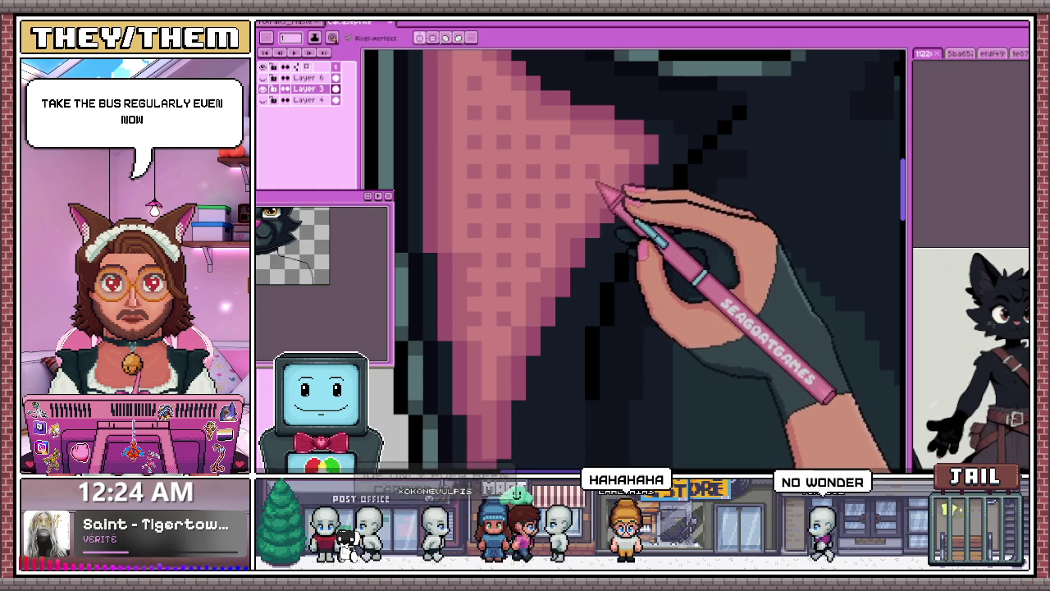
scroll(583, 201, down, 1)
scroll(581, 186, down, 2)
scroll(539, 176, down, 1)
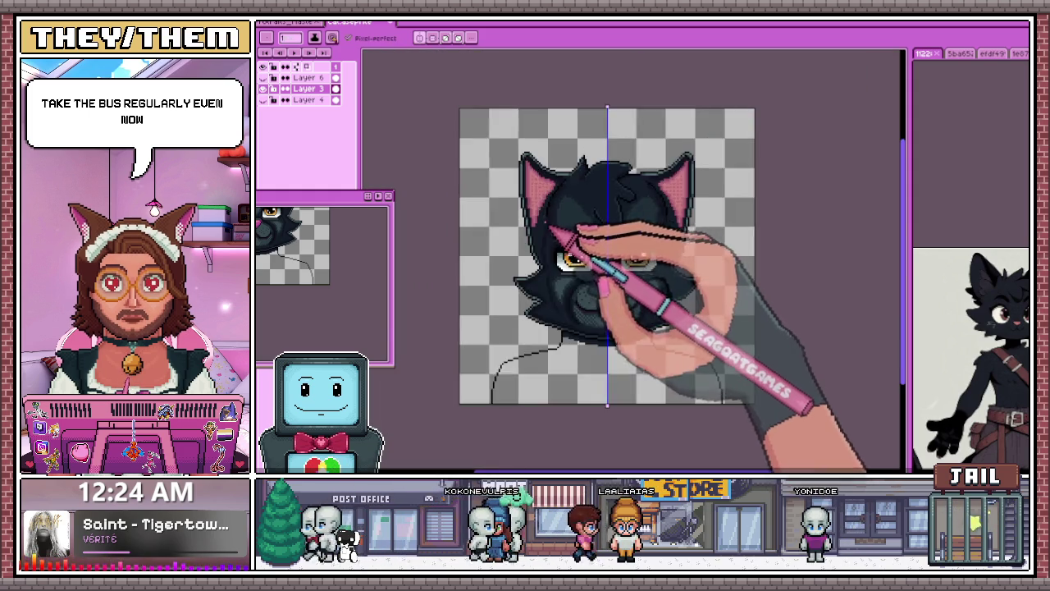
scroll(563, 234, down, 1)
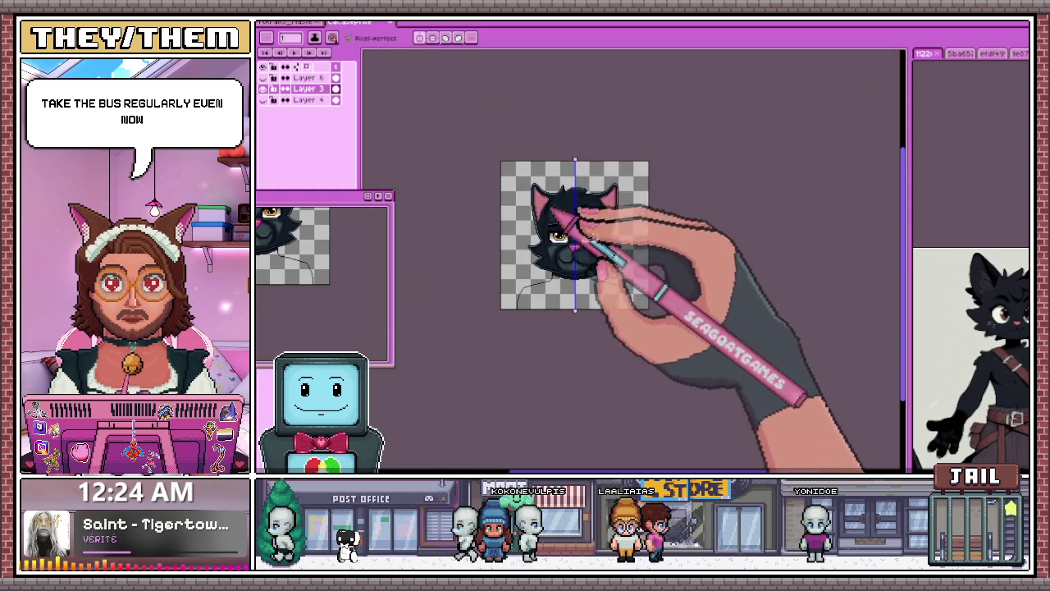
scroll(554, 212, up, 2)
scroll(525, 271, up, 1)
scroll(509, 193, up, 1)
scroll(496, 164, up, 1)
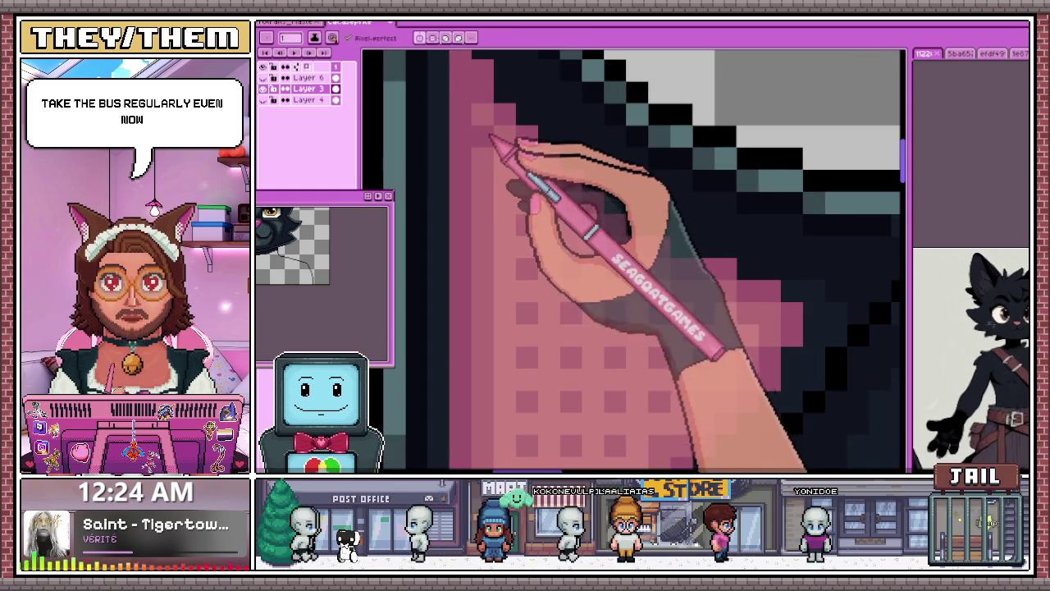
scroll(501, 165, down, 1)
scroll(509, 209, down, 1)
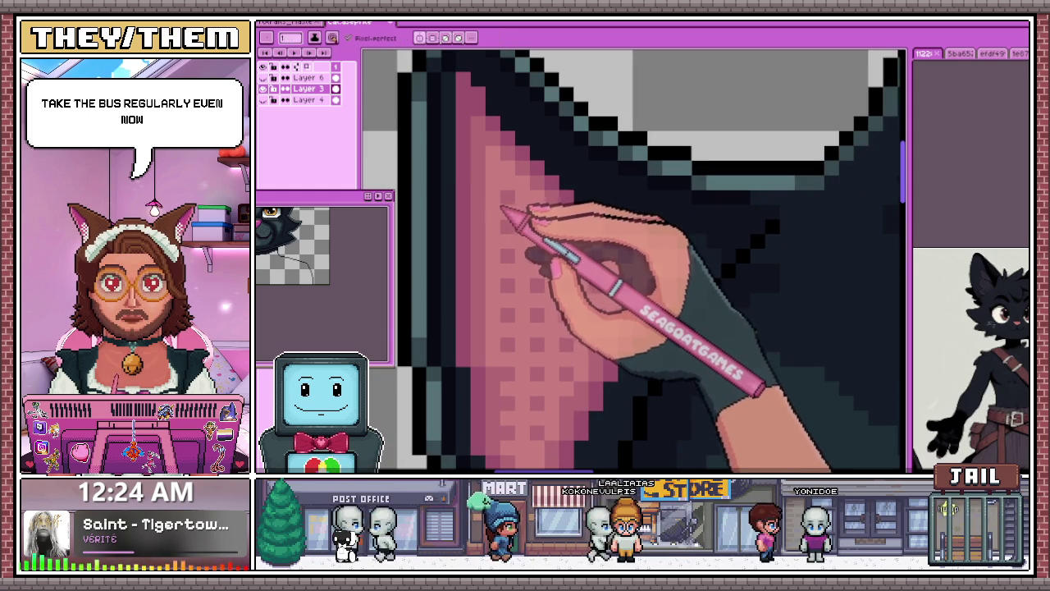
key(shift+c)
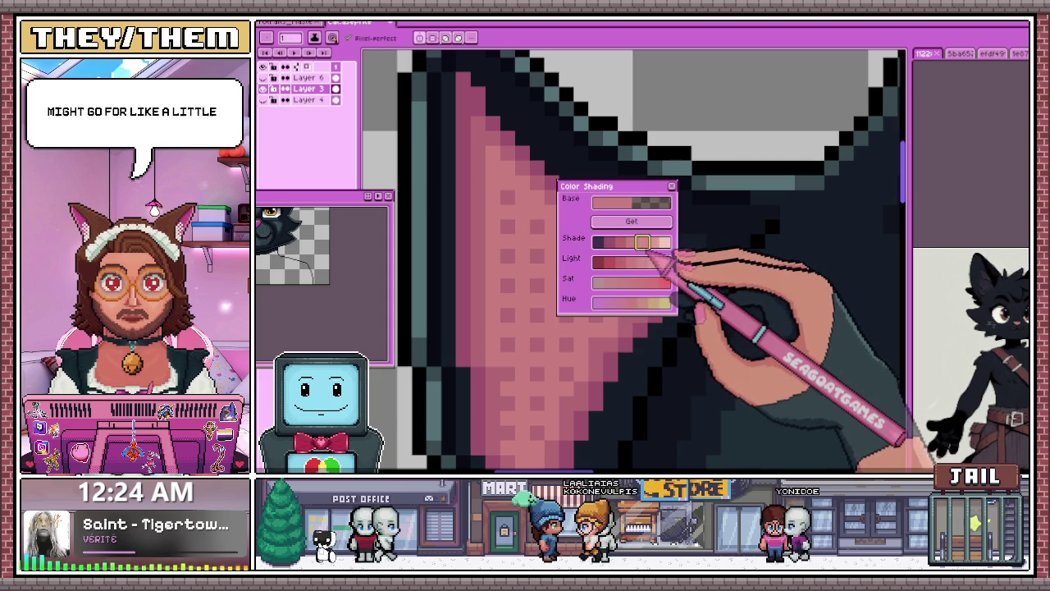
Step: Choose a brighter pink and zoom in on the cat's inner ears
click(672, 186)
scroll(499, 219, down, 1)
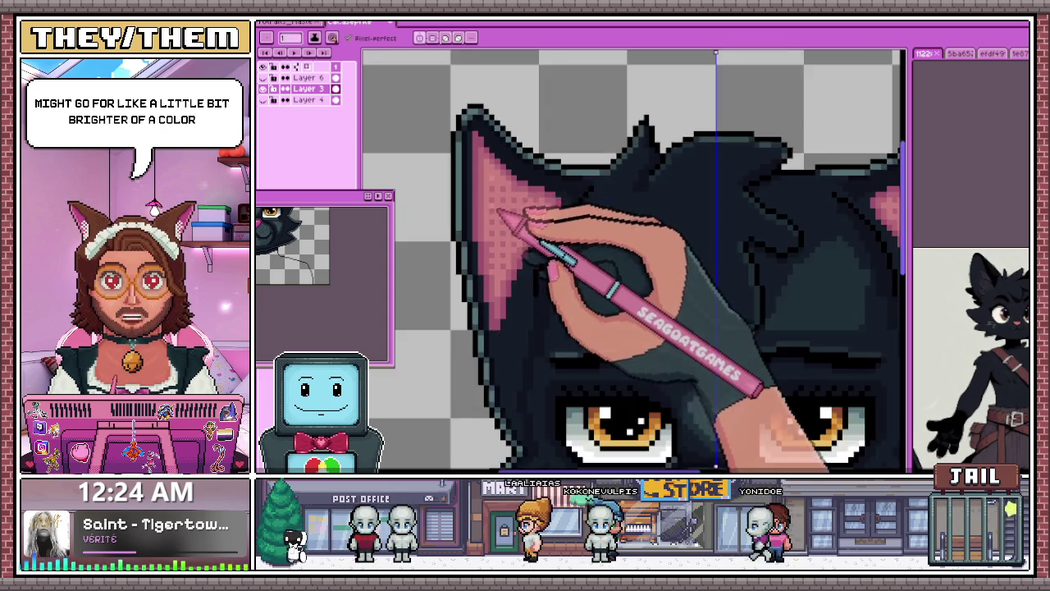
scroll(497, 190, up, 1)
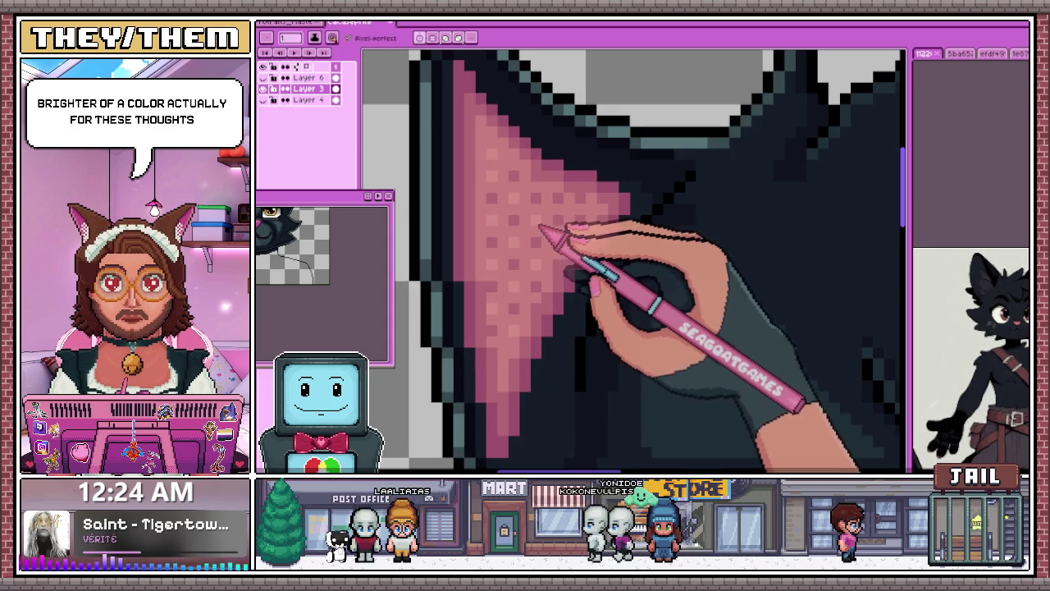
scroll(574, 246, down, 1)
scroll(546, 277, down, 2)
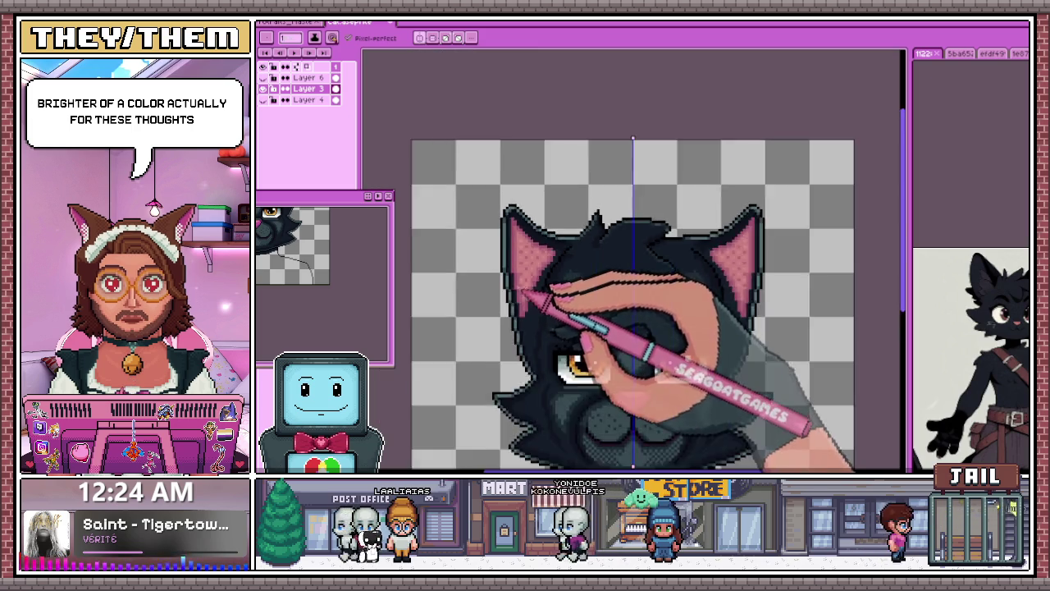
scroll(558, 328, down, 1)
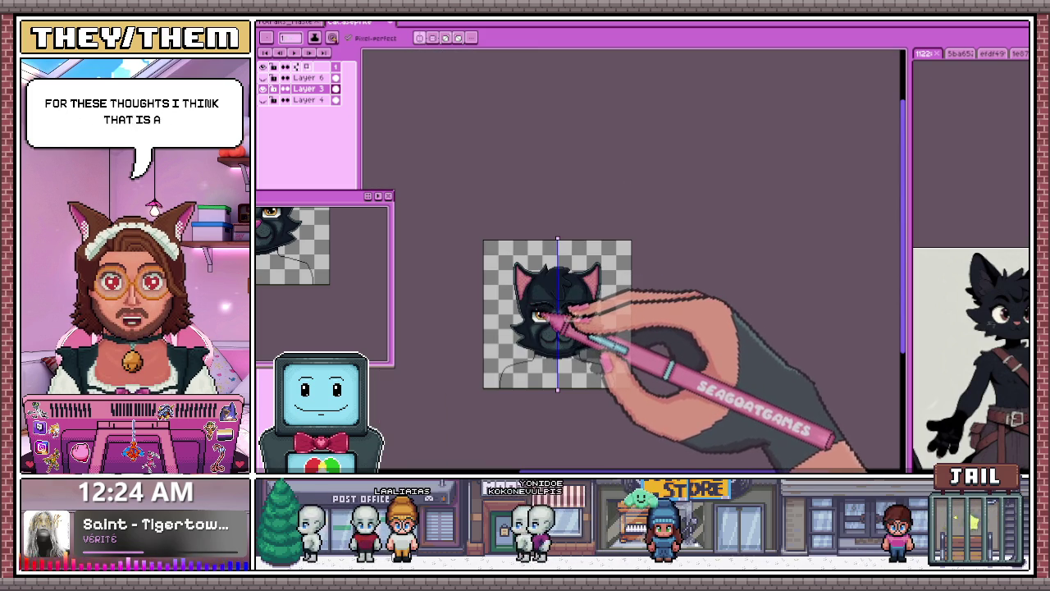
scroll(535, 302, up, 2)
scroll(516, 263, up, 2)
scroll(484, 254, up, 2)
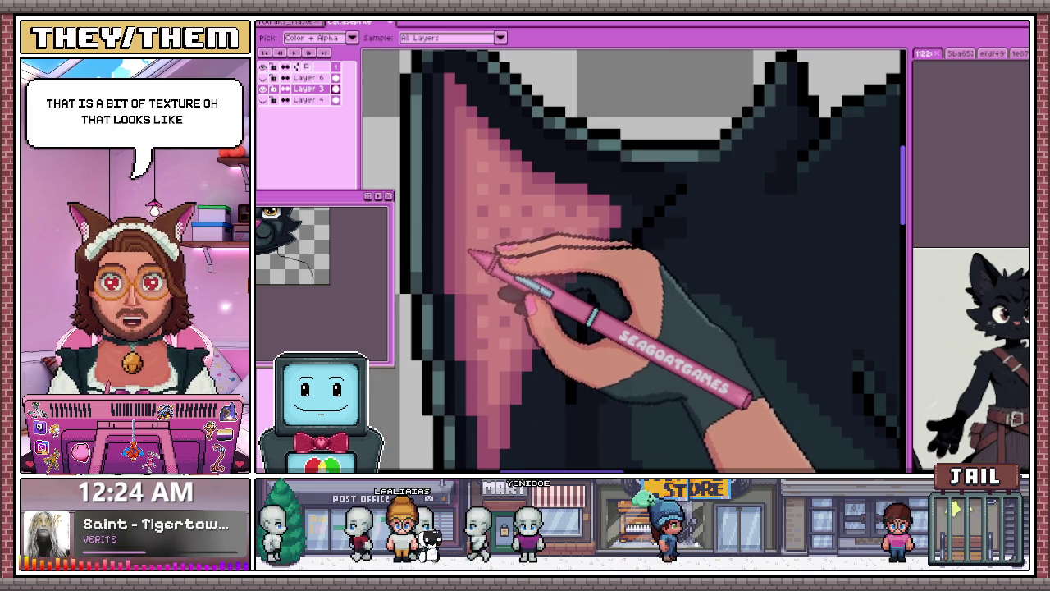
scroll(488, 234, down, 2)
scroll(495, 263, up, 1)
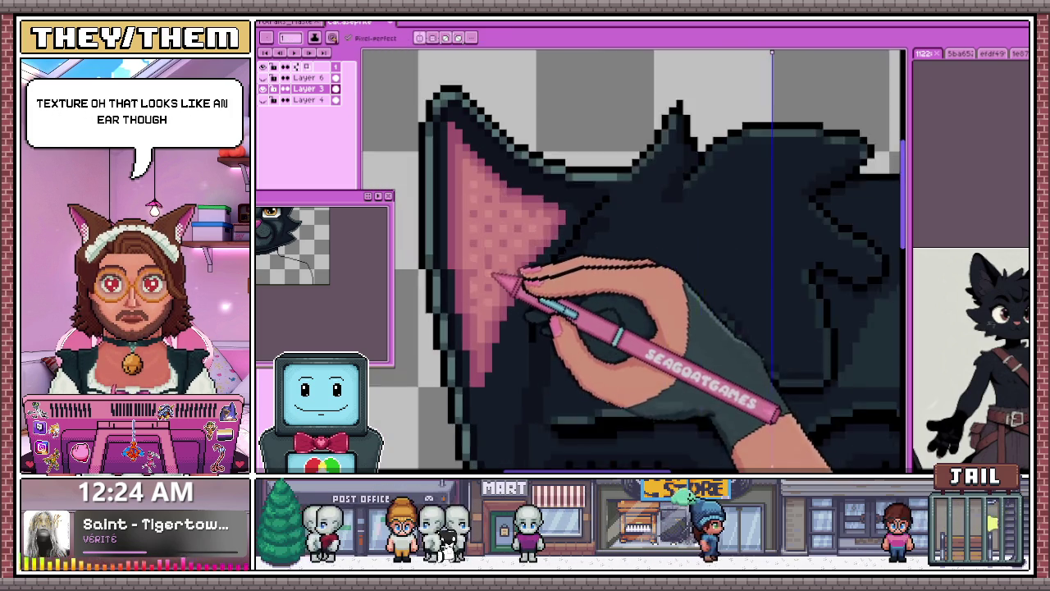
scroll(484, 275, up, 1)
scroll(470, 261, up, 1)
scroll(500, 300, down, 1)
scroll(500, 298, down, 1)
scroll(504, 300, up, 1)
Step: Sample the ear pinks and dot a lighter-pink checker pattern into the inner ears
key(alt)
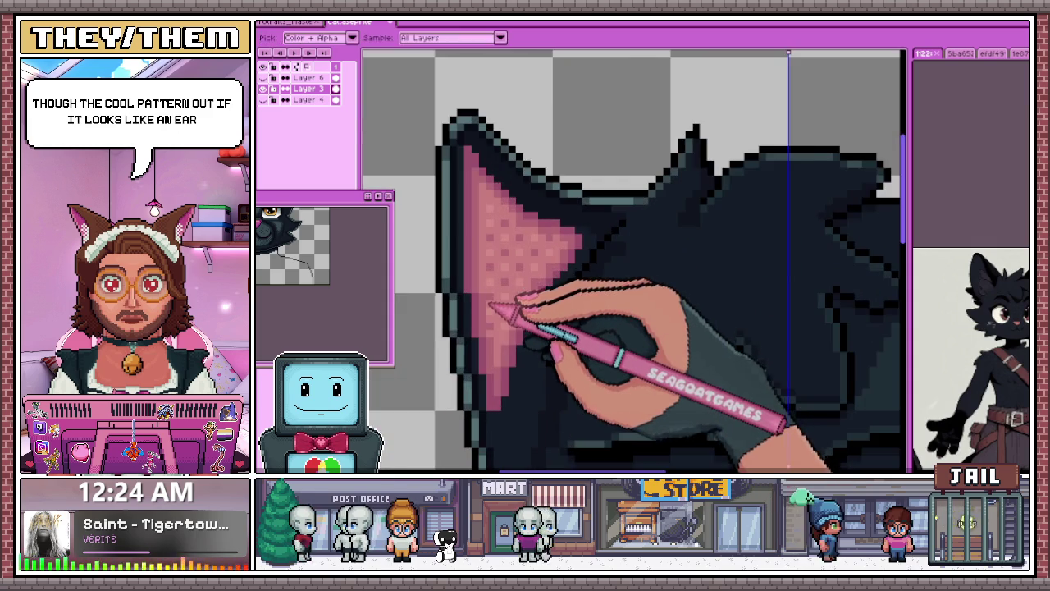
scroll(493, 304, up, 1)
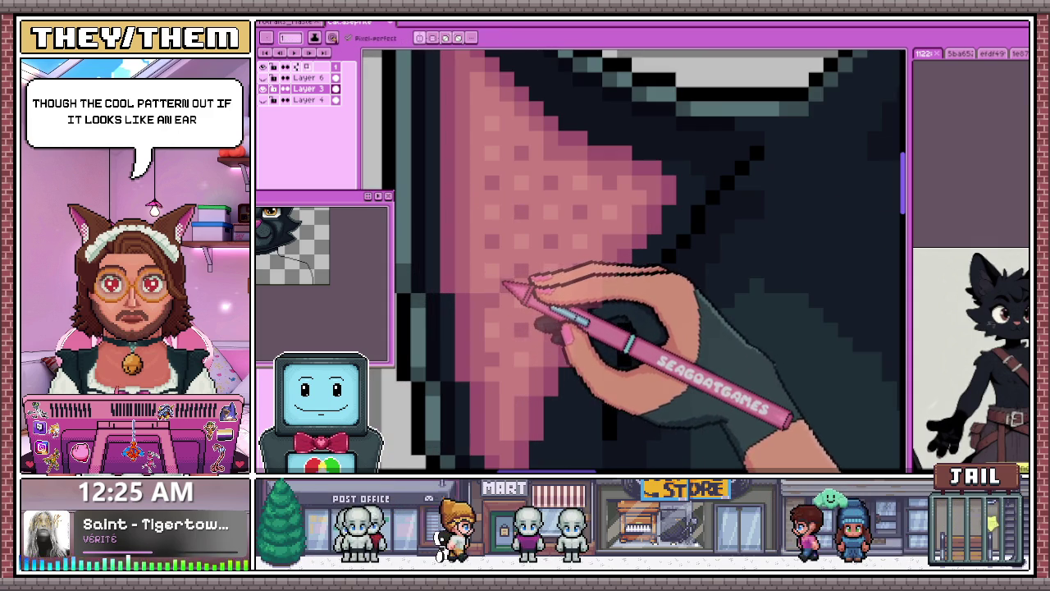
scroll(496, 305, down, 1)
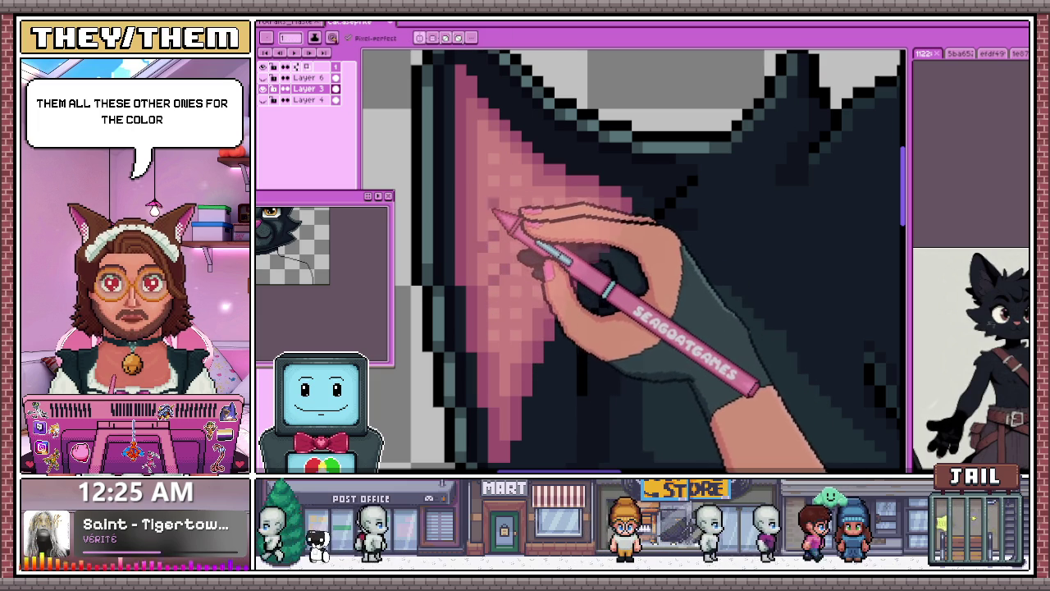
scroll(490, 206, down, 2)
scroll(501, 246, down, 2)
scroll(504, 287, down, 2)
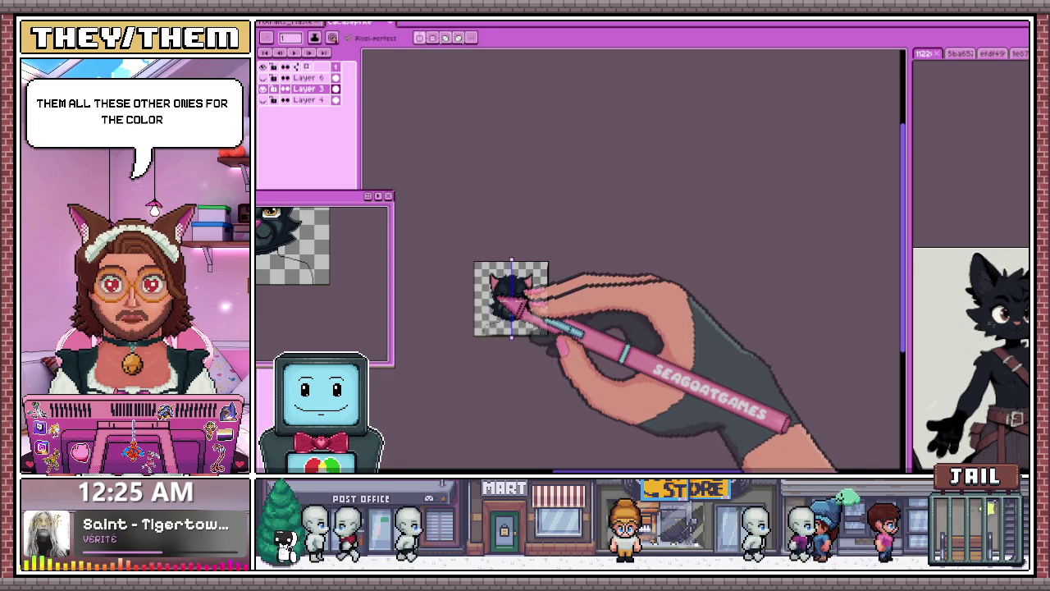
scroll(509, 308, up, 1)
scroll(503, 298, up, 3)
scroll(499, 276, up, 1)
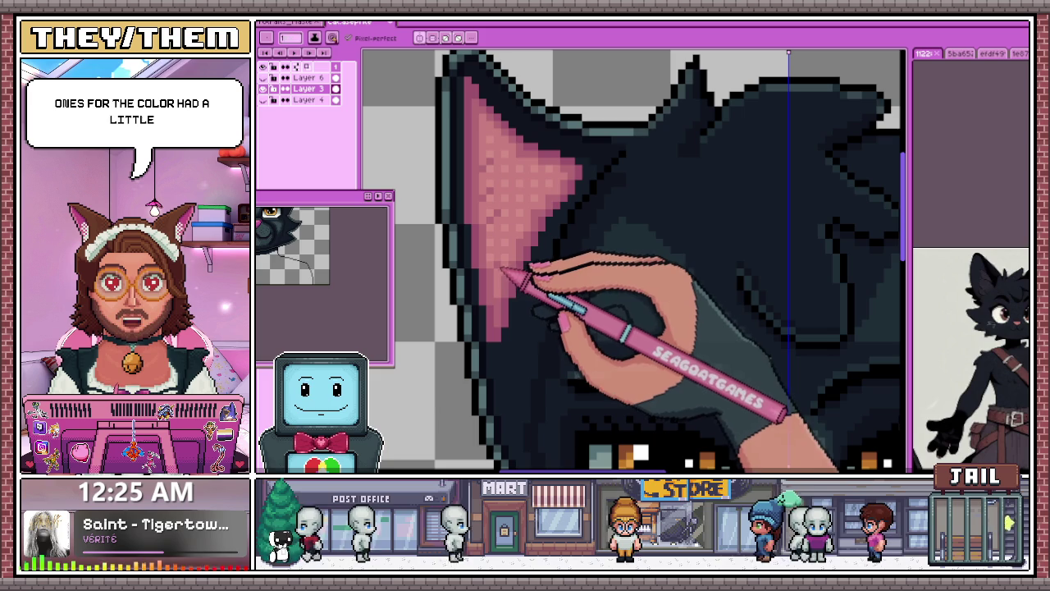
scroll(512, 261, down, 1)
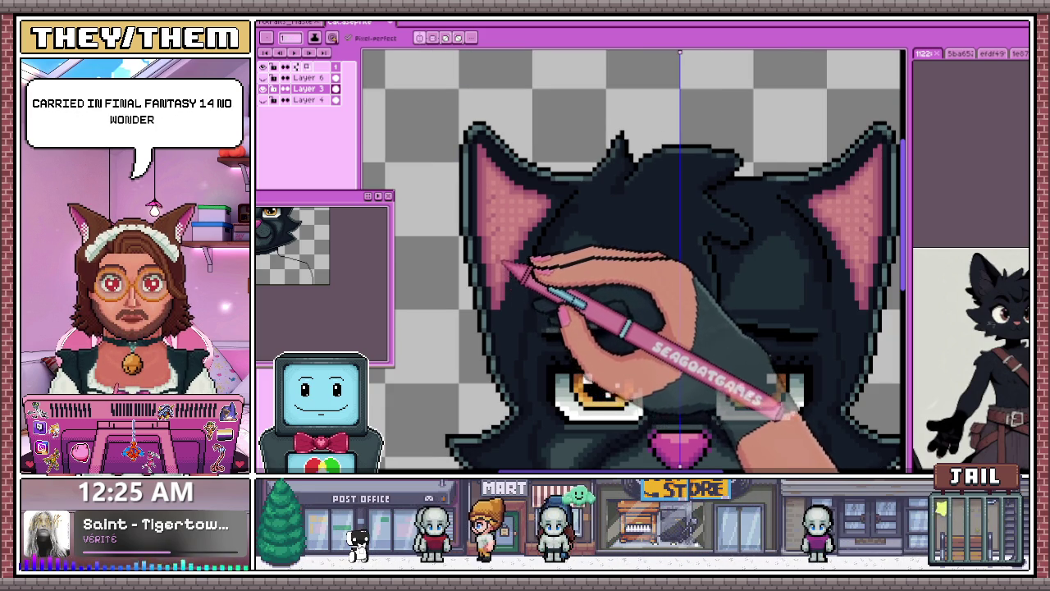
scroll(507, 264, up, 3)
scroll(499, 264, down, 3)
scroll(534, 276, down, 1)
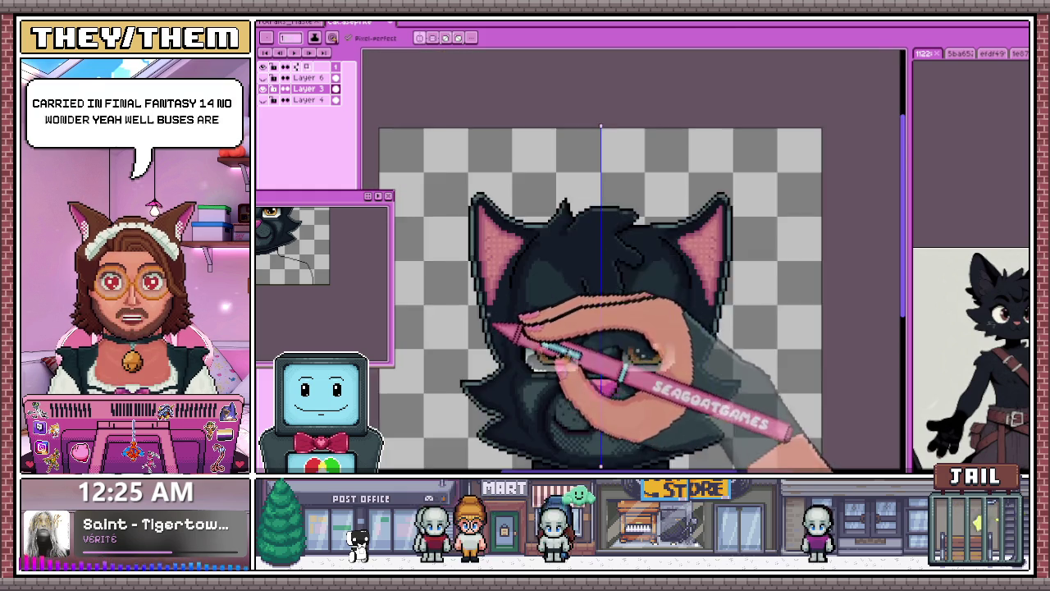
scroll(575, 323, up, 2)
scroll(520, 234, up, 2)
scroll(484, 231, down, 2)
scroll(485, 158, up, 2)
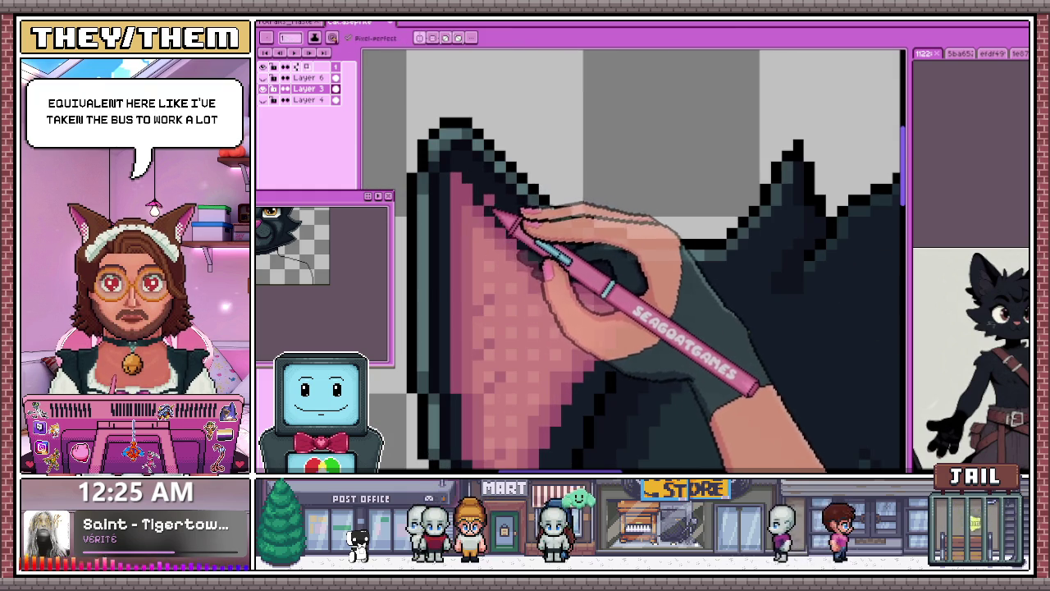
Step: Add darker pink pixels along the edges of both inner ears
right_click(563, 225)
click(663, 215)
scroll(481, 183, up, 2)
scroll(502, 234, down, 2)
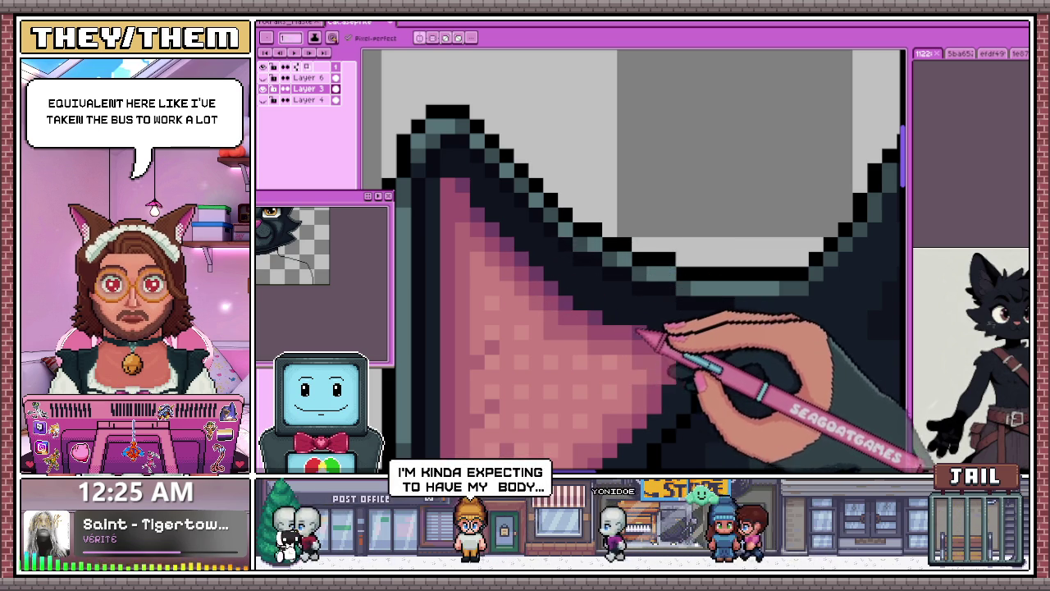
scroll(632, 353, down, 3)
scroll(638, 385, down, 2)
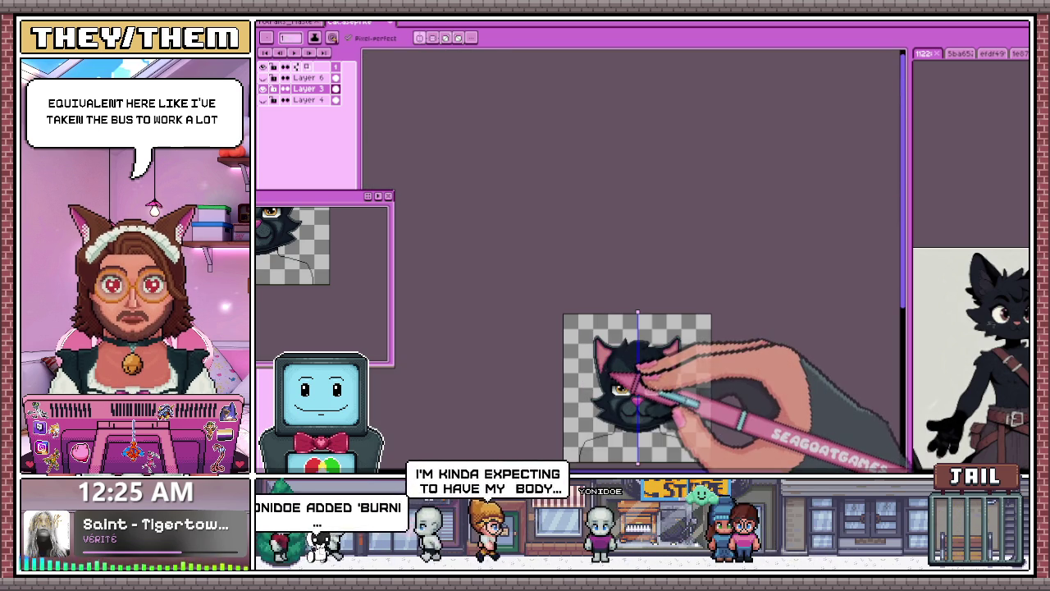
scroll(623, 377, up, 2)
scroll(633, 375, up, 2)
scroll(604, 380, up, 2)
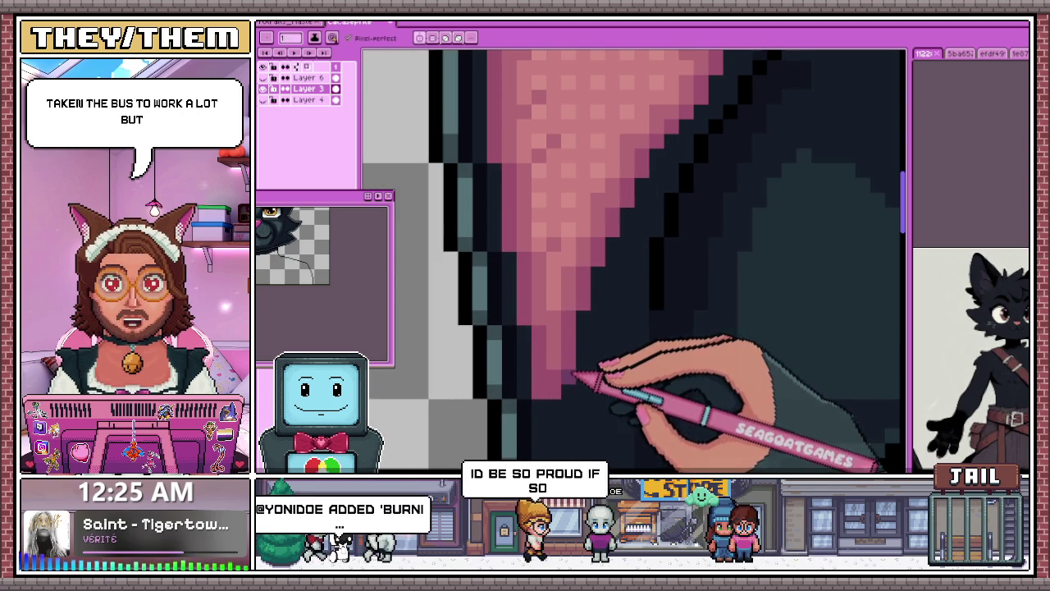
scroll(615, 311, down, 3)
scroll(574, 295, up, 2)
scroll(562, 283, up, 2)
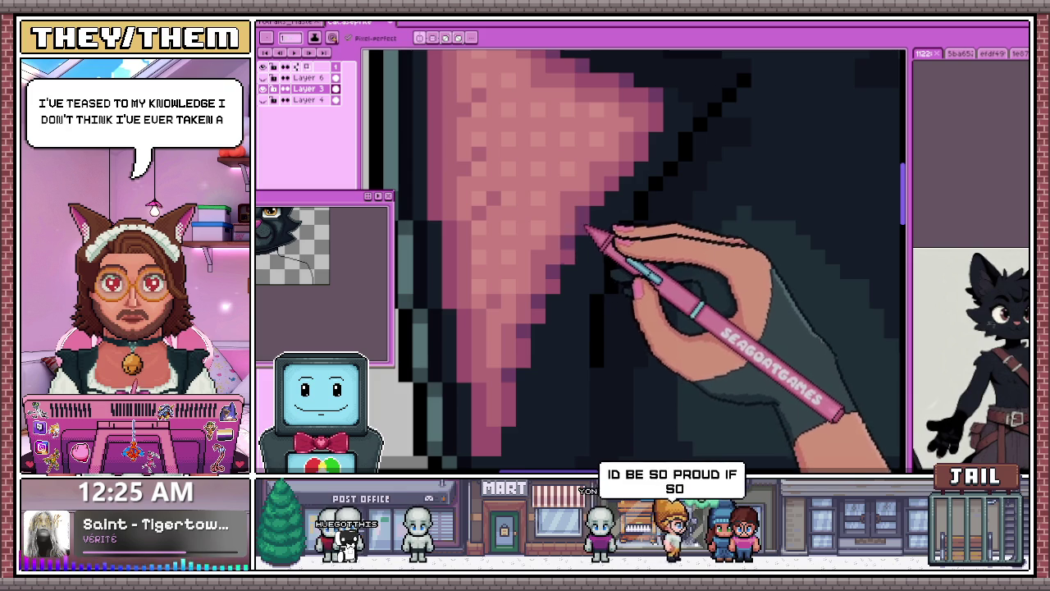
scroll(588, 224, down, 1)
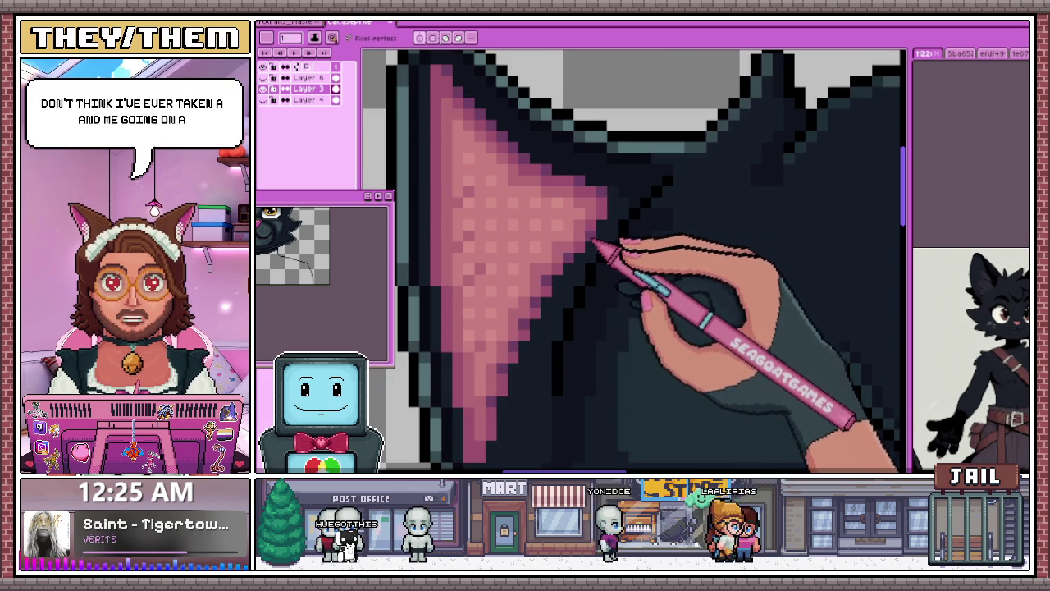
scroll(593, 241, down, 2)
scroll(599, 214, down, 1)
scroll(591, 282, down, 1)
scroll(576, 207, down, 2)
scroll(558, 203, up, 2)
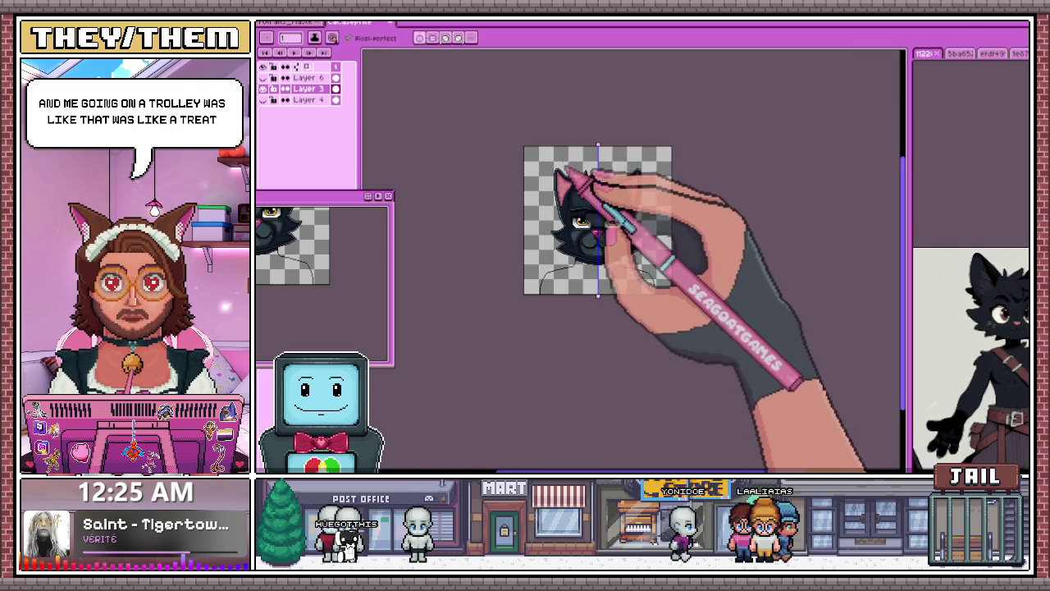
scroll(566, 168, up, 2)
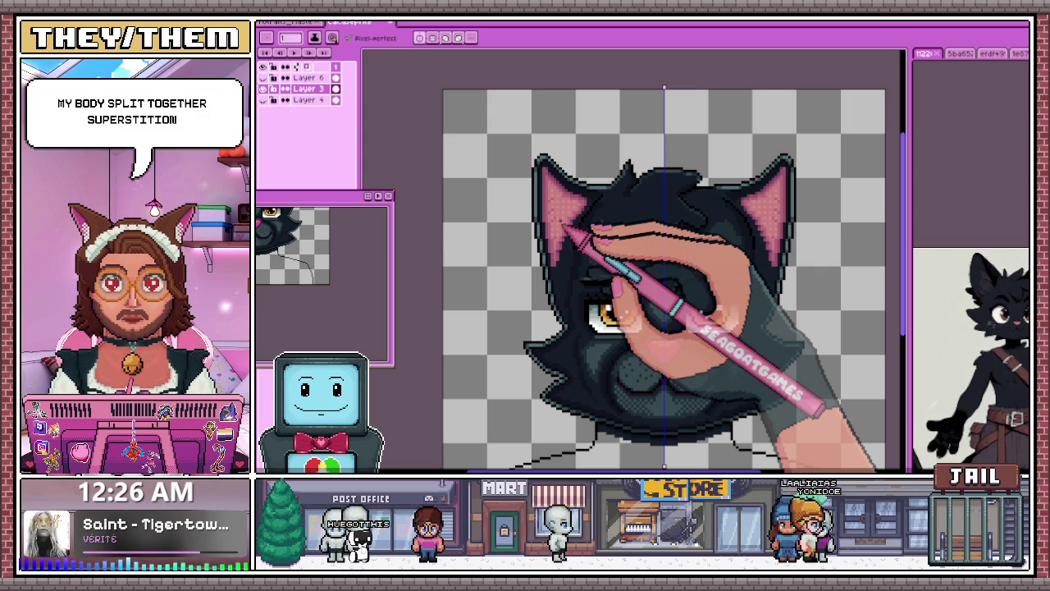
scroll(550, 193, up, 2)
scroll(549, 187, up, 1)
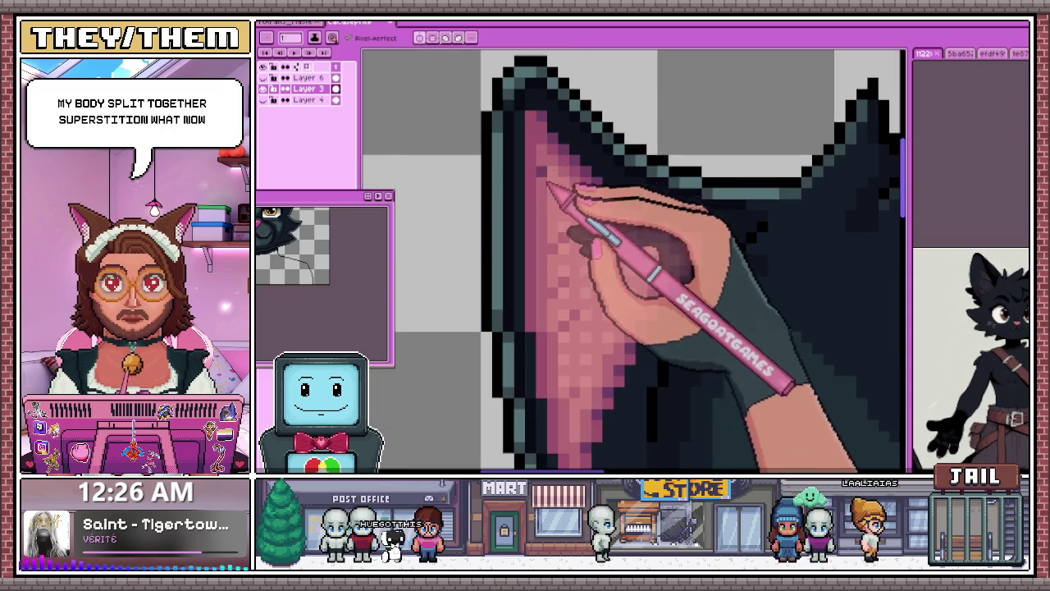
scroll(552, 185, down, 2)
scroll(558, 169, down, 1)
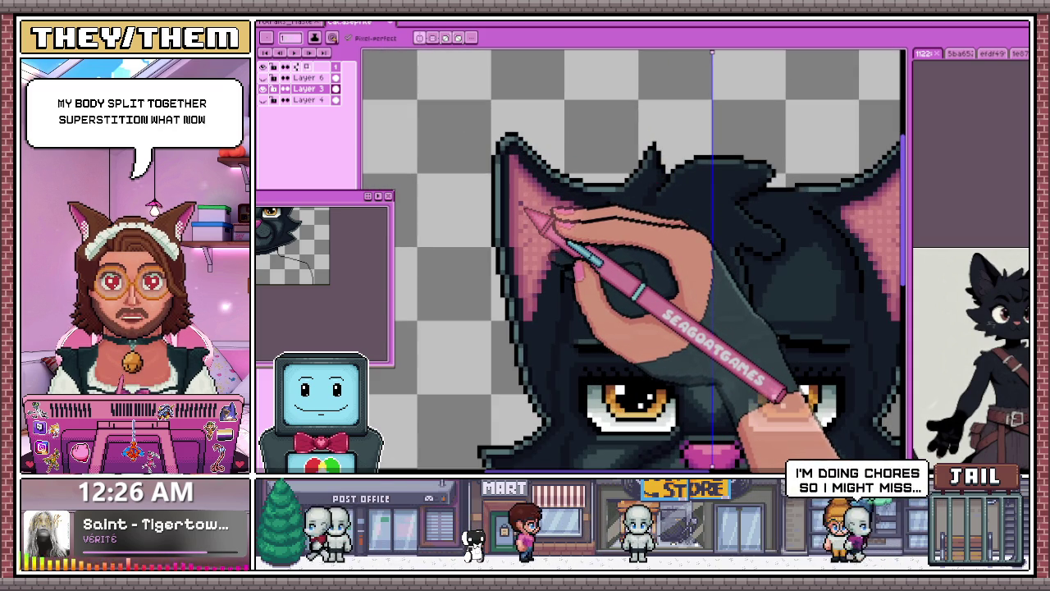
scroll(522, 207, down, 2)
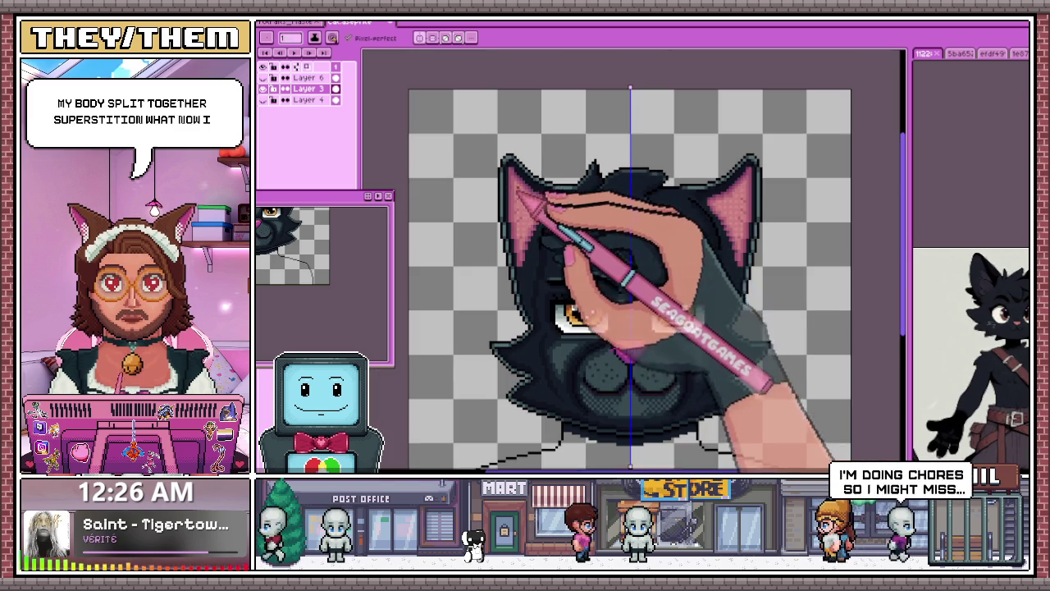
scroll(535, 283, up, 1)
scroll(537, 275, up, 3)
scroll(550, 246, down, 3)
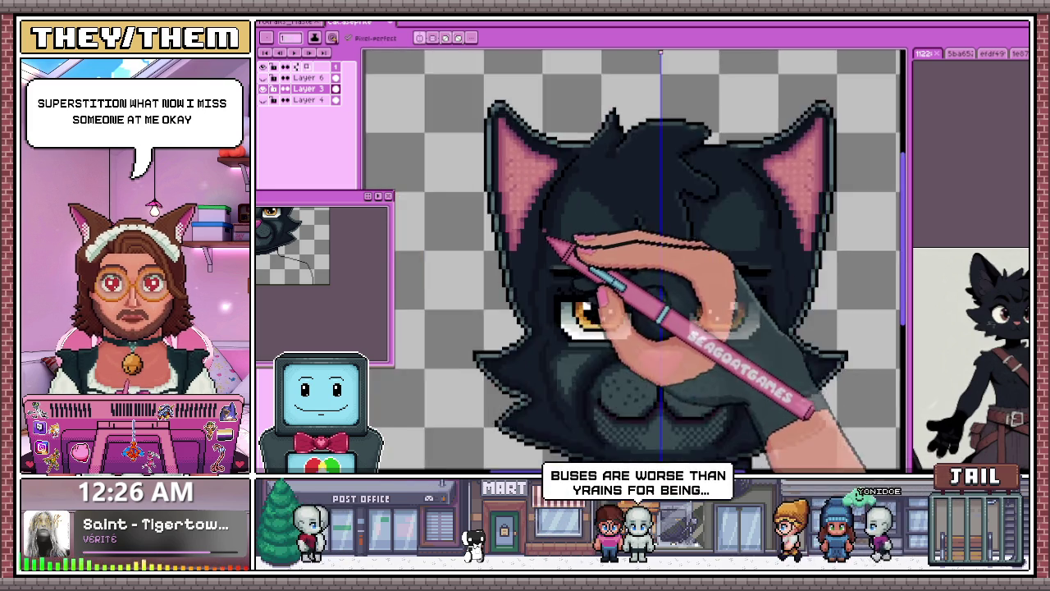
scroll(525, 254, up, 3)
scroll(492, 283, up, 1)
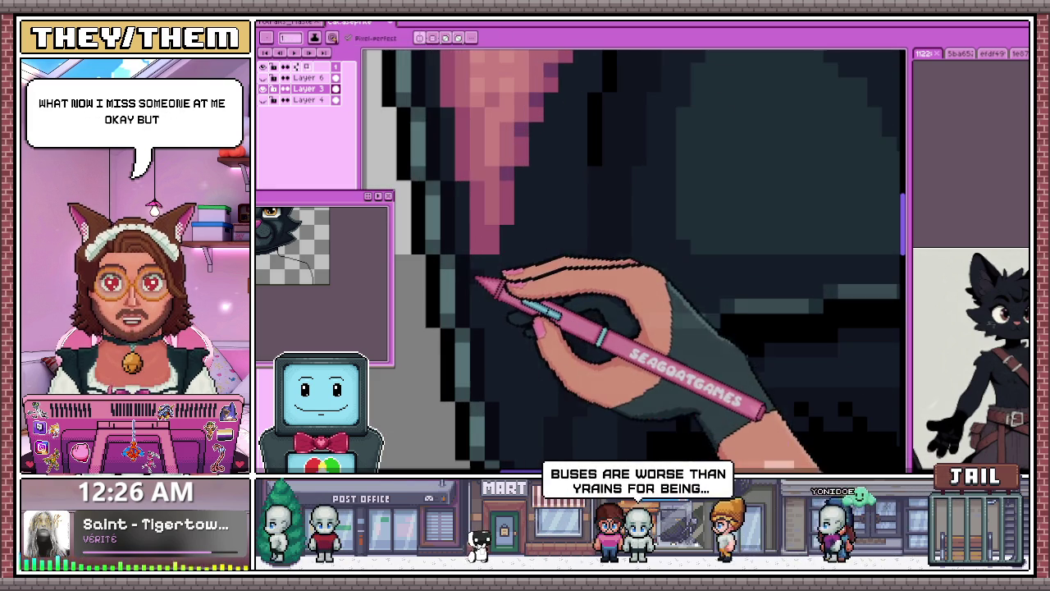
Step: Border both pink inner ears with dark outline and grey-teal rim pixels, zooming into each ear
scroll(459, 300, down, 2)
scroll(489, 246, up, 2)
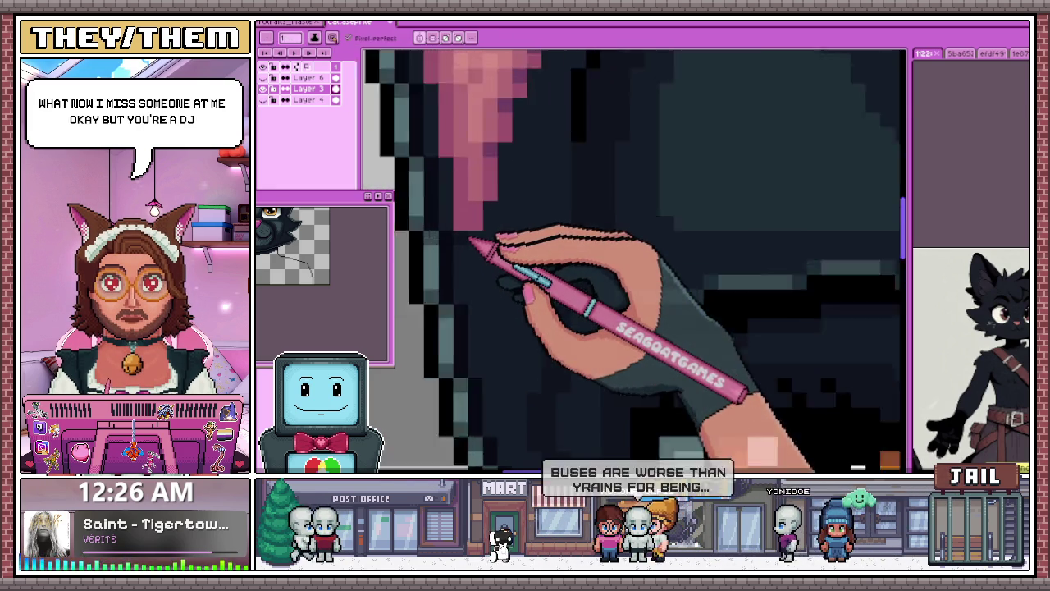
scroll(484, 242, up, 1)
scroll(492, 271, down, 1)
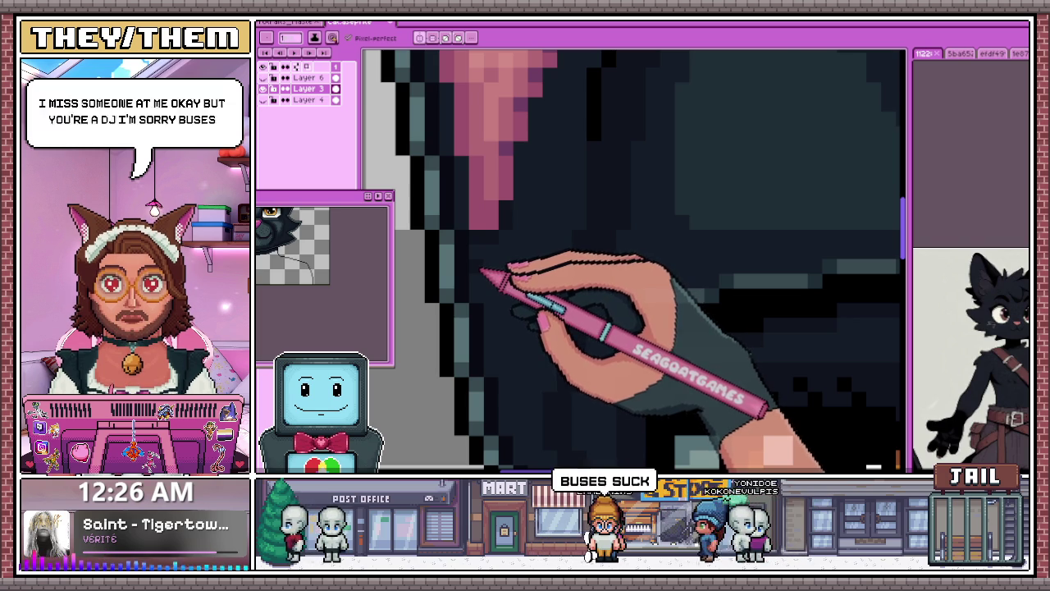
scroll(502, 212, down, 2)
scroll(520, 188, up, 3)
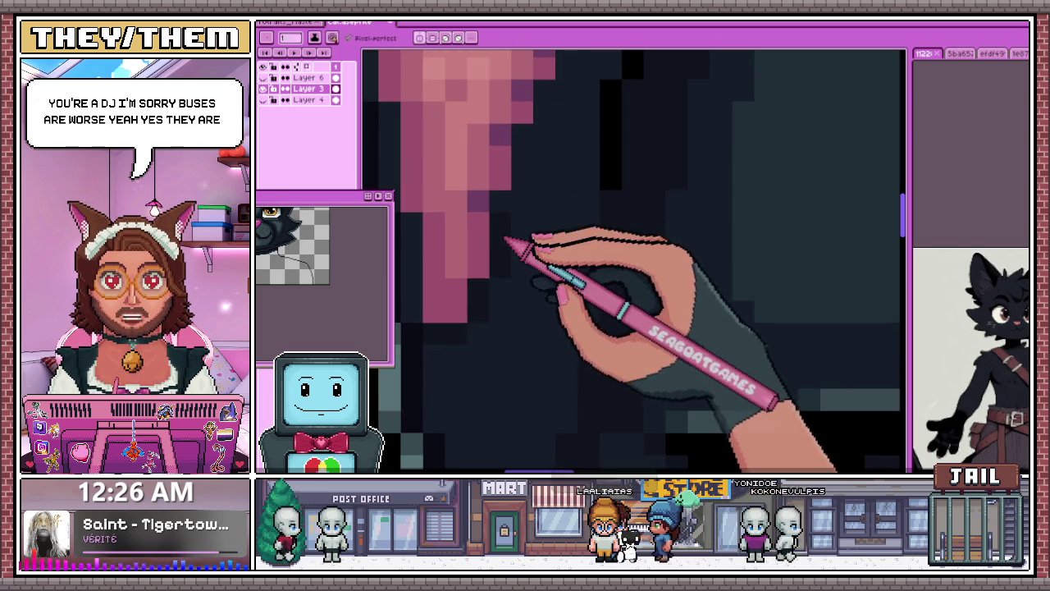
scroll(505, 243, down, 3)
scroll(505, 246, up, 2)
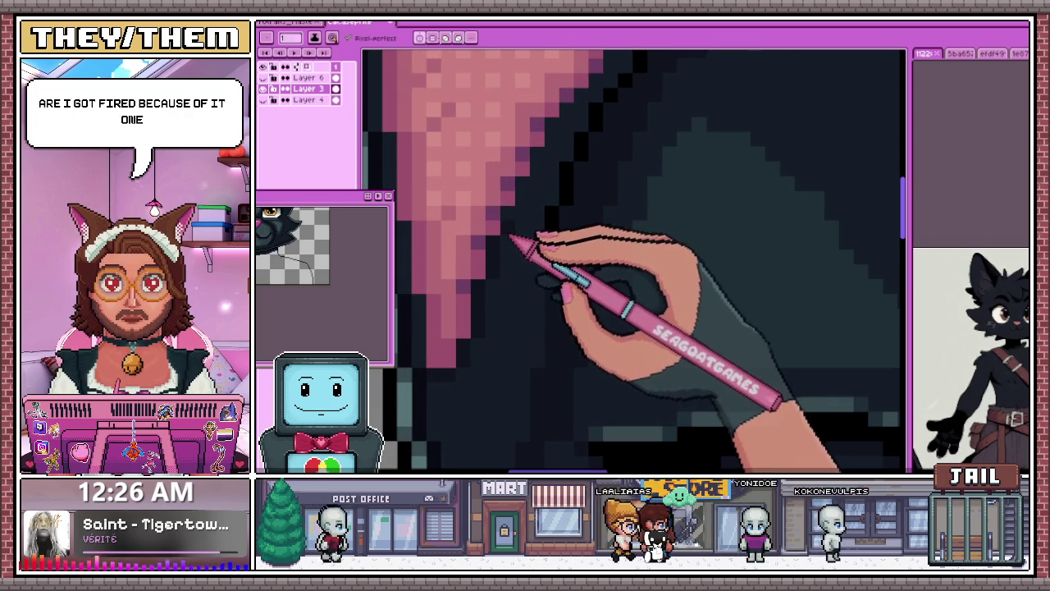
scroll(509, 238, down, 2)
scroll(509, 300, up, 1)
scroll(535, 286, up, 1)
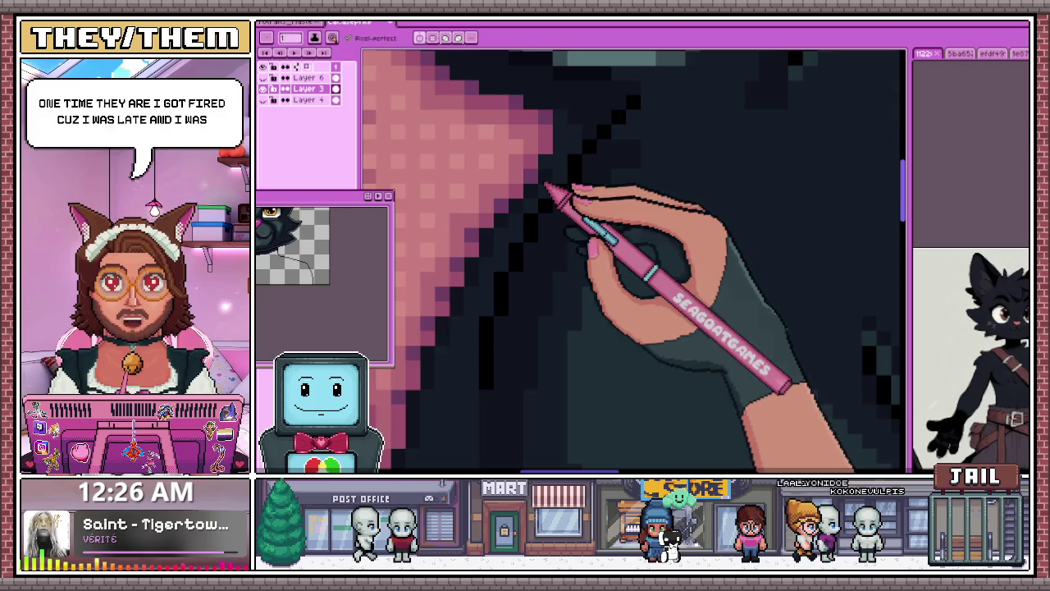
scroll(525, 279, down, 2)
scroll(509, 295, down, 1)
scroll(496, 294, up, 1)
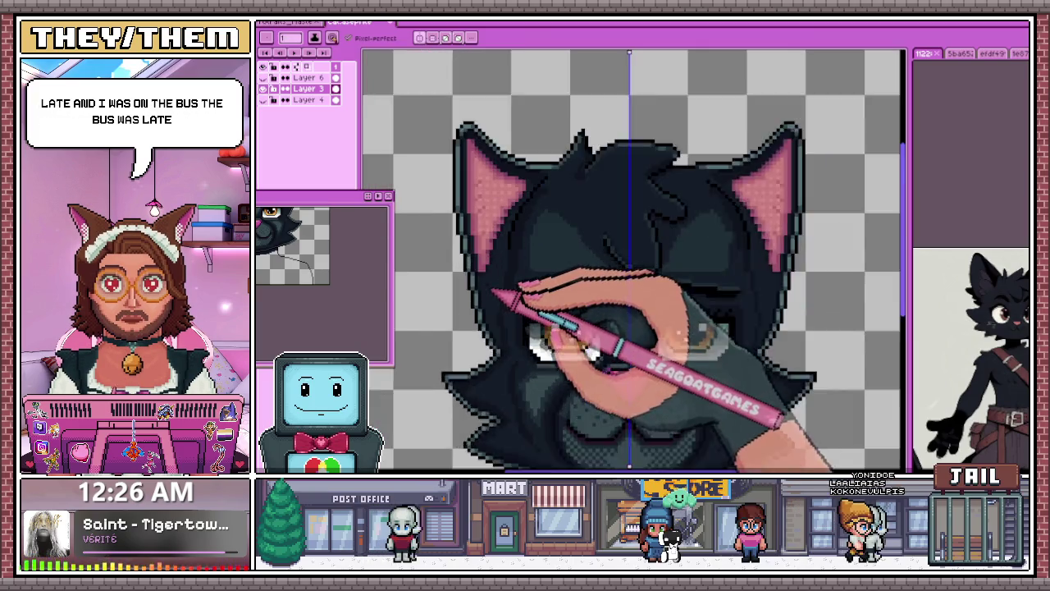
scroll(494, 294, up, 3)
scroll(486, 280, up, 1)
scroll(500, 271, down, 2)
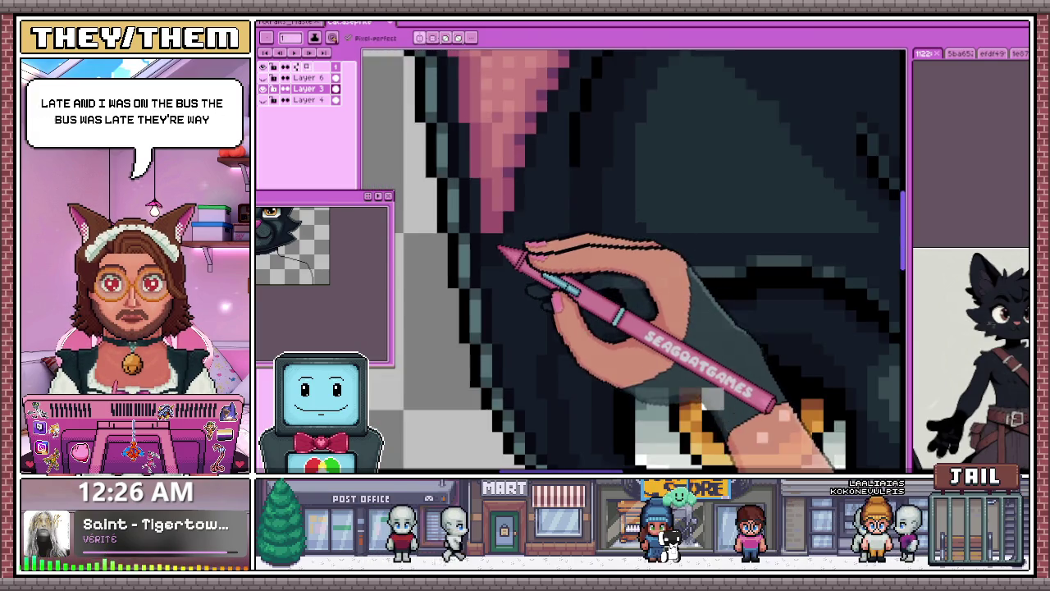
scroll(509, 247, up, 2)
scroll(513, 252, down, 2)
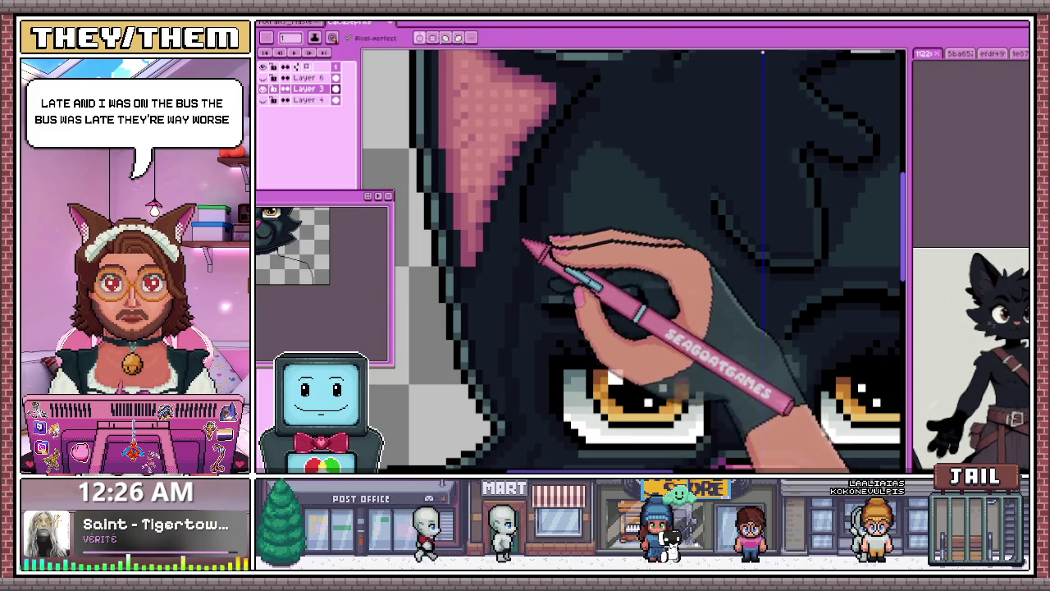
scroll(562, 176, down, 2)
scroll(525, 377, up, 1)
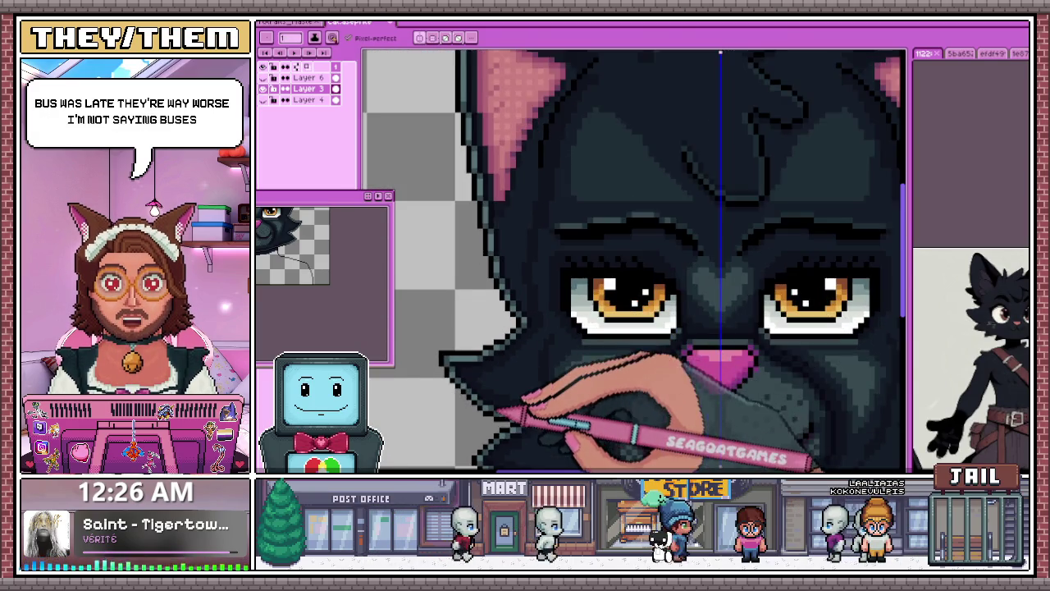
scroll(498, 408, up, 2)
scroll(530, 206, down, 2)
scroll(486, 215, up, 3)
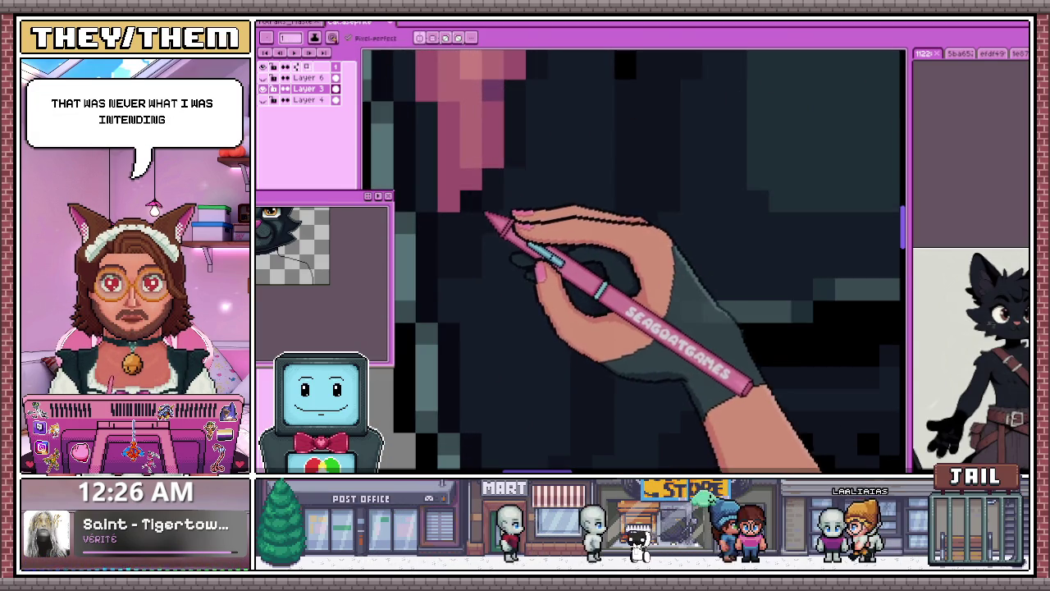
scroll(484, 222, down, 1)
scroll(481, 241, up, 1)
scroll(476, 271, up, 1)
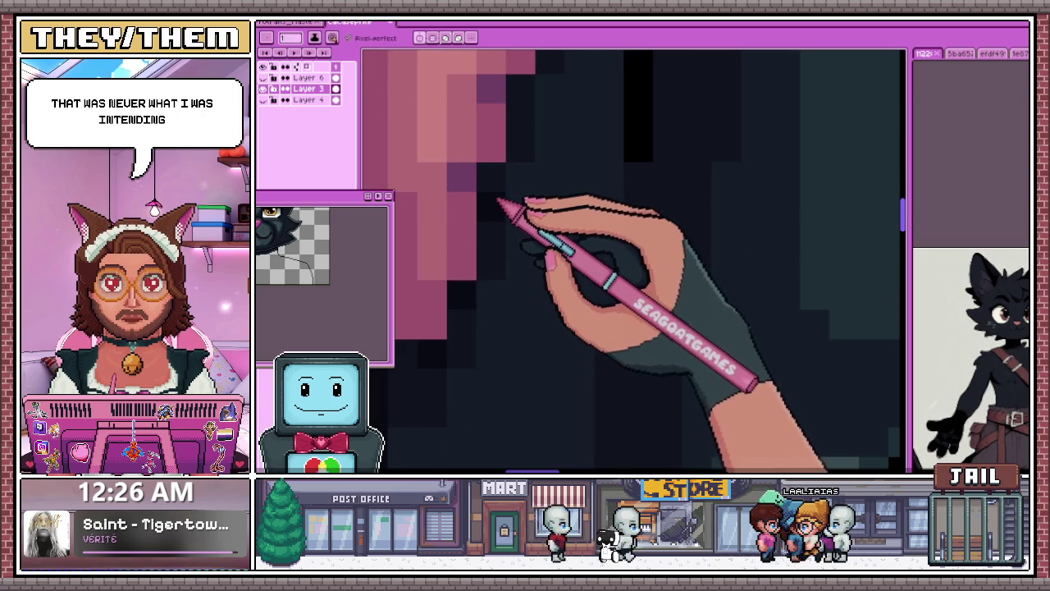
scroll(498, 202, down, 1)
scroll(504, 206, down, 1)
scroll(510, 173, up, 2)
scroll(476, 271, down, 1)
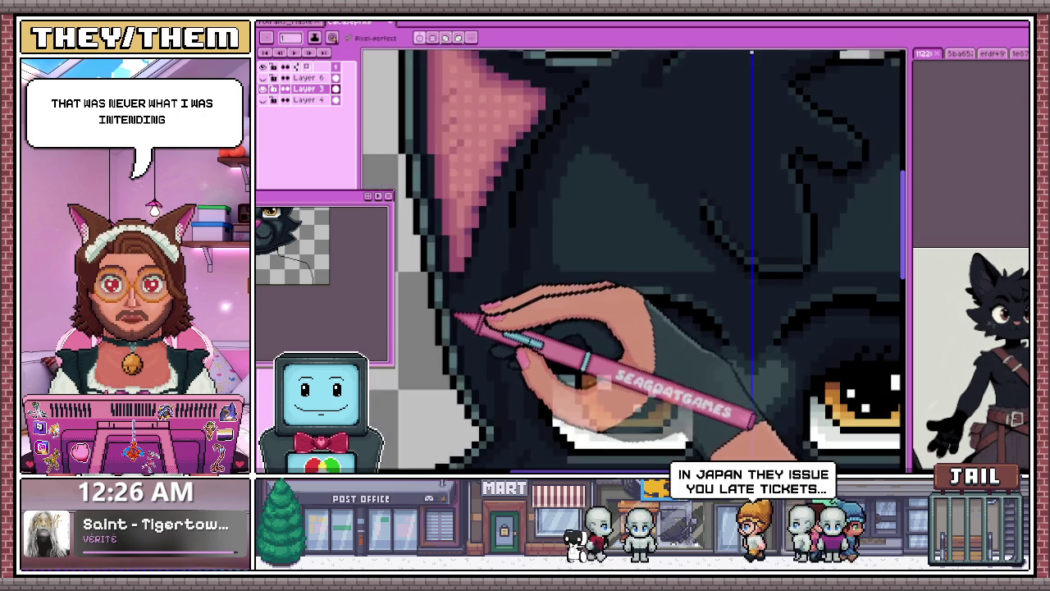
scroll(459, 321, up, 2)
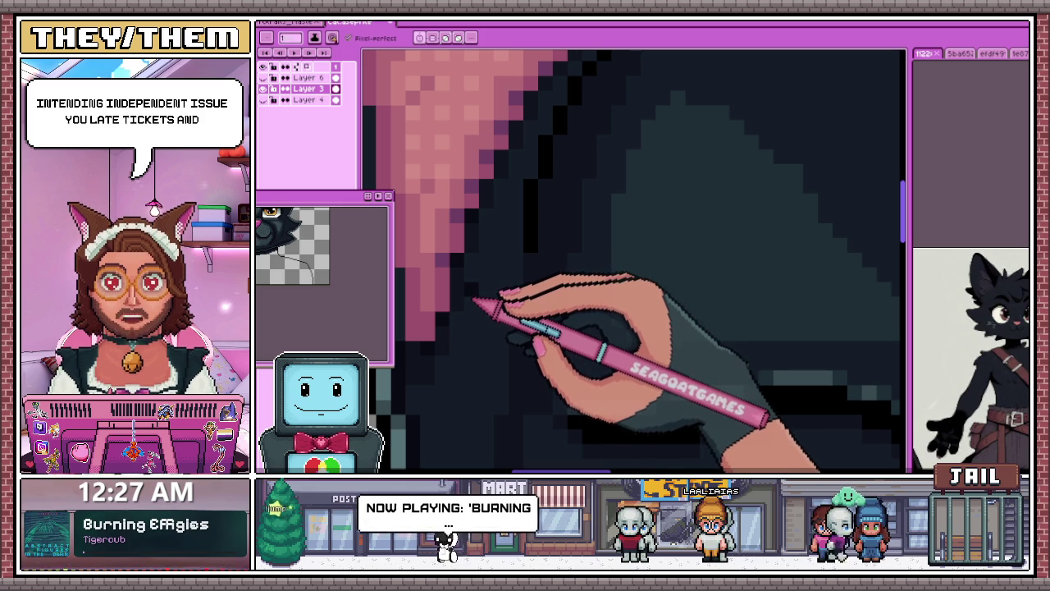
scroll(476, 305, down, 3)
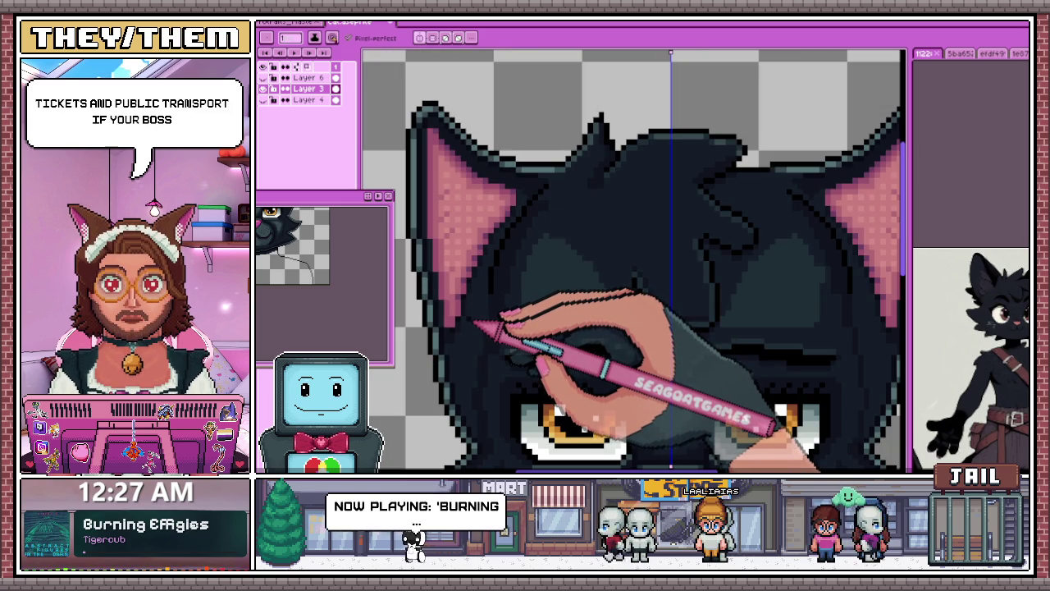
scroll(516, 259, up, 3)
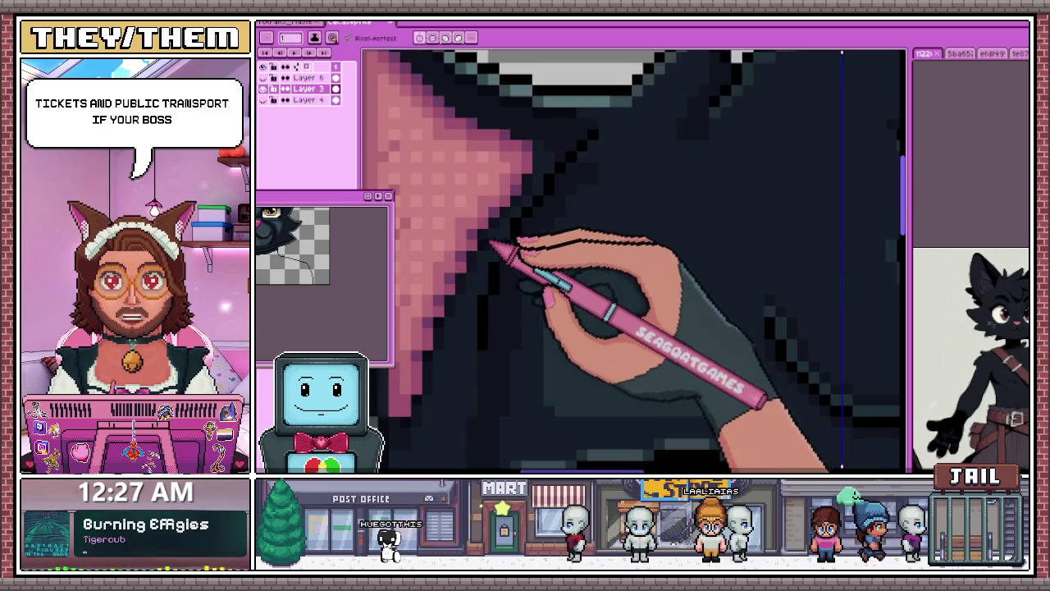
scroll(492, 270, up, 1)
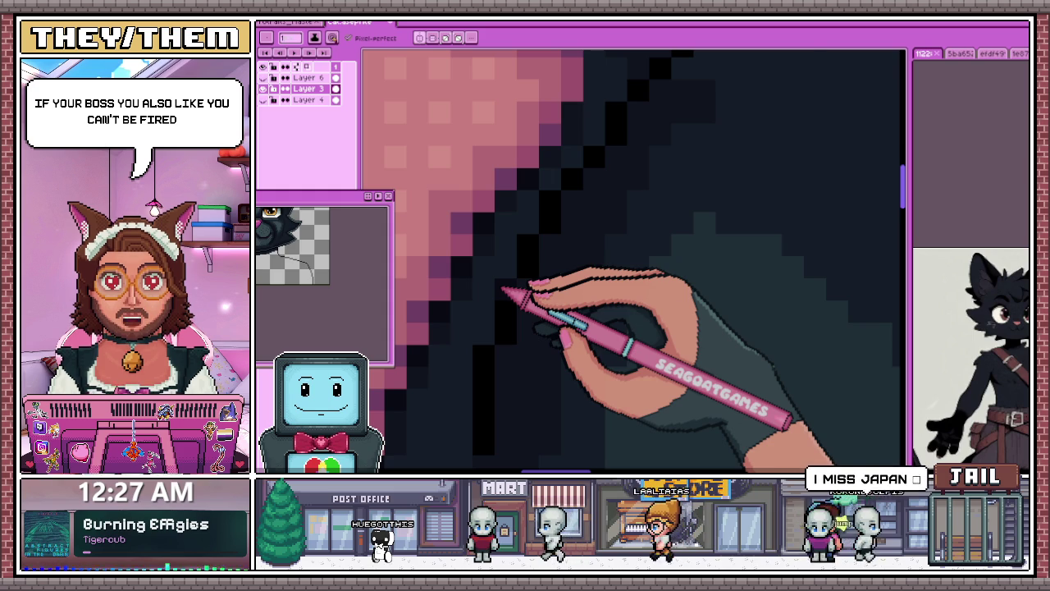
scroll(503, 289, down, 1)
scroll(504, 188, down, 3)
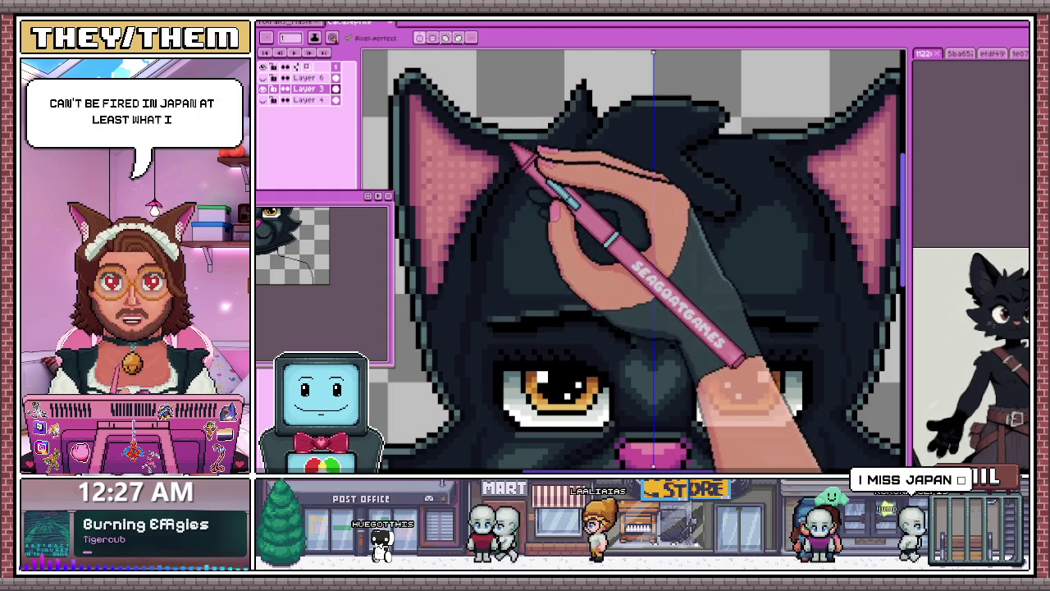
scroll(526, 169, down, 1)
scroll(464, 136, up, 2)
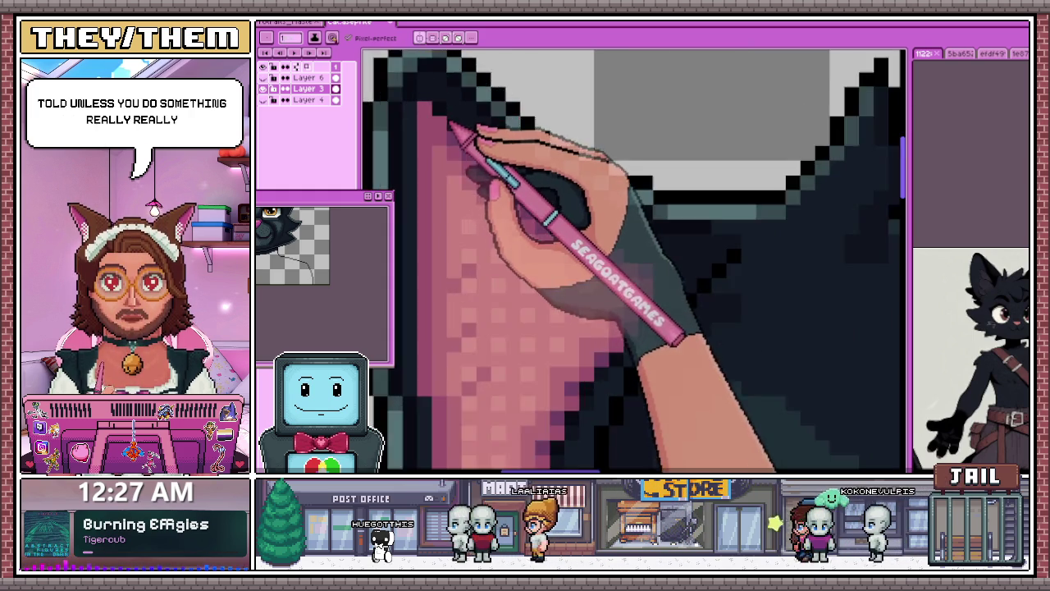
scroll(449, 123, up, 1)
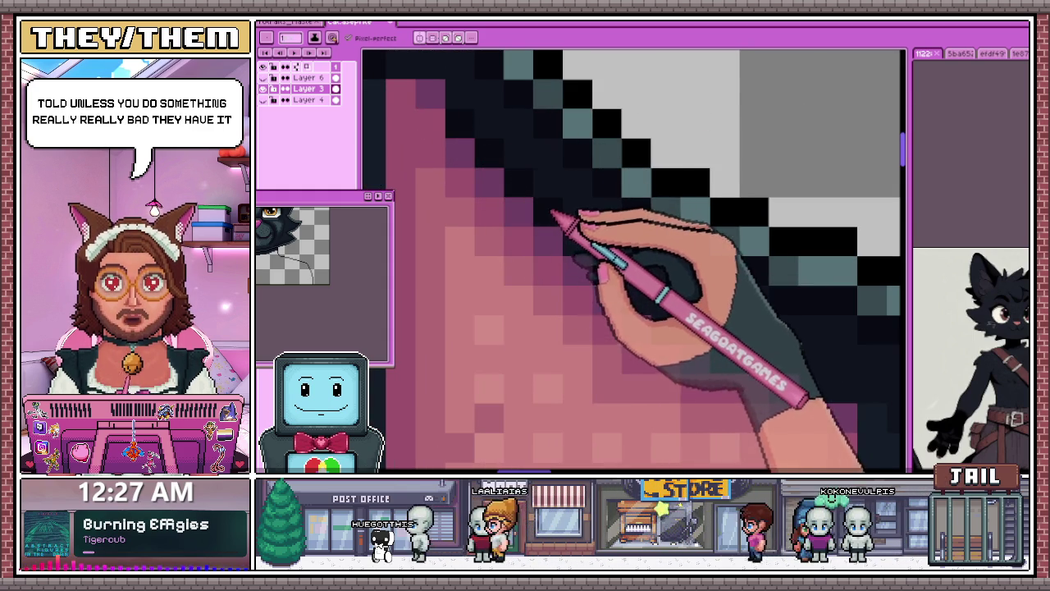
scroll(551, 215, down, 1)
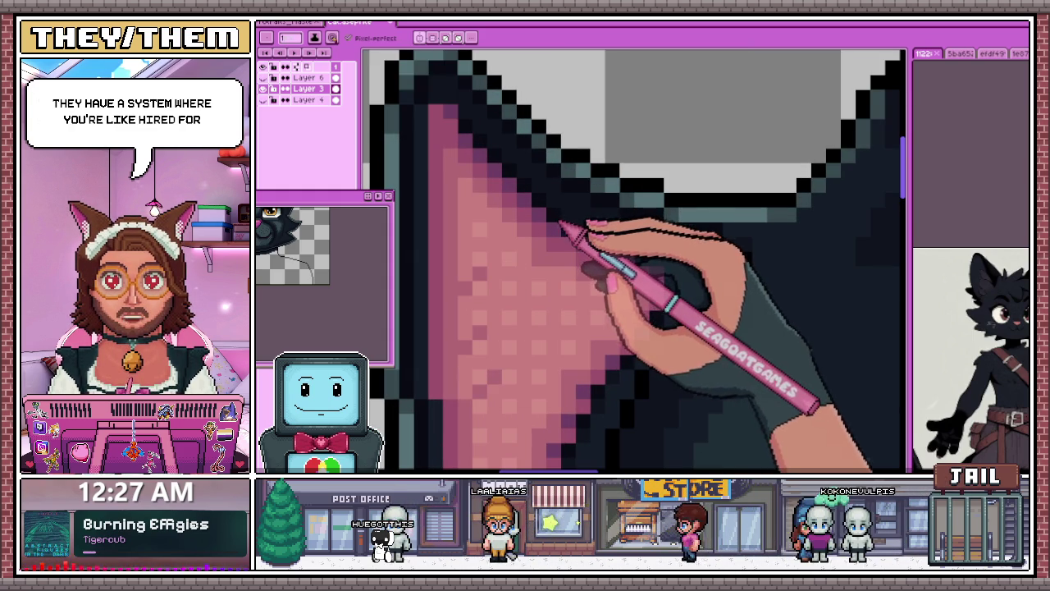
scroll(642, 326, down, 3)
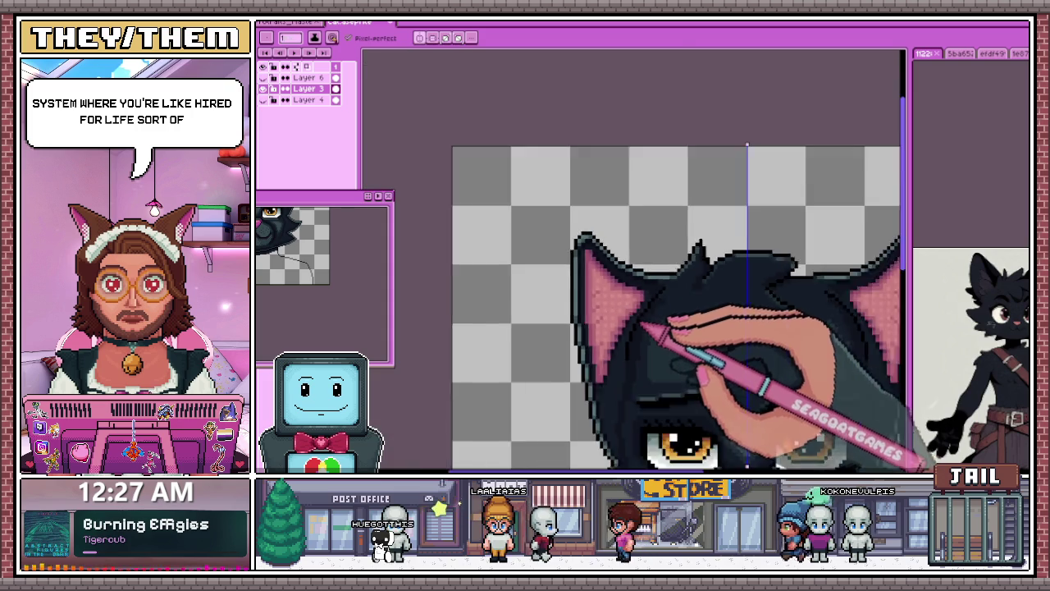
scroll(644, 325, down, 1)
scroll(631, 265, down, 1)
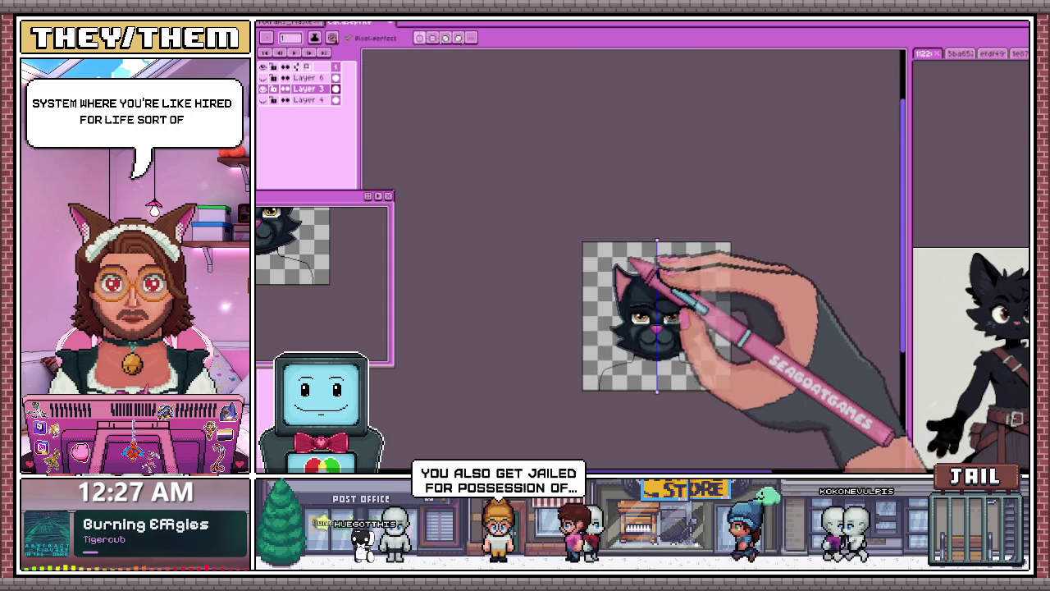
scroll(656, 279, up, 1)
scroll(705, 304, down, 1)
scroll(739, 349, up, 2)
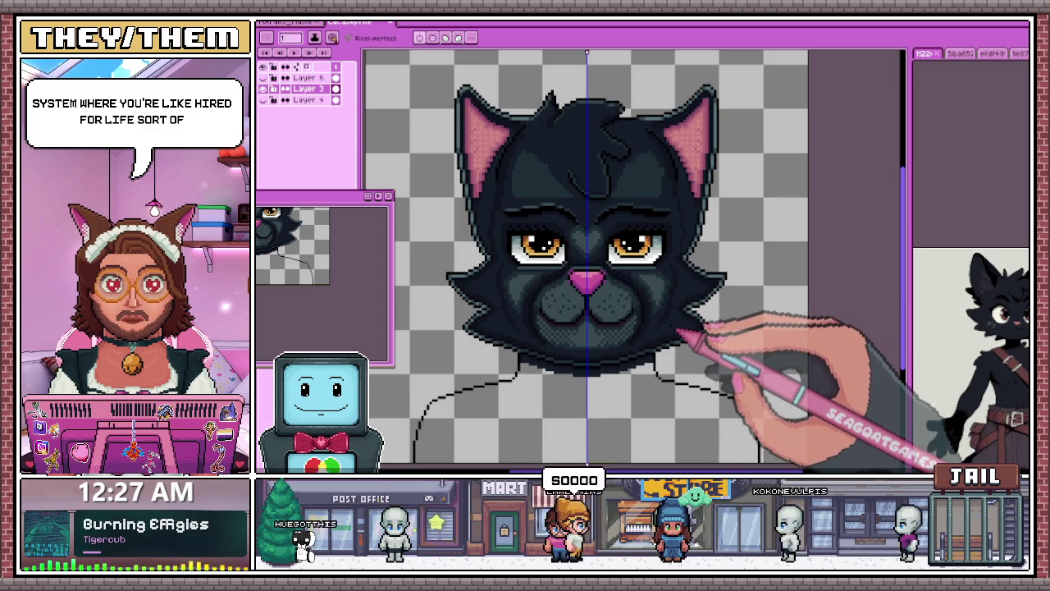
scroll(679, 332, down, 1)
scroll(673, 324, up, 1)
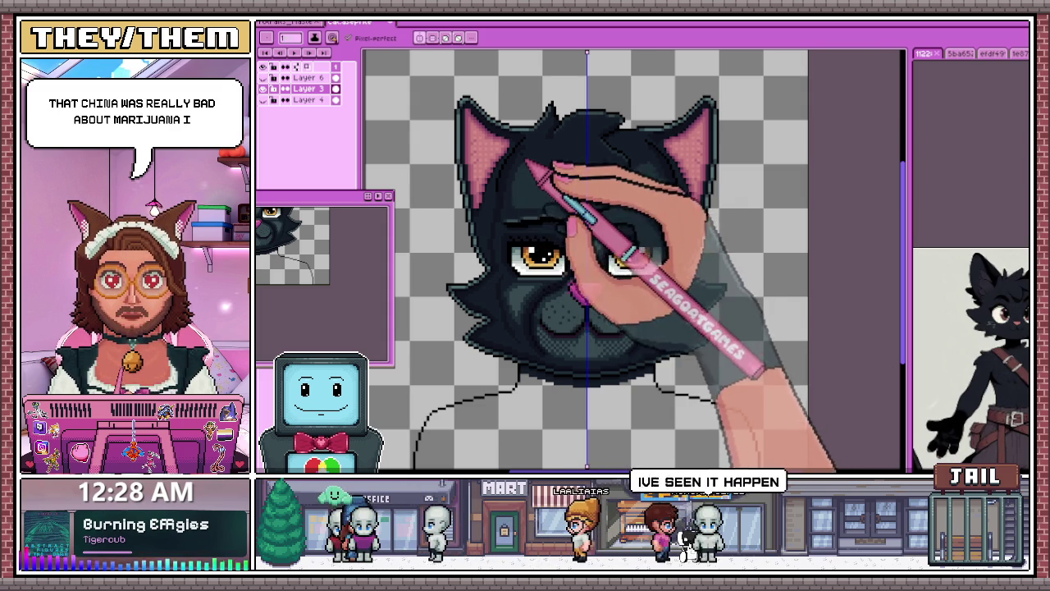
Step: Zoom to the cat's forehead and sample a light grey fur colour for the Pencil
scroll(528, 176, up, 2)
scroll(539, 200, up, 1)
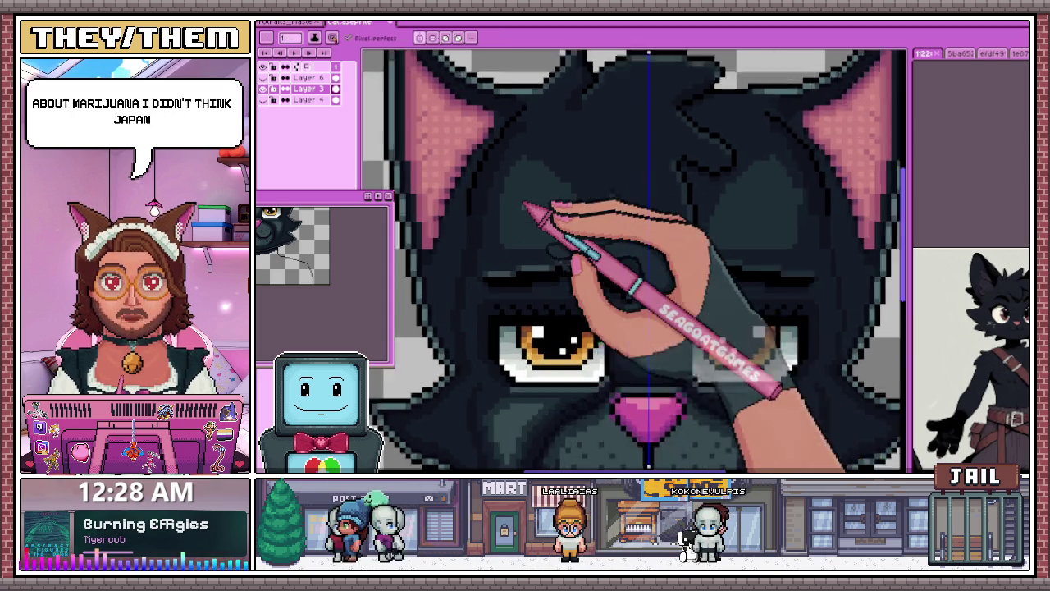
scroll(525, 209, up, 1)
scroll(541, 184, up, 1)
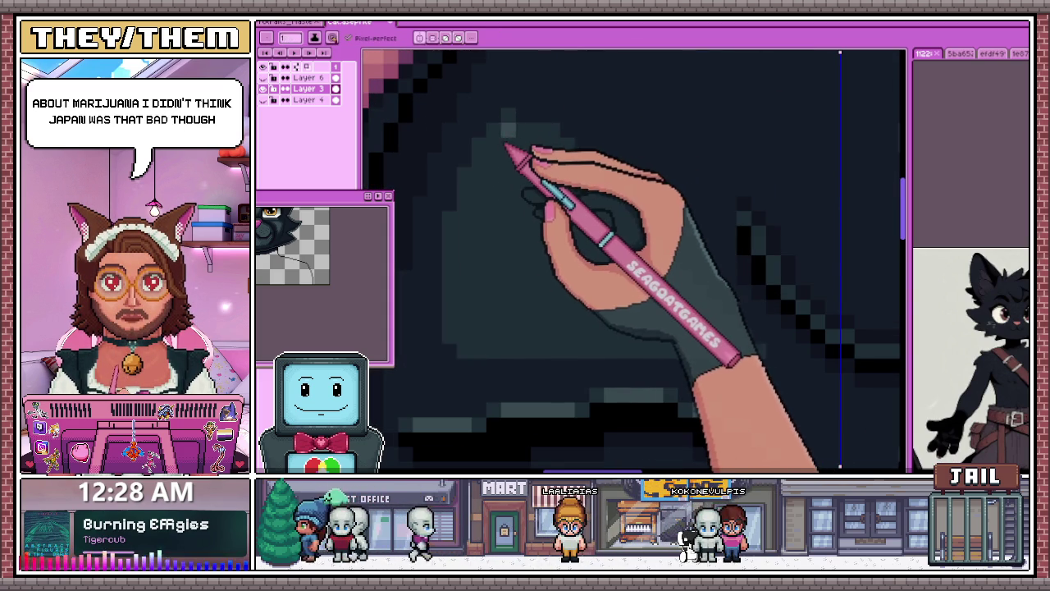
scroll(526, 164, down, 1)
scroll(525, 162, down, 2)
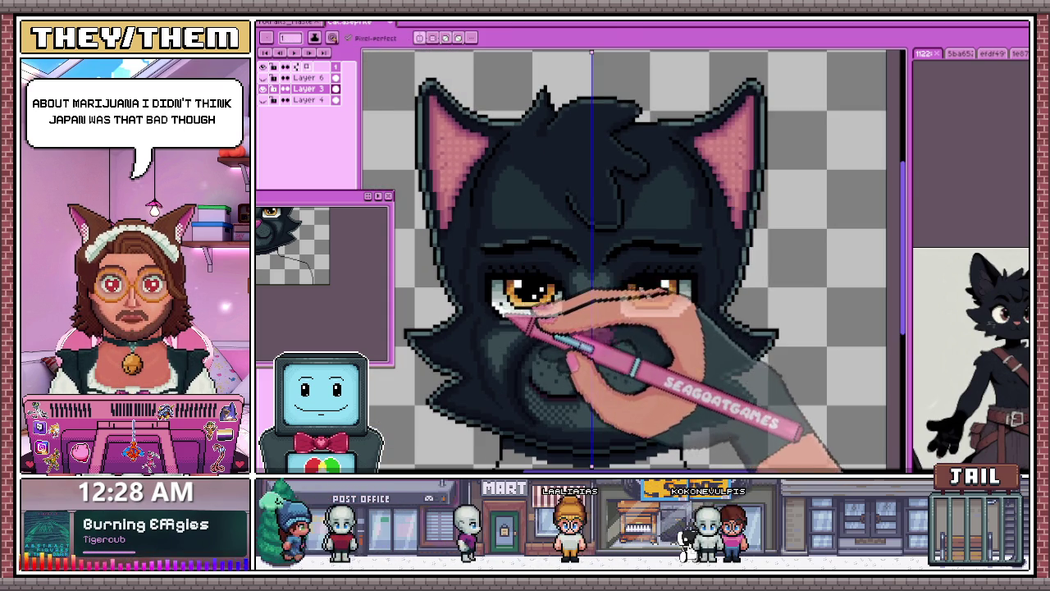
scroll(517, 295, down, 2)
scroll(515, 326, up, 1)
scroll(534, 342, up, 2)
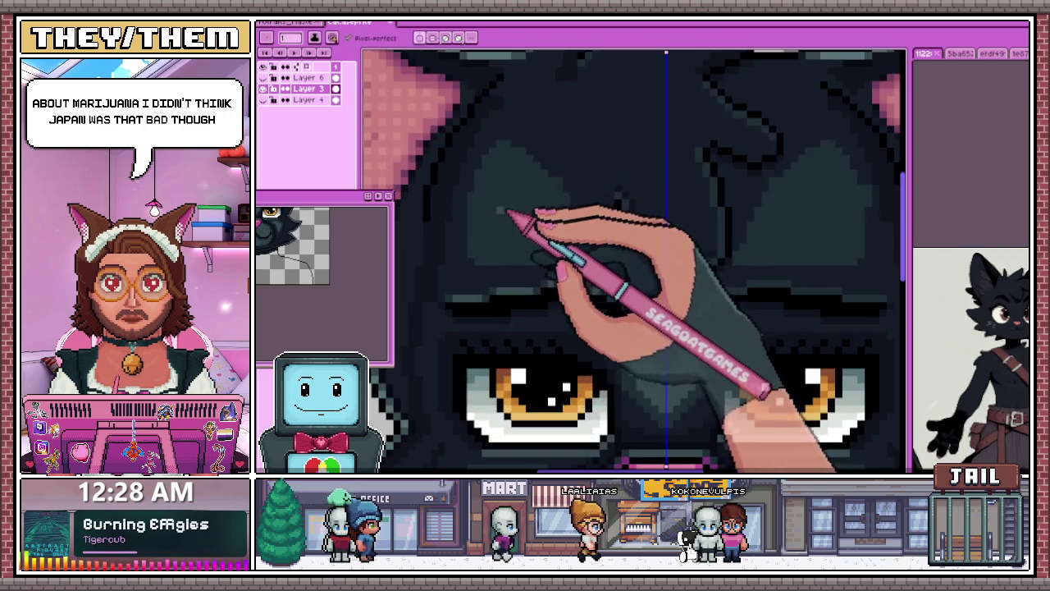
scroll(512, 206, up, 1)
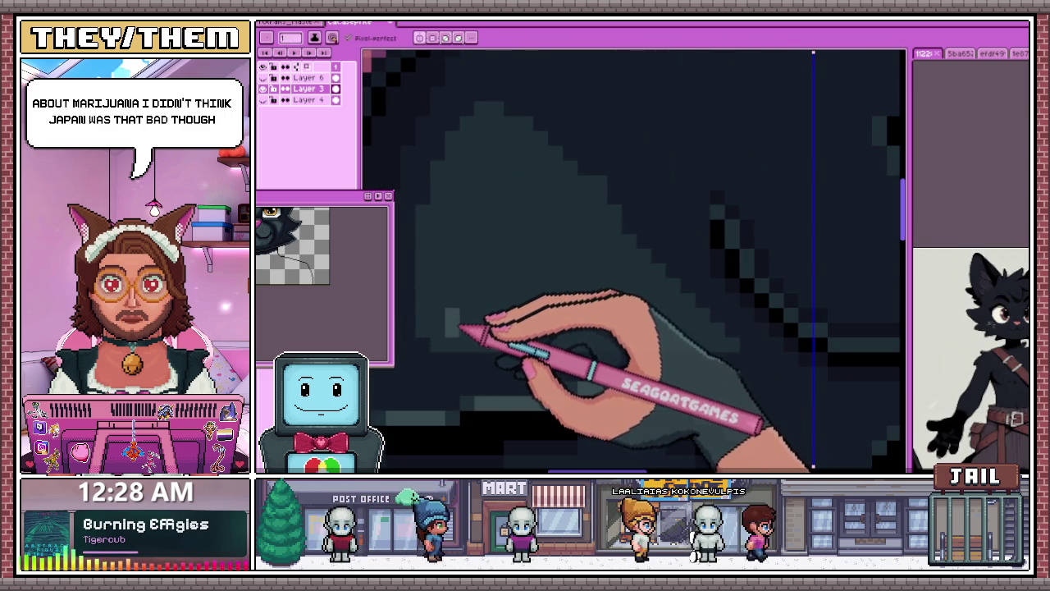
scroll(465, 238, down, 1)
scroll(496, 275, down, 2)
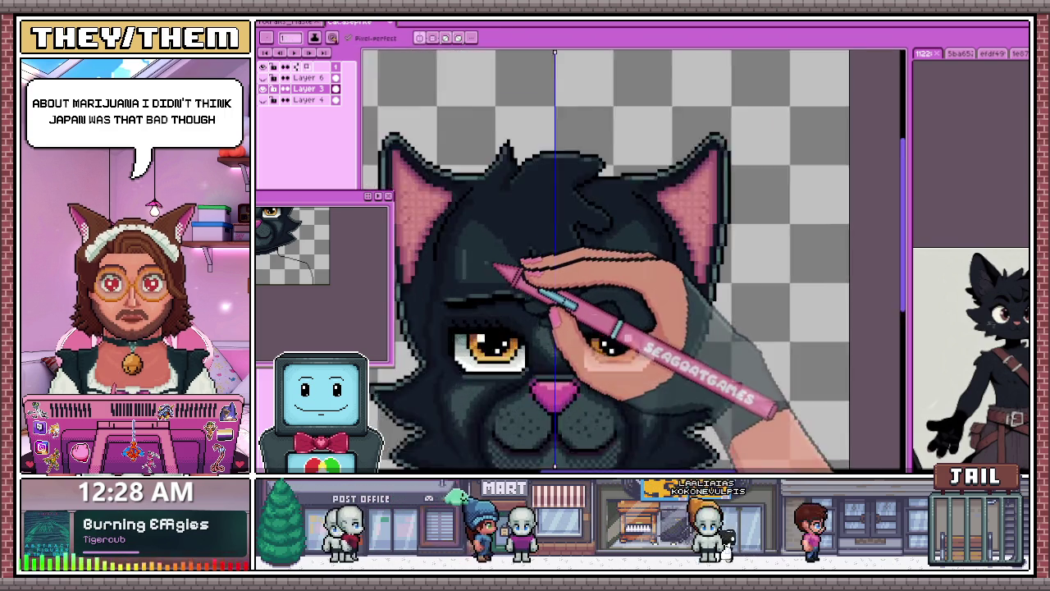
scroll(476, 283, up, 2)
scroll(461, 300, up, 1)
scroll(462, 311, down, 2)
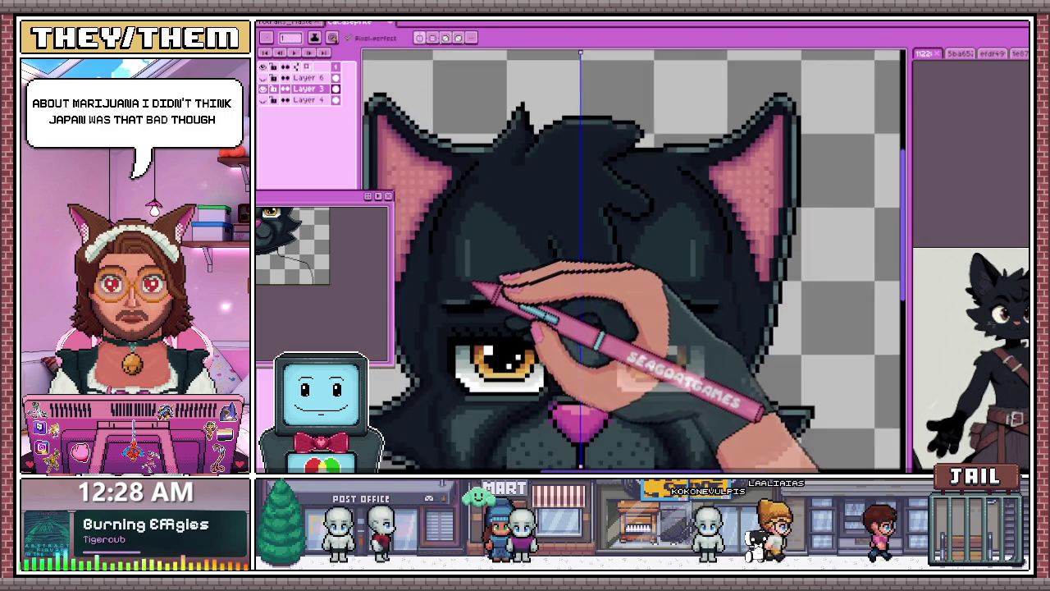
scroll(481, 288, up, 2)
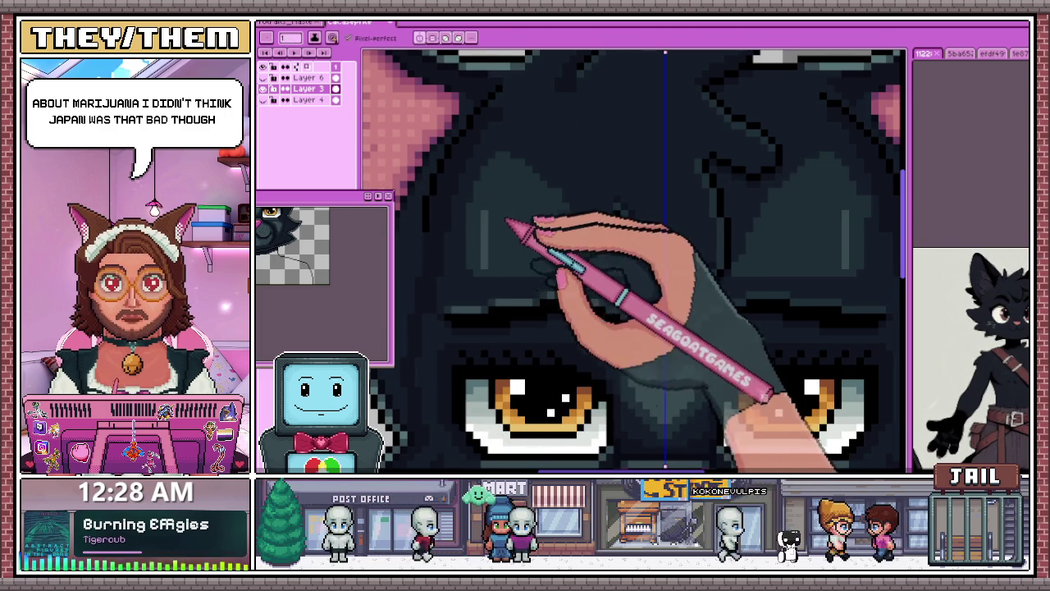
scroll(489, 278, up, 1)
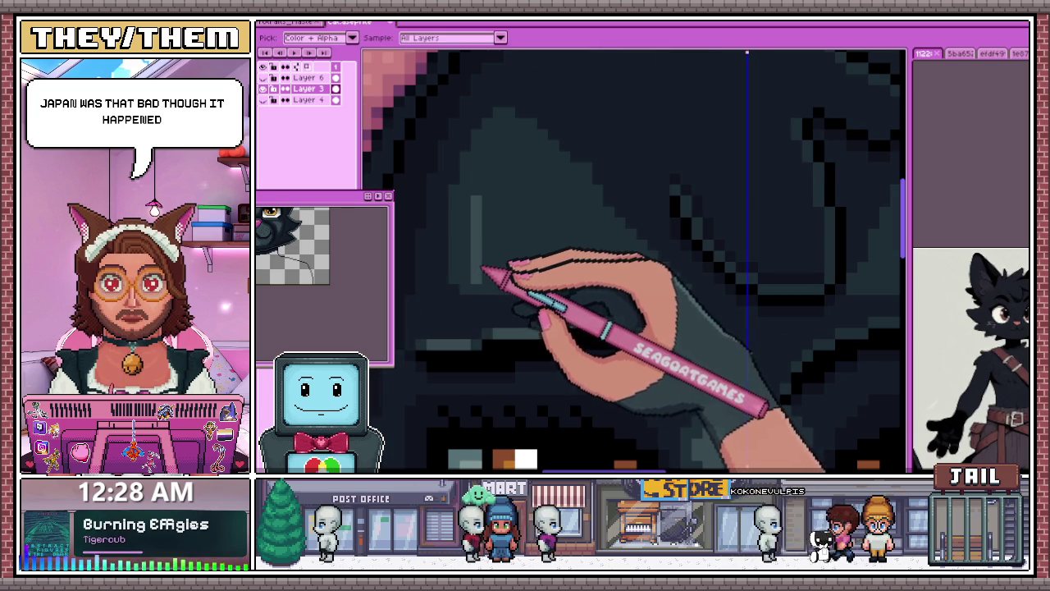
key(b)
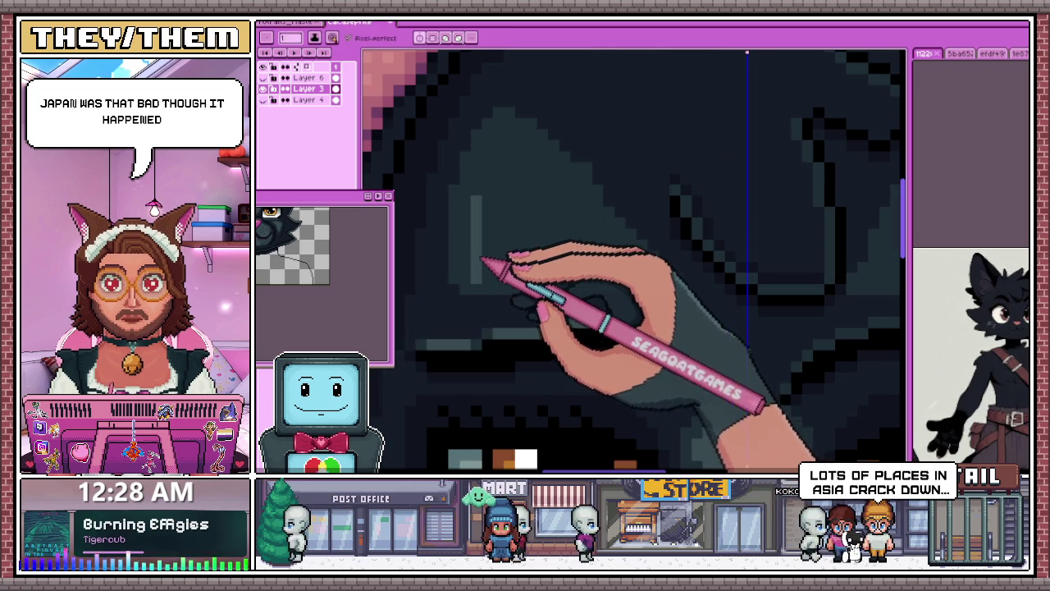
key(alt)
key(b)
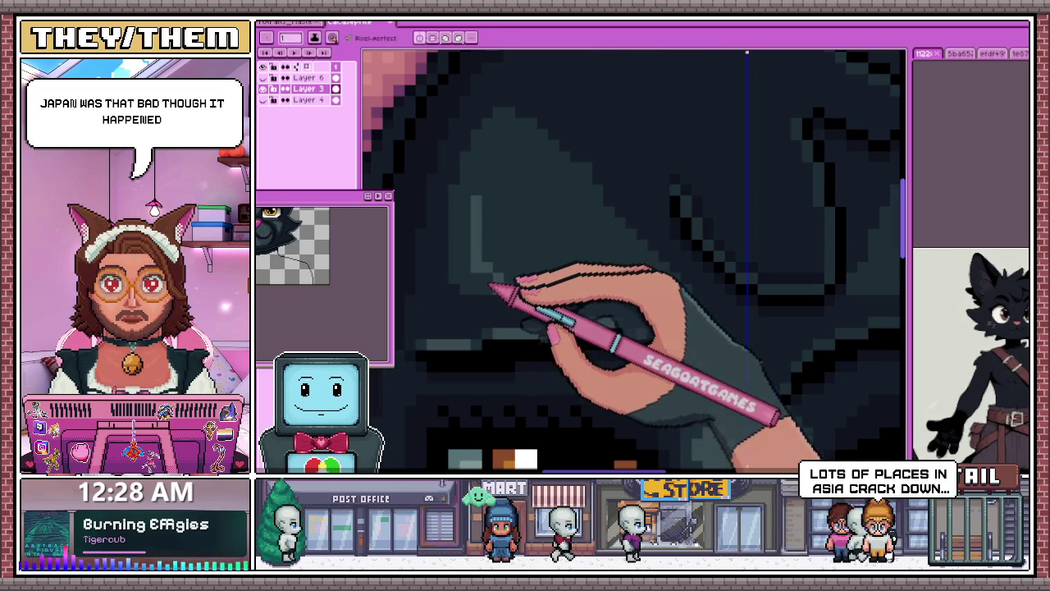
key(alt)
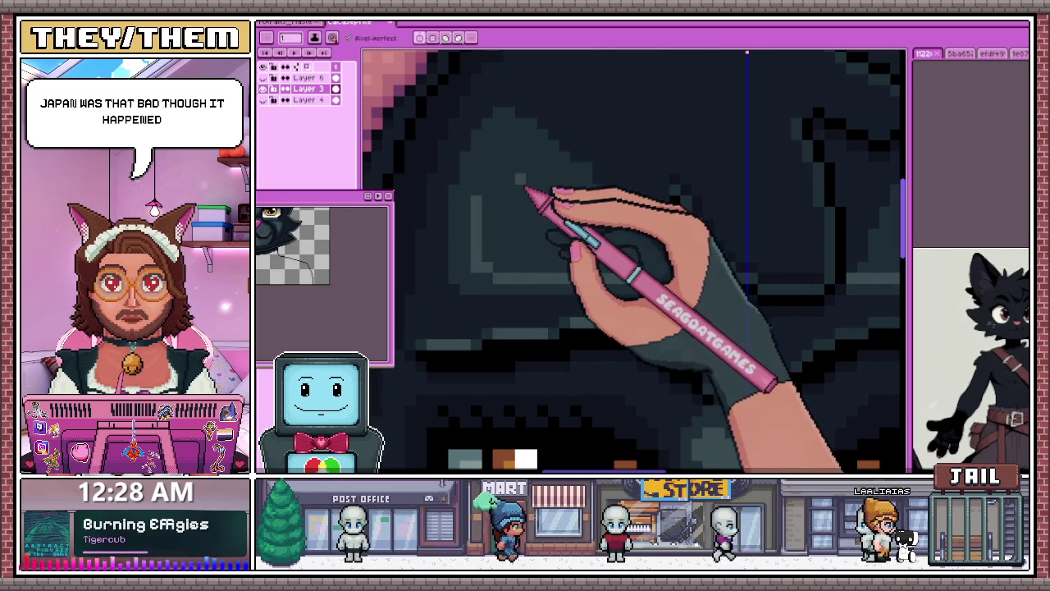
key(alt)
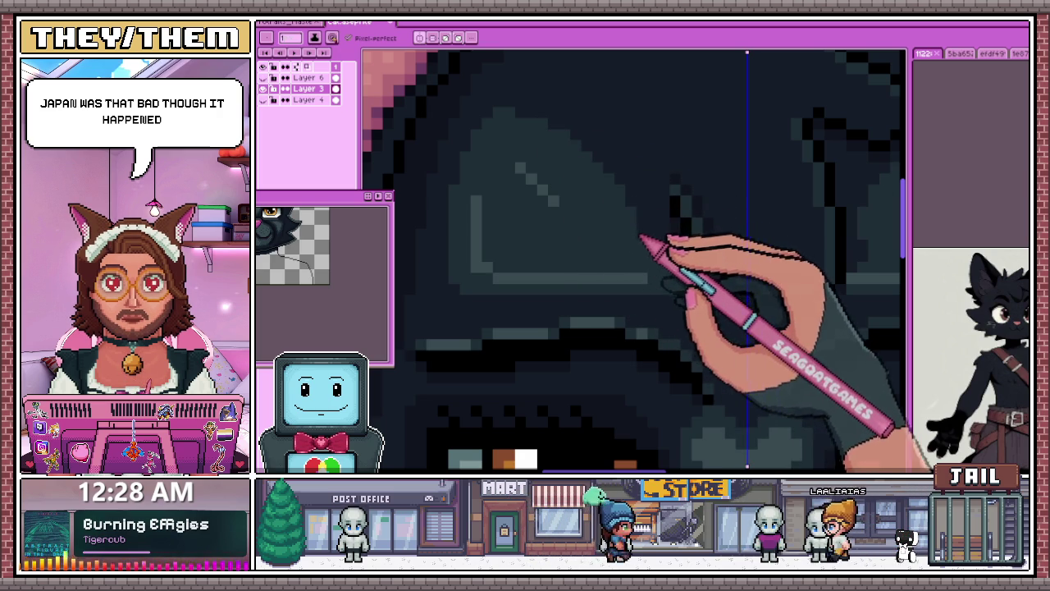
Step: Draw a diagonal light-grey highlight stroke along the forehead arch above the eye
scroll(685, 287, down, 4)
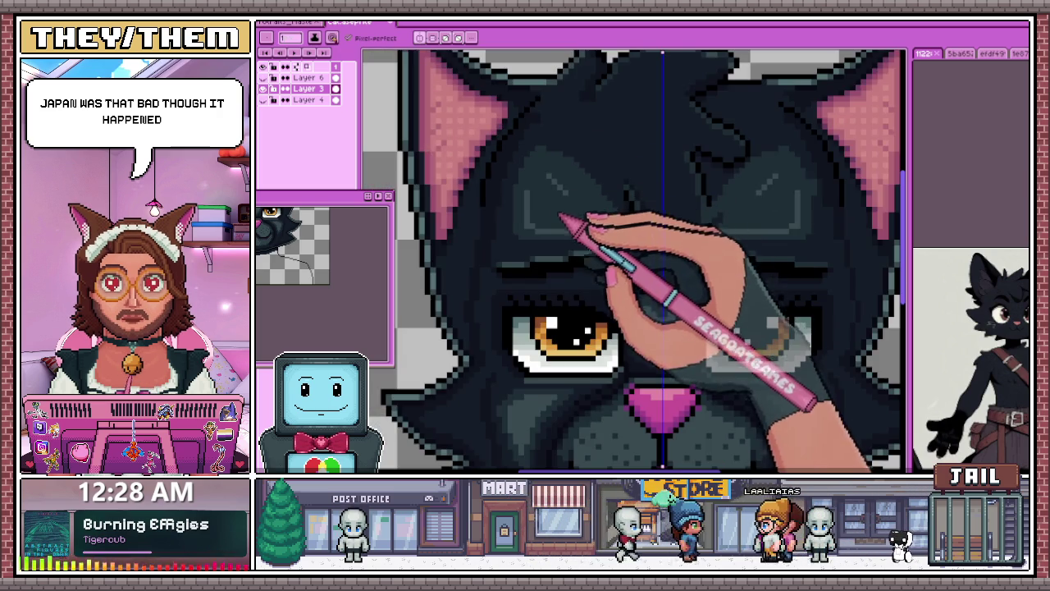
scroll(569, 197, up, 4)
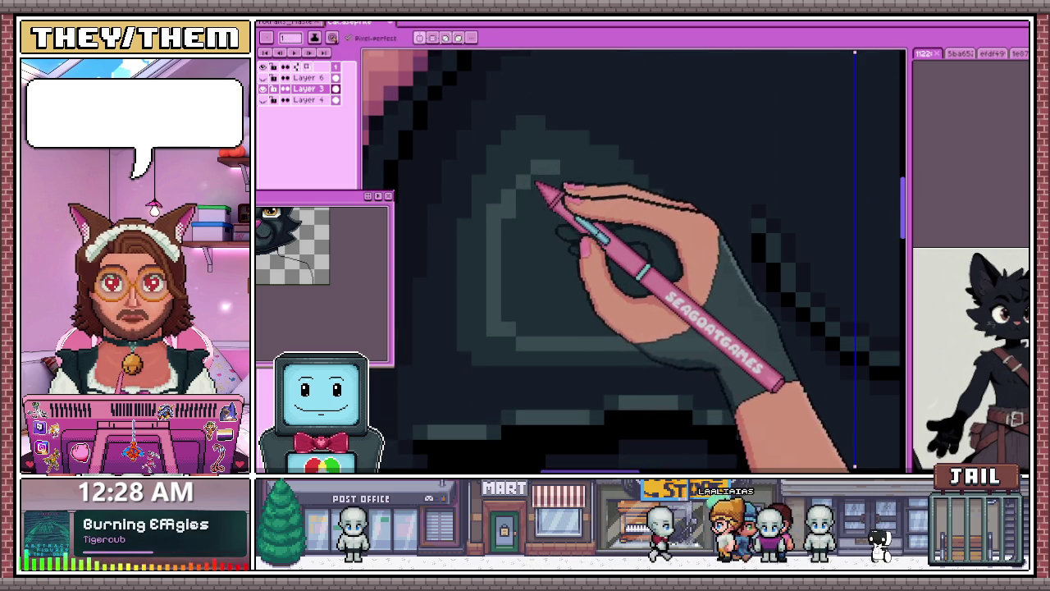
drag(535, 182, 666, 264)
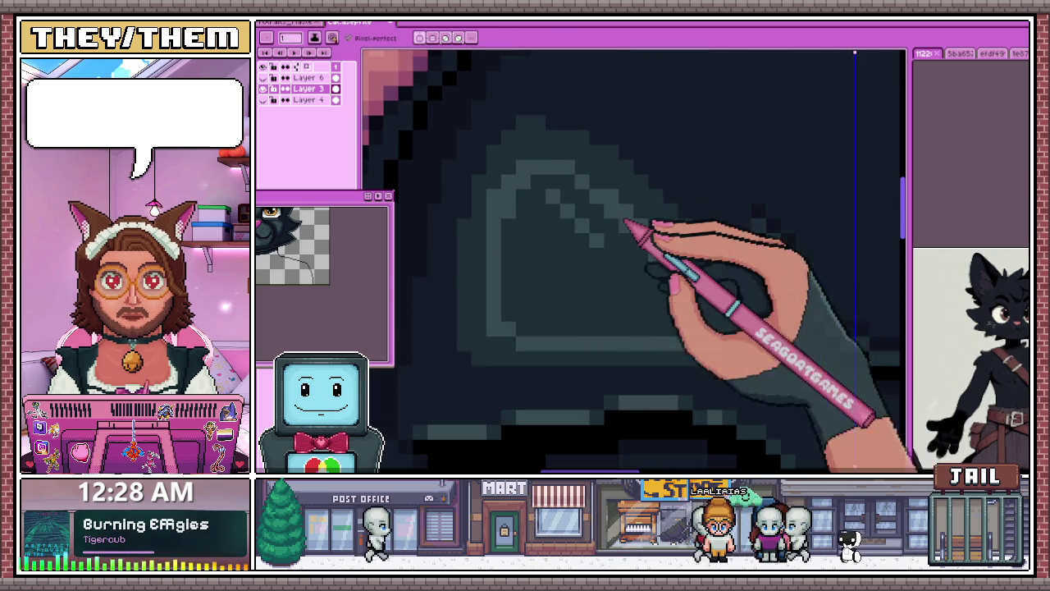
scroll(668, 271, down, 2)
scroll(632, 277, down, 2)
scroll(657, 340, up, 1)
scroll(623, 305, up, 3)
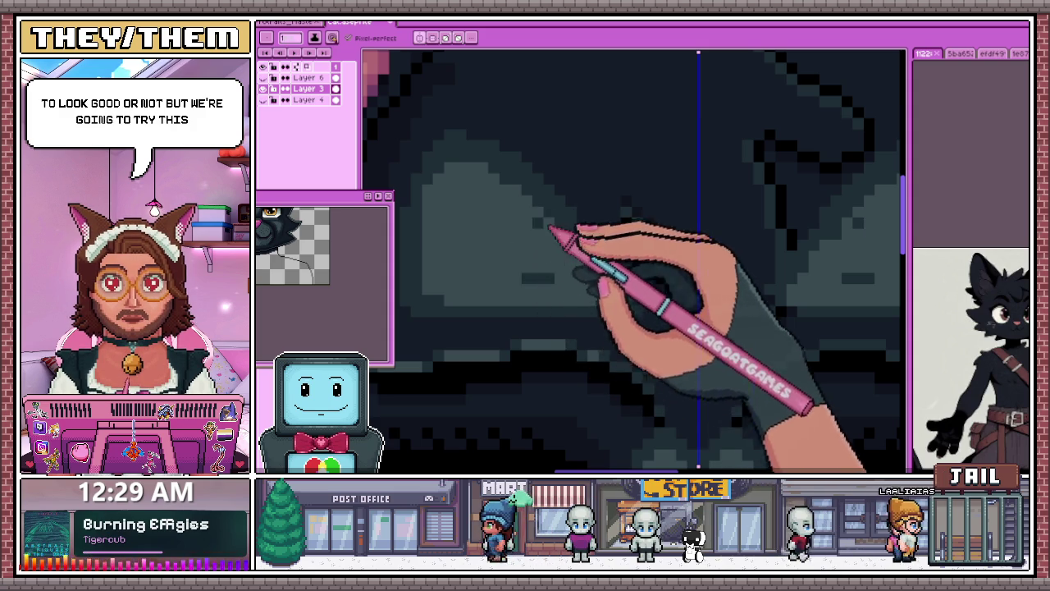
scroll(543, 282, down, 3)
scroll(509, 237, down, 4)
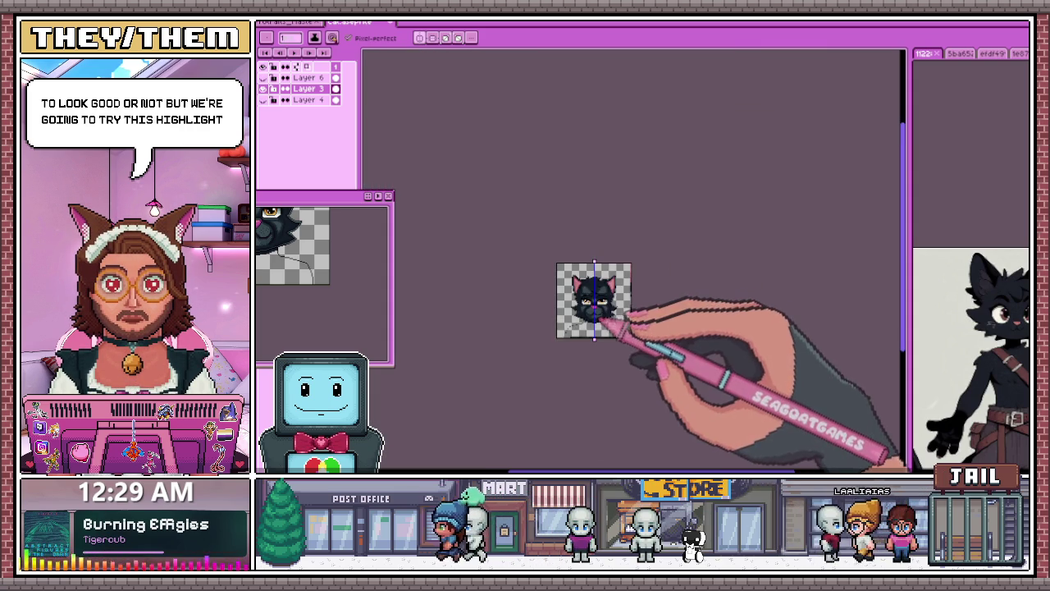
Step: Zoom around the cat's forehead and switch to the Pencil for single-pixel drawing
scroll(588, 274, up, 4)
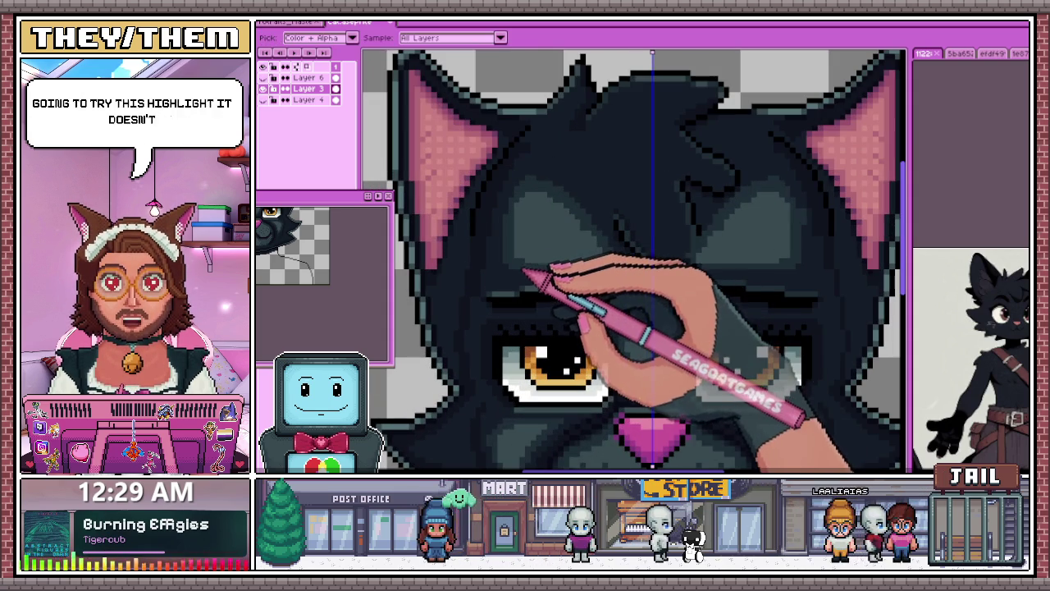
scroll(598, 317, down, 1)
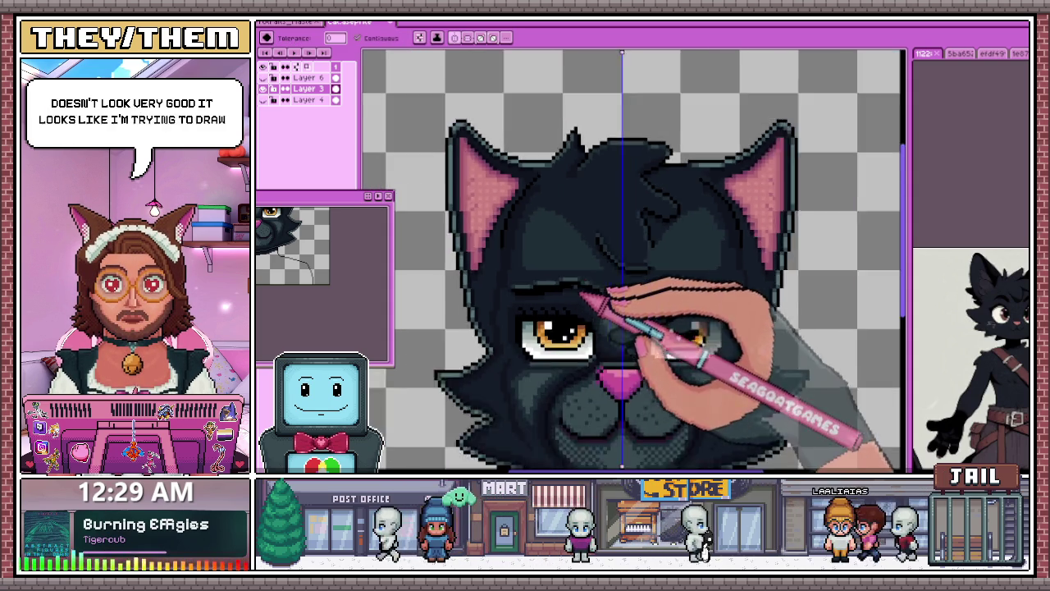
scroll(610, 323, down, 2)
scroll(621, 276, up, 1)
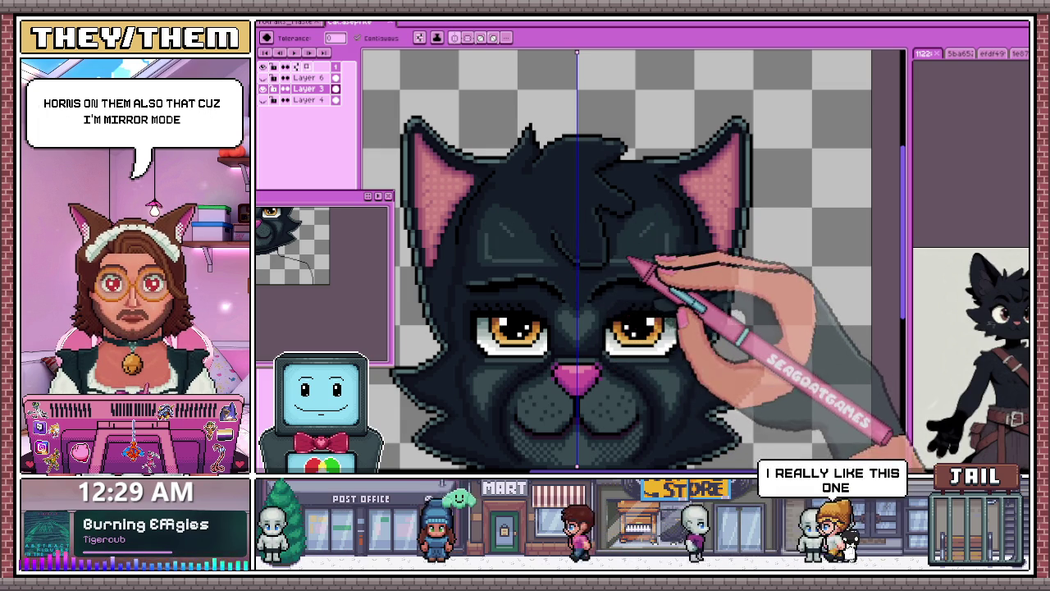
scroll(632, 261, up, 3)
scroll(603, 269, down, 3)
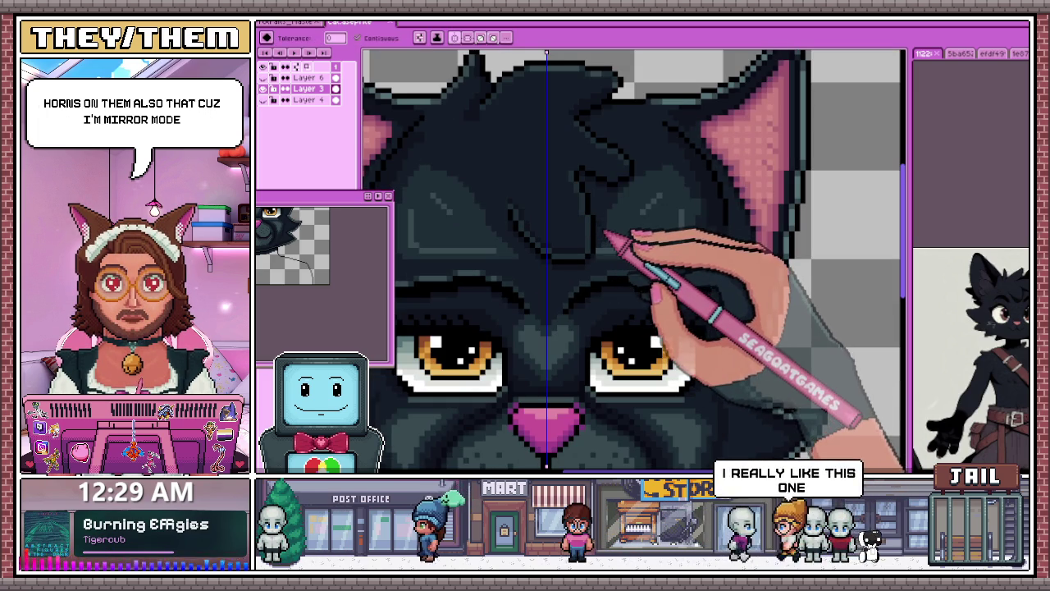
key(b)
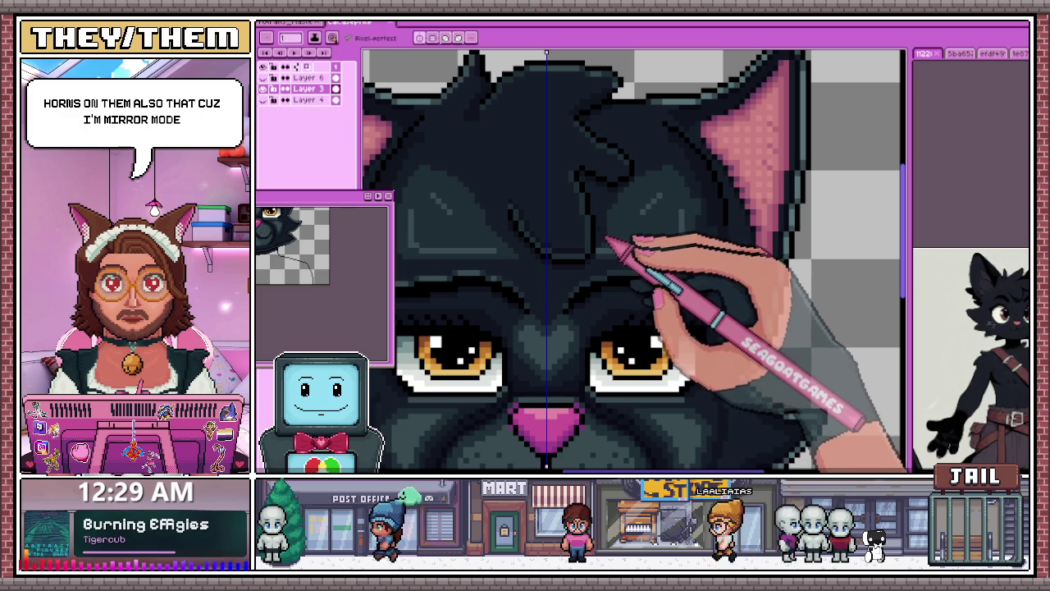
scroll(607, 239, up, 3)
scroll(595, 205, up, 2)
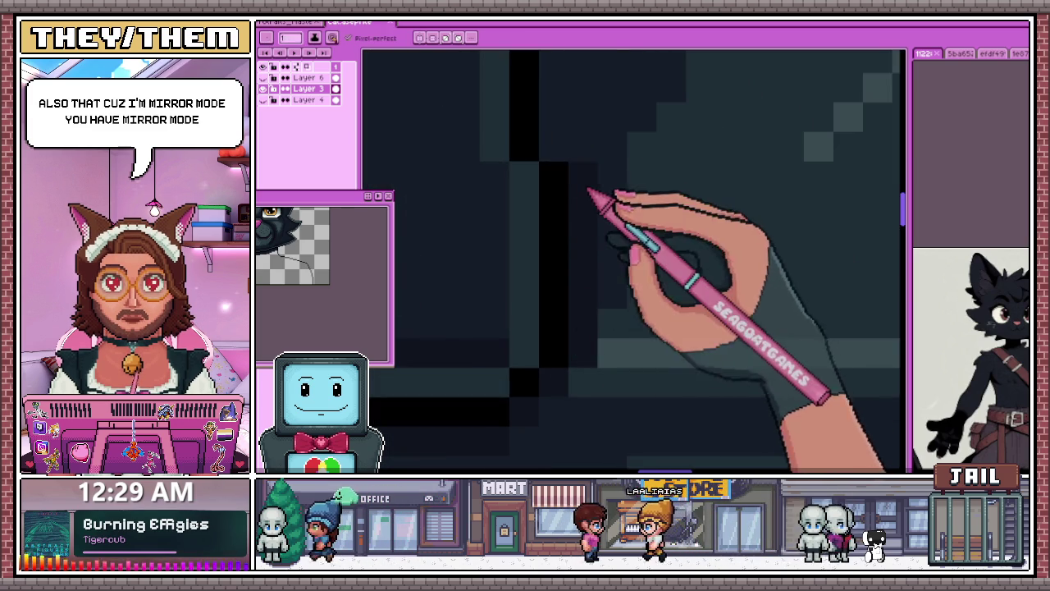
scroll(587, 192, down, 2)
scroll(574, 164, up, 2)
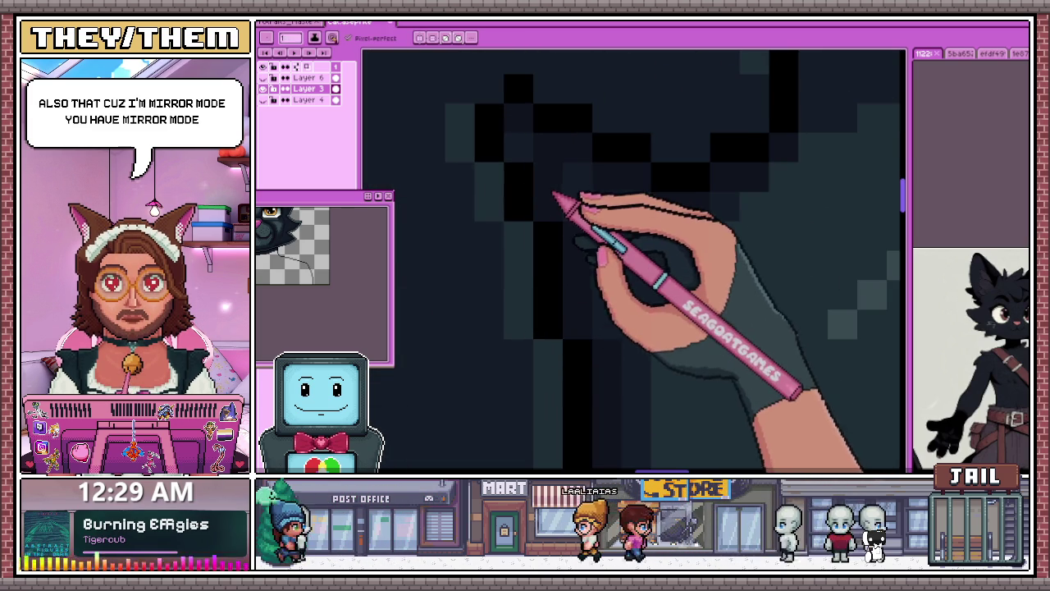
scroll(574, 197, down, 3)
scroll(616, 247, down, 1)
Step: Sample a fur grey and touch up the mirrored highlights above both eyes
key(i)
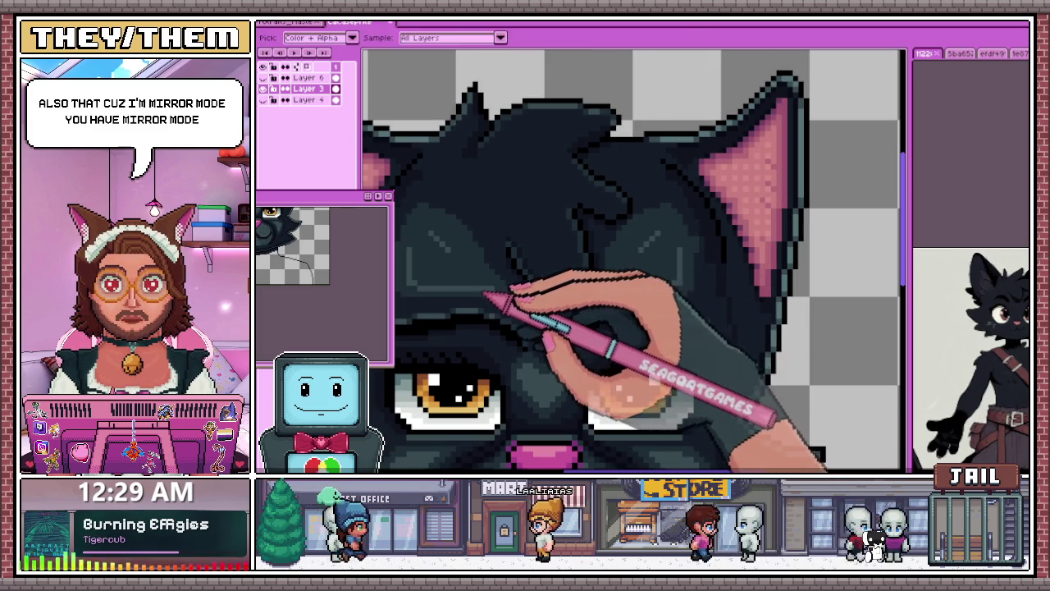
key(b)
scroll(485, 296, up, 3)
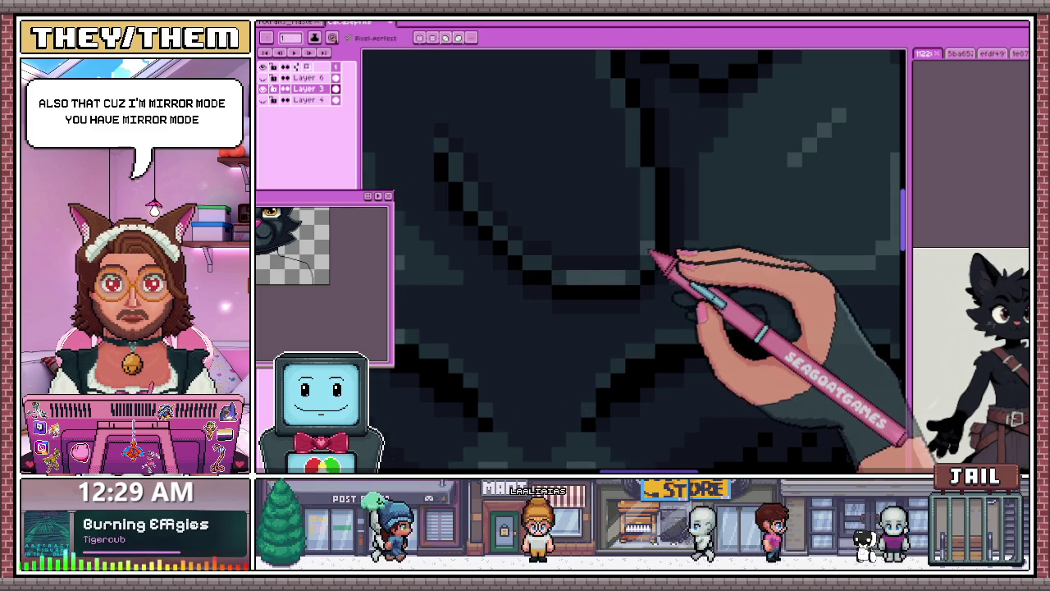
scroll(615, 296, down, 3)
scroll(609, 281, up, 1)
scroll(609, 282, up, 2)
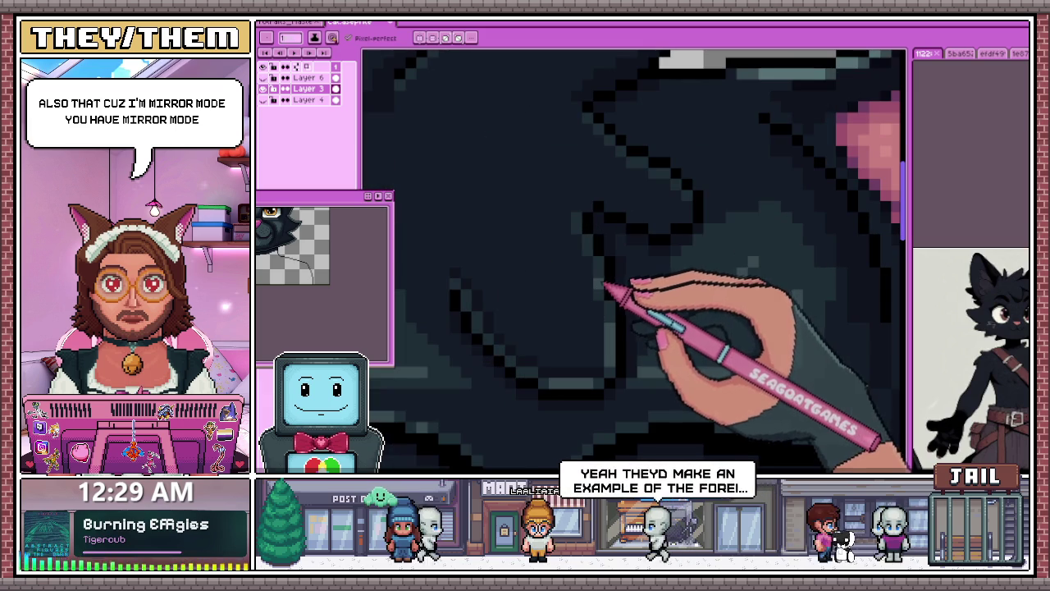
scroll(584, 234, down, 3)
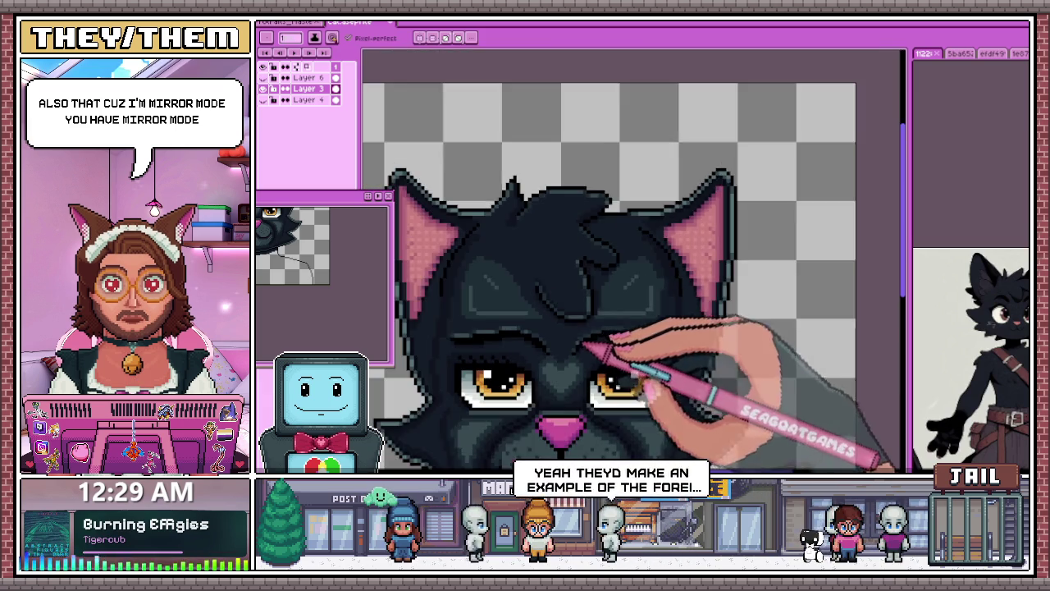
scroll(590, 345, up, 1)
scroll(558, 312, up, 2)
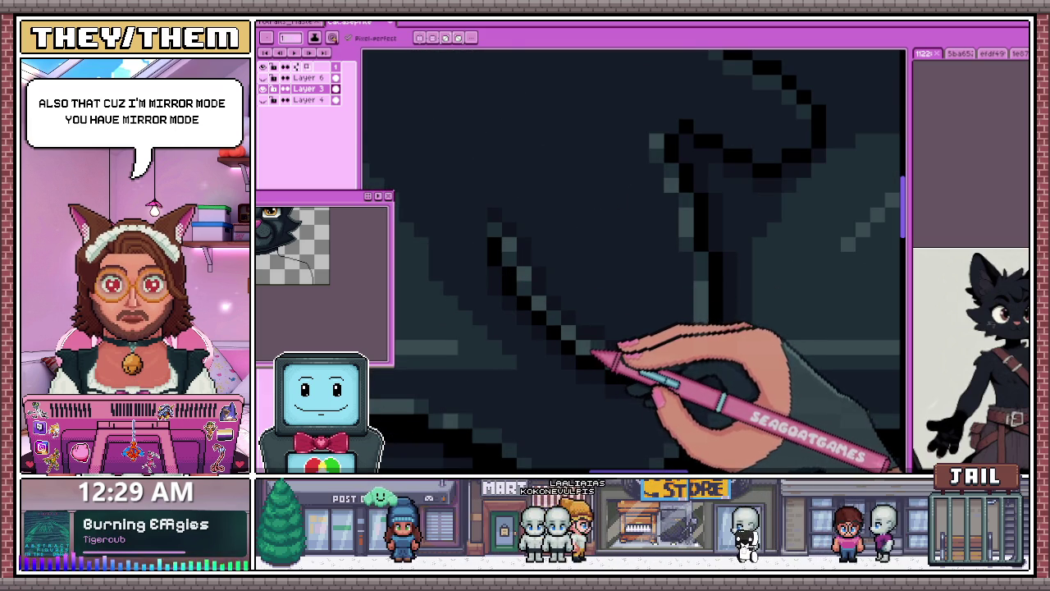
scroll(596, 320, down, 2)
scroll(596, 320, down, 1)
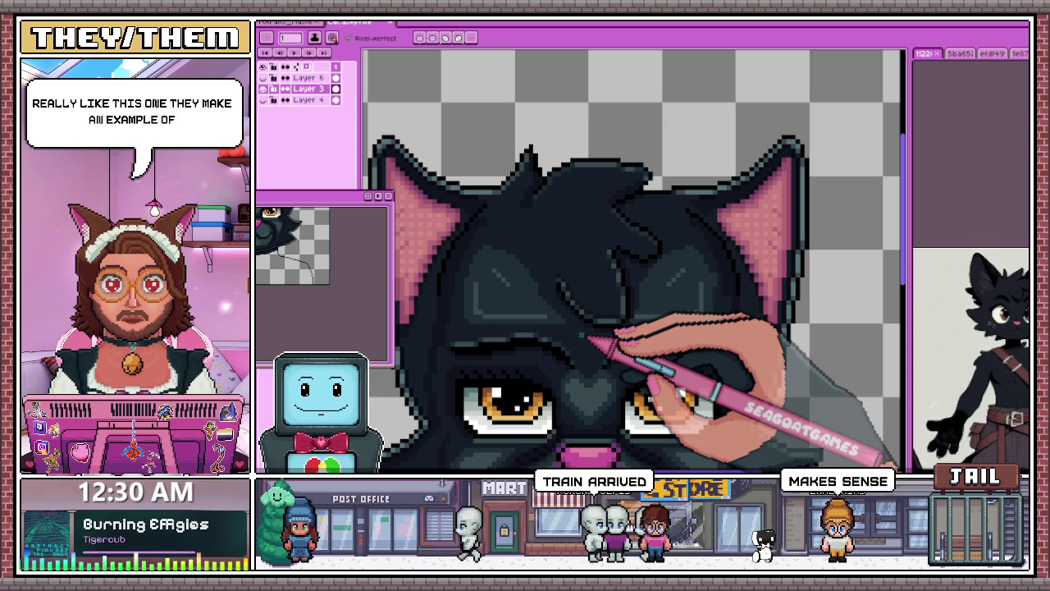
scroll(549, 222, down, 2)
scroll(648, 328, down, 3)
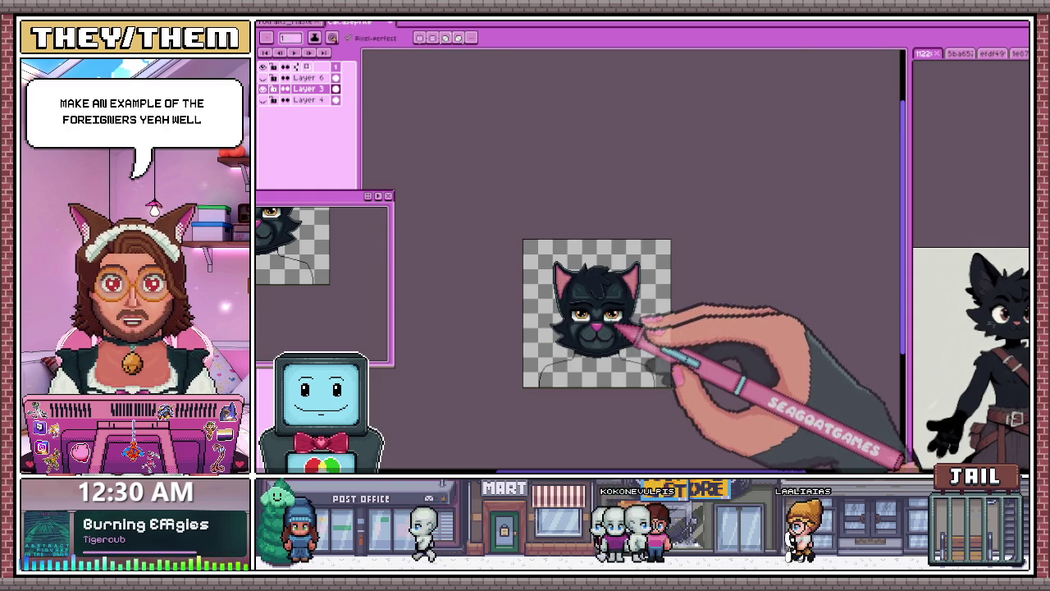
scroll(622, 353, up, 3)
scroll(605, 276, up, 2)
scroll(574, 246, up, 2)
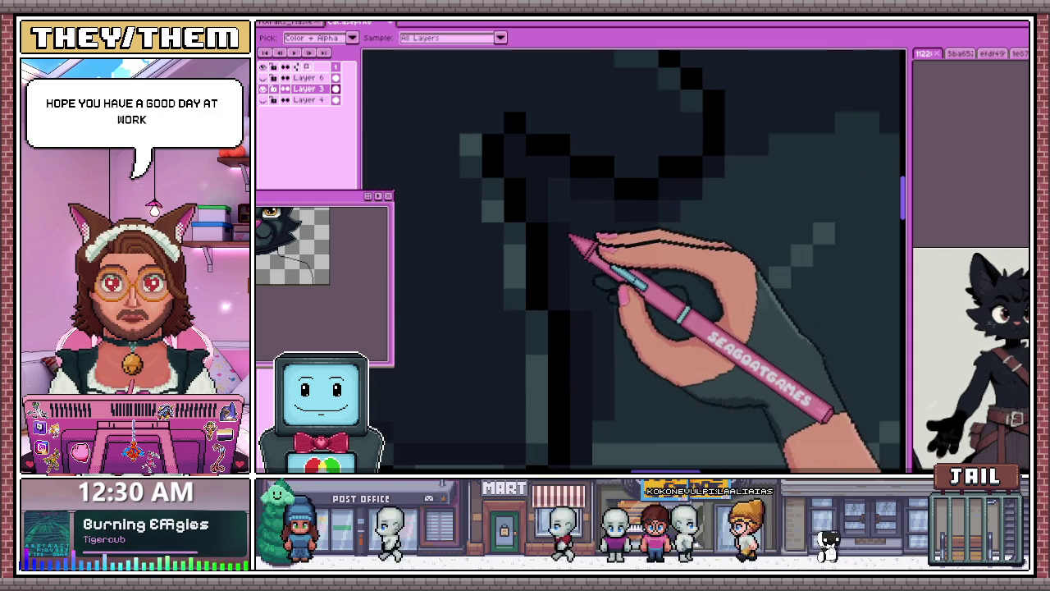
key(b)
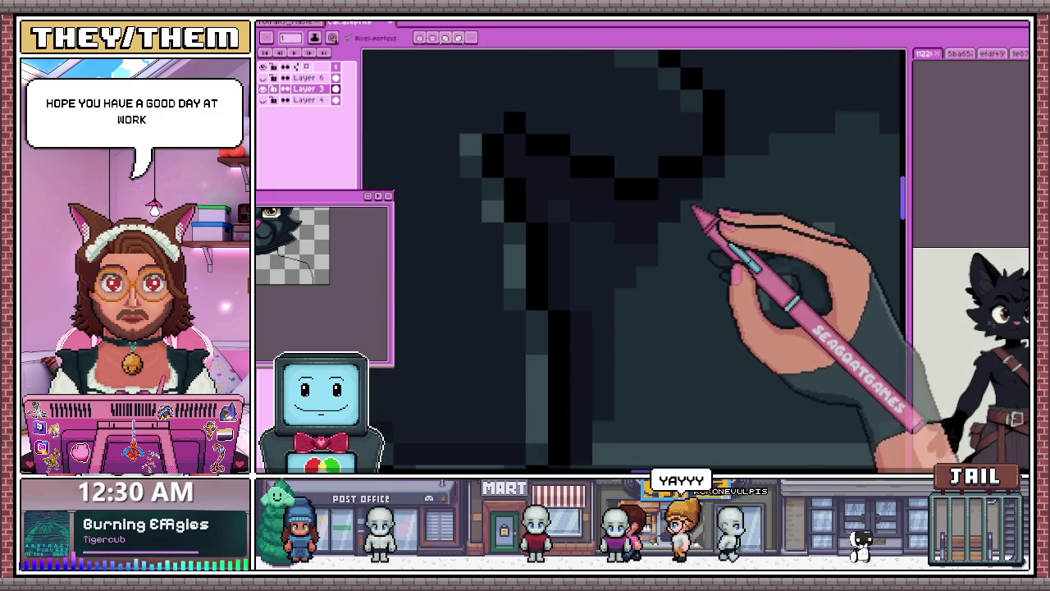
scroll(627, 259, down, 2)
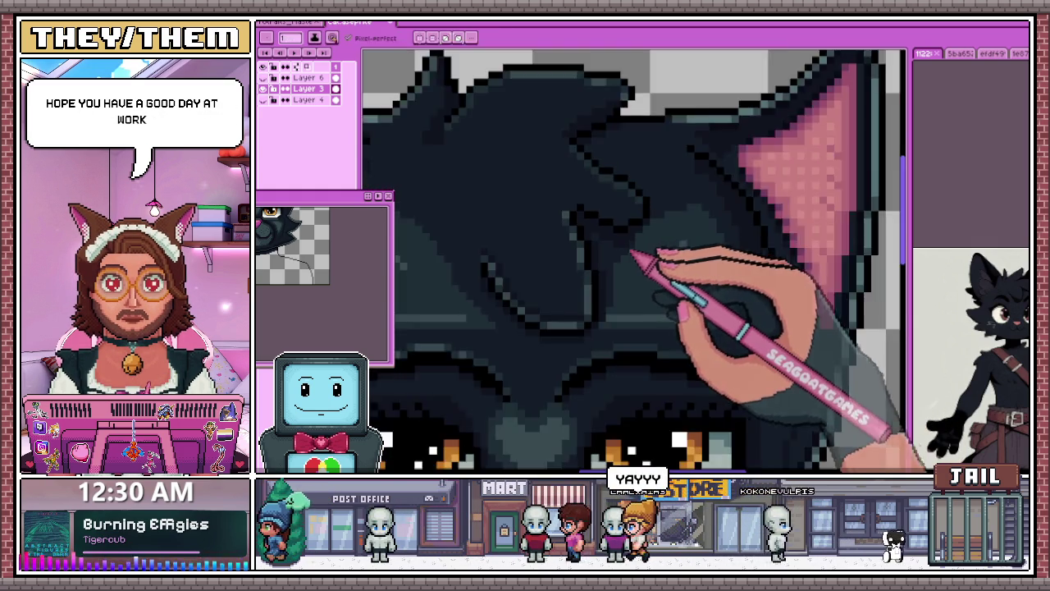
scroll(636, 253, up, 2)
scroll(656, 254, down, 1)
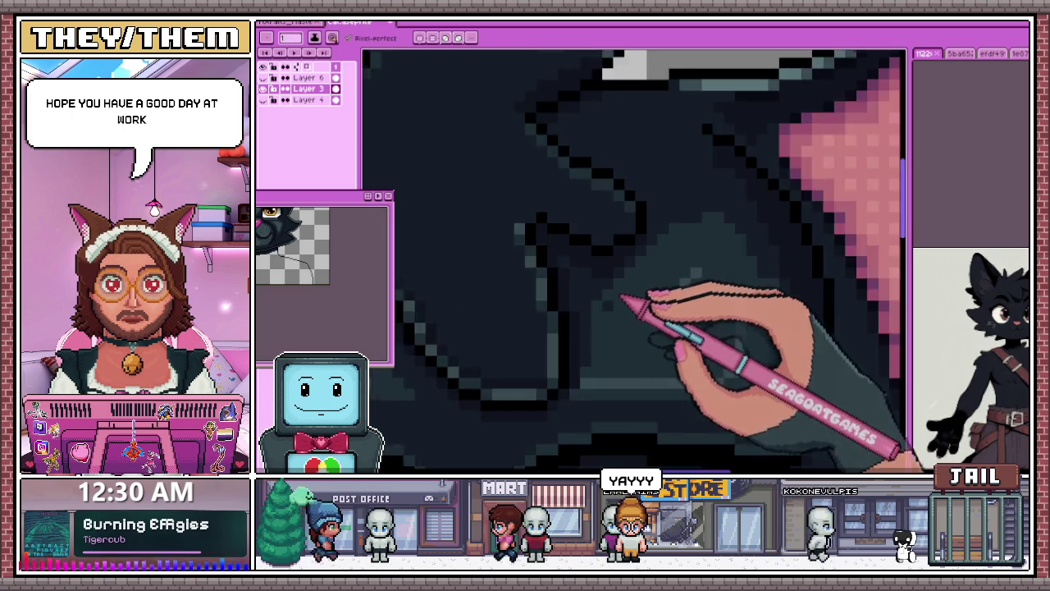
scroll(628, 297, down, 2)
scroll(636, 302, down, 1)
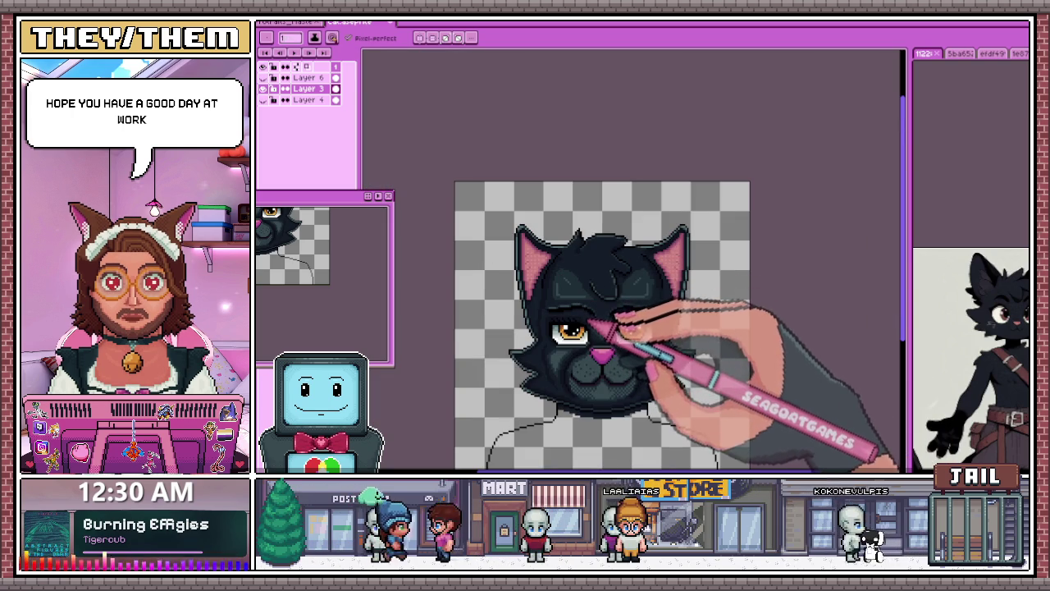
scroll(632, 324, up, 1)
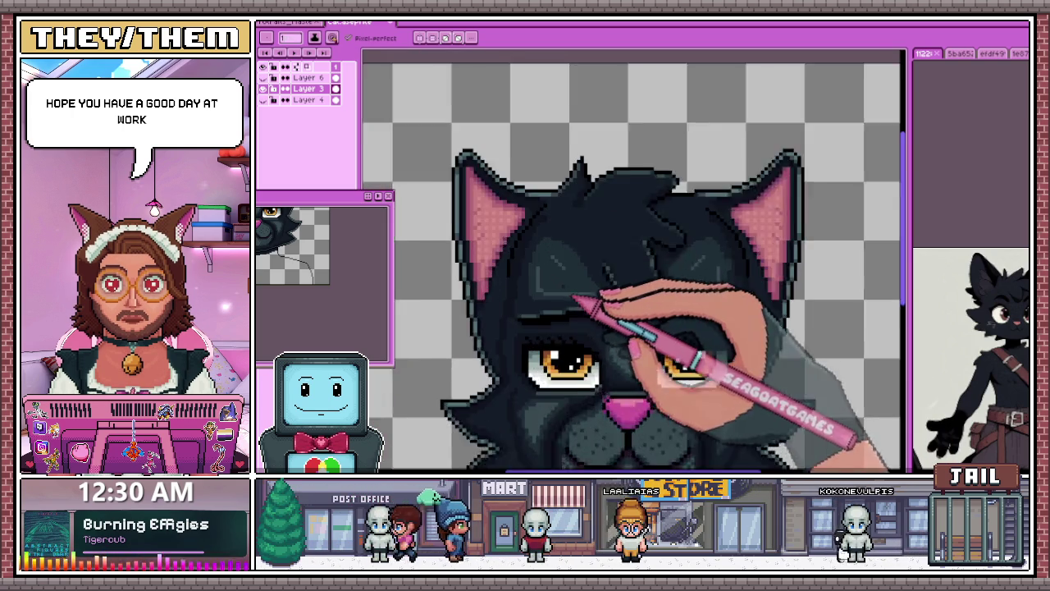
scroll(598, 298, up, 1)
scroll(574, 281, up, 1)
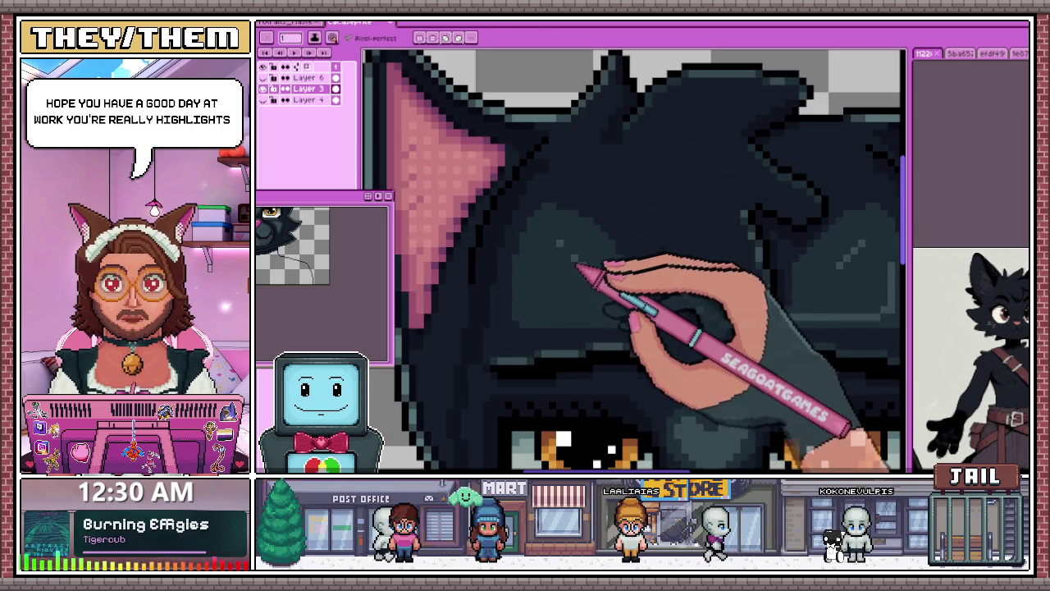
scroll(566, 238, down, 2)
scroll(703, 293, down, 1)
scroll(572, 289, up, 3)
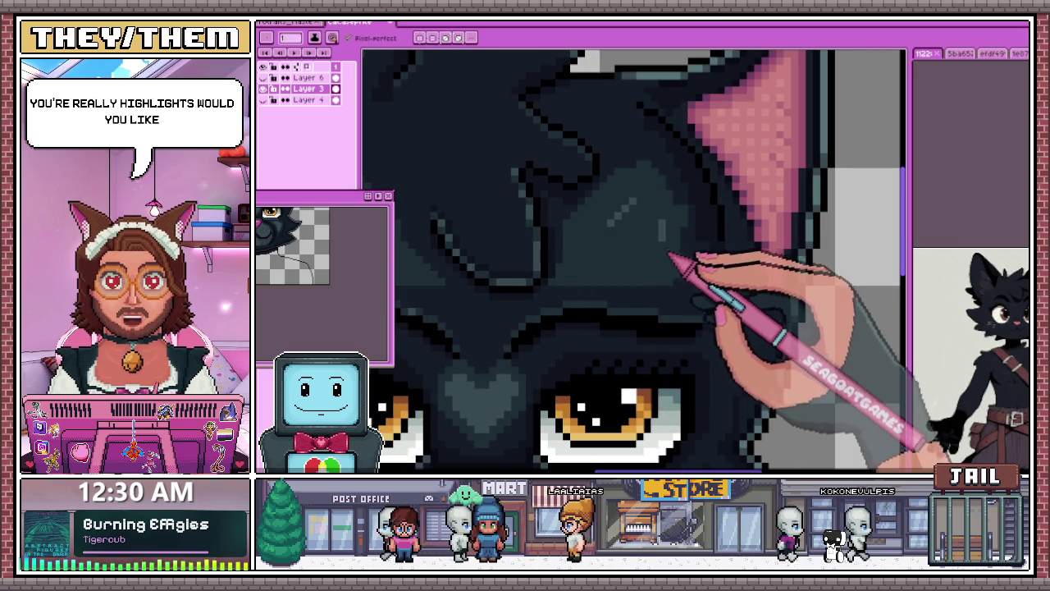
scroll(669, 238, down, 2)
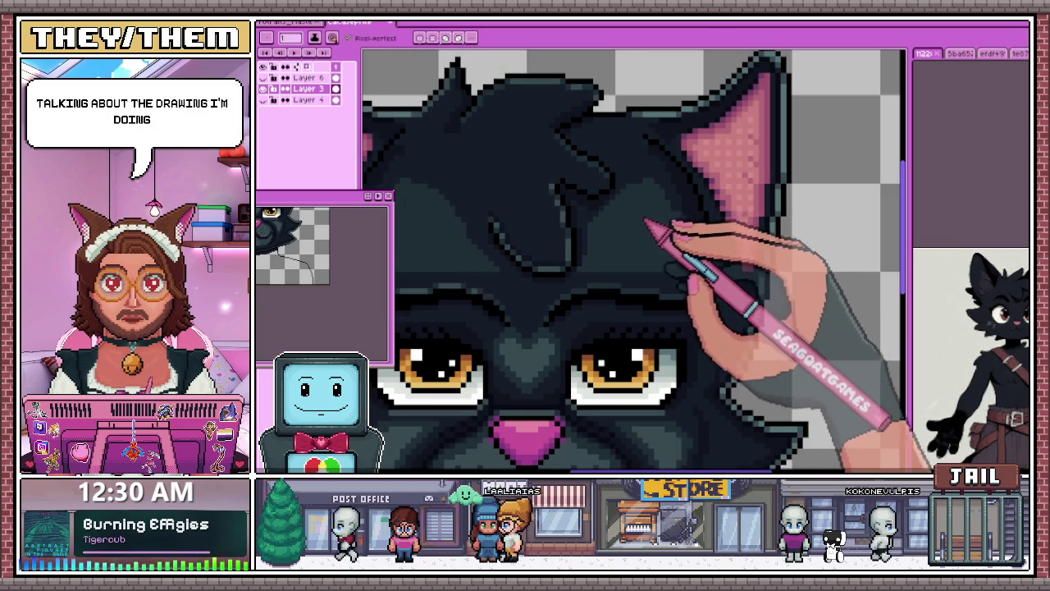
scroll(631, 279, down, 1)
scroll(596, 311, down, 1)
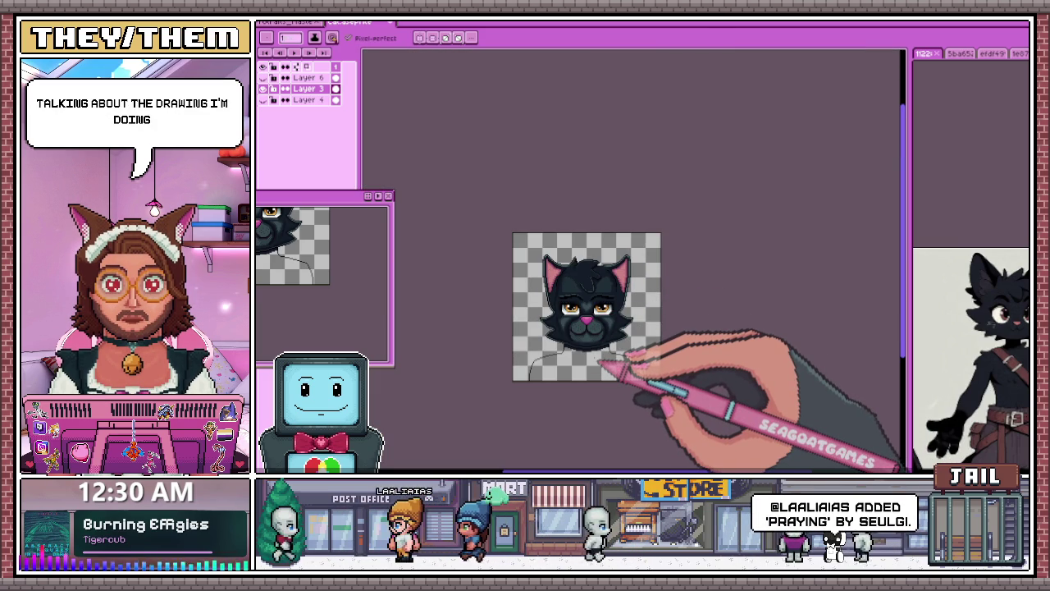
scroll(613, 361, up, 2)
scroll(637, 317, up, 1)
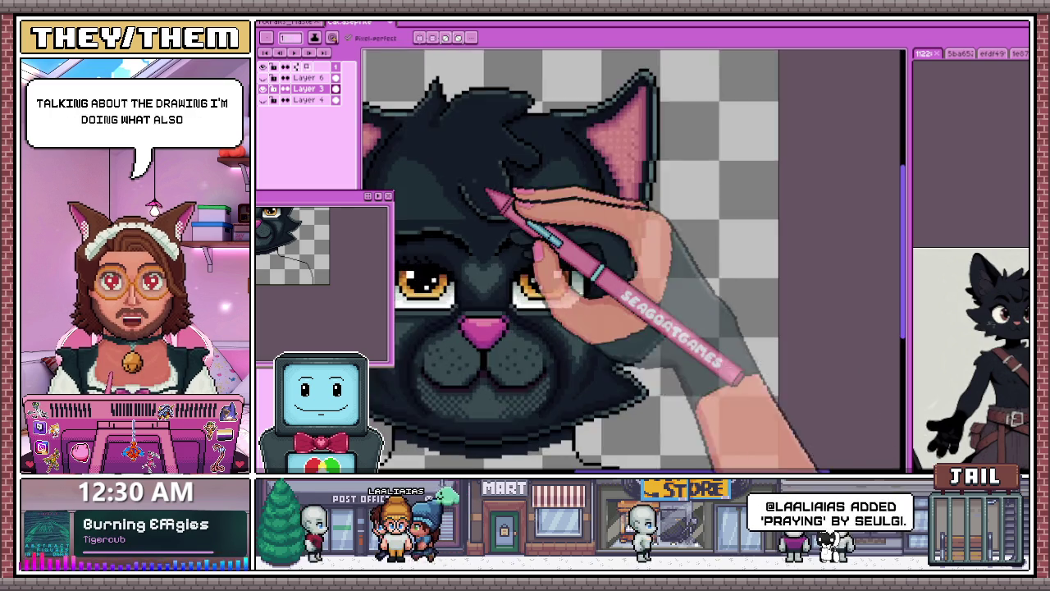
scroll(492, 204, up, 1)
scroll(465, 206, up, 1)
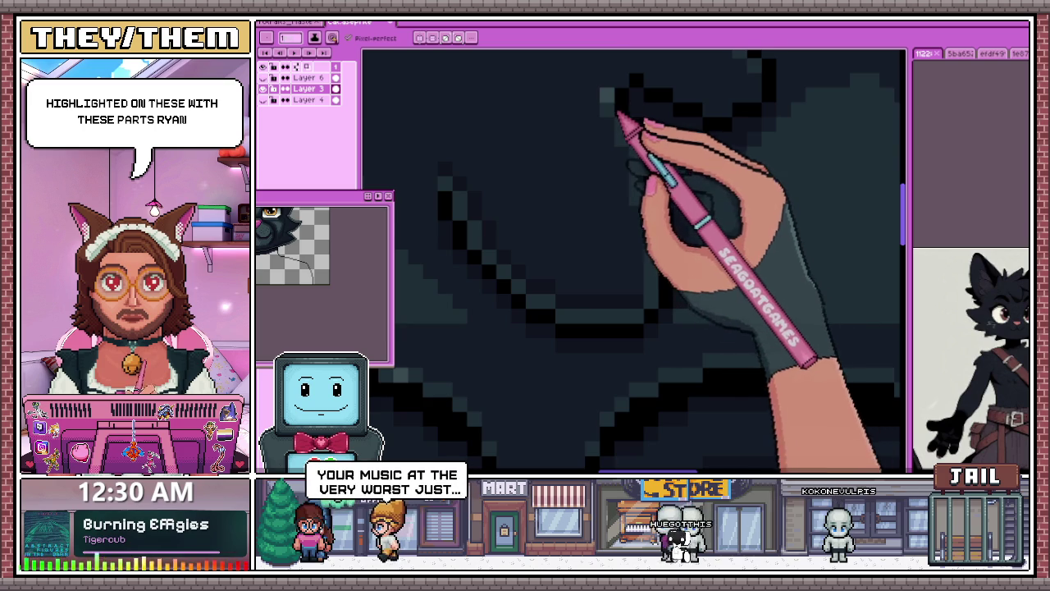
scroll(621, 117, down, 2)
scroll(598, 188, down, 2)
scroll(599, 277, down, 1)
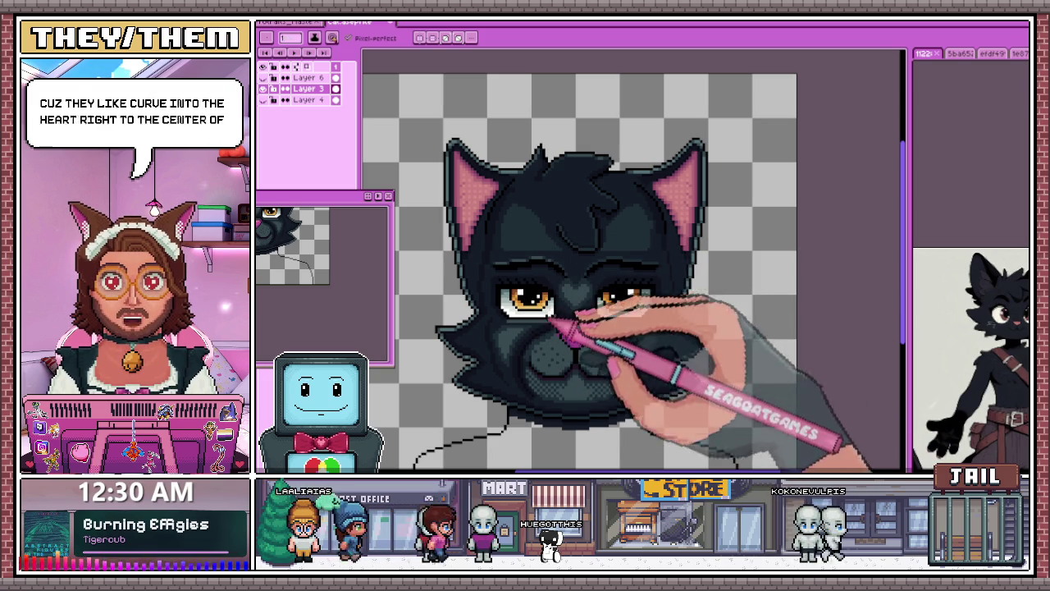
scroll(566, 361, down, 4)
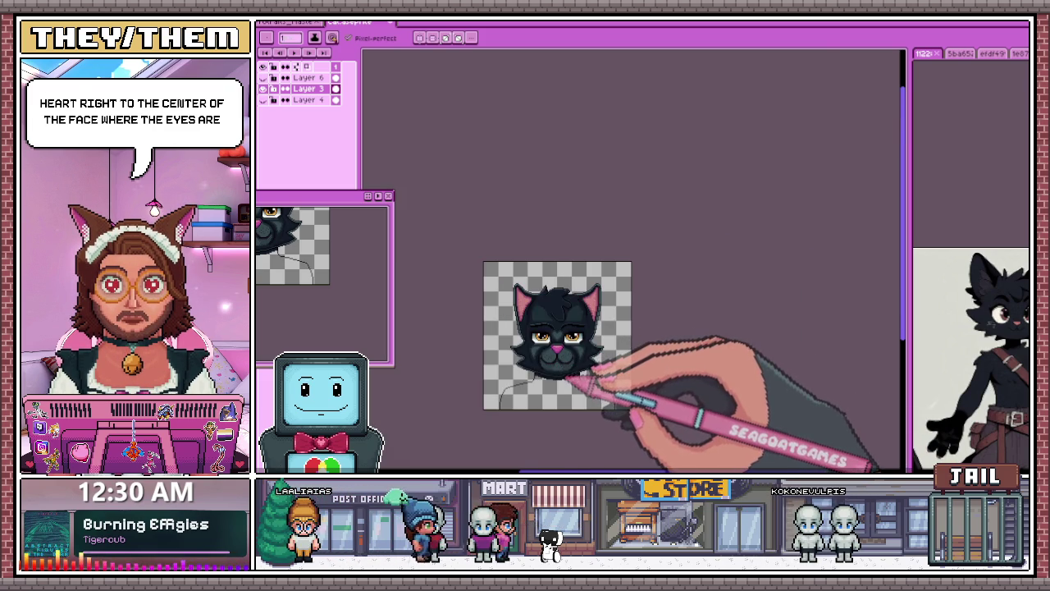
Step: Add two white catchlight pixels to the cat's amber eyes
scroll(570, 374, up, 2)
scroll(574, 335, up, 2)
scroll(668, 286, up, 2)
scroll(629, 241, up, 1)
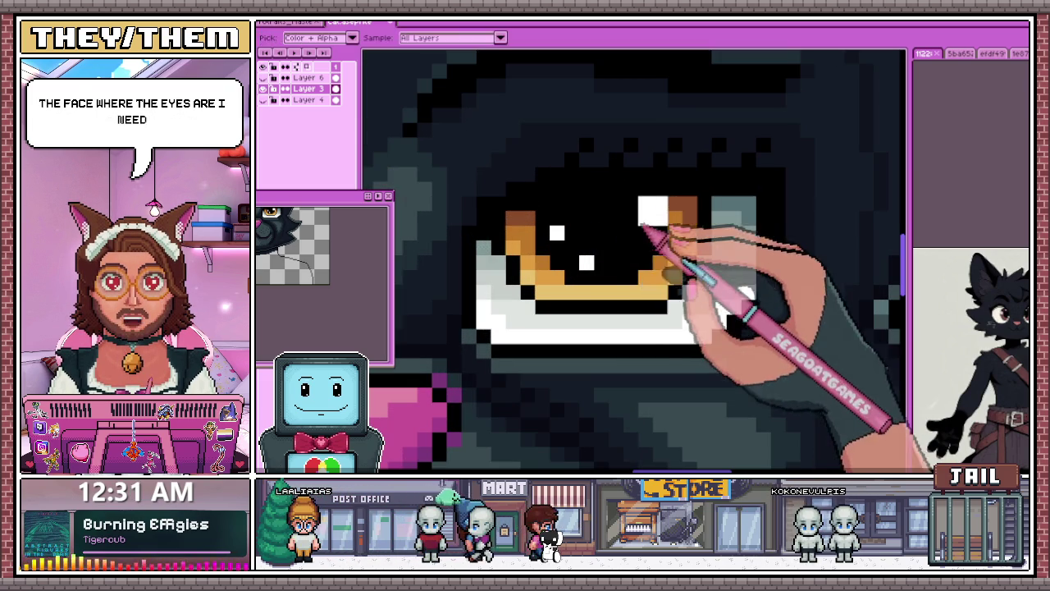
click(557, 204)
click(585, 233)
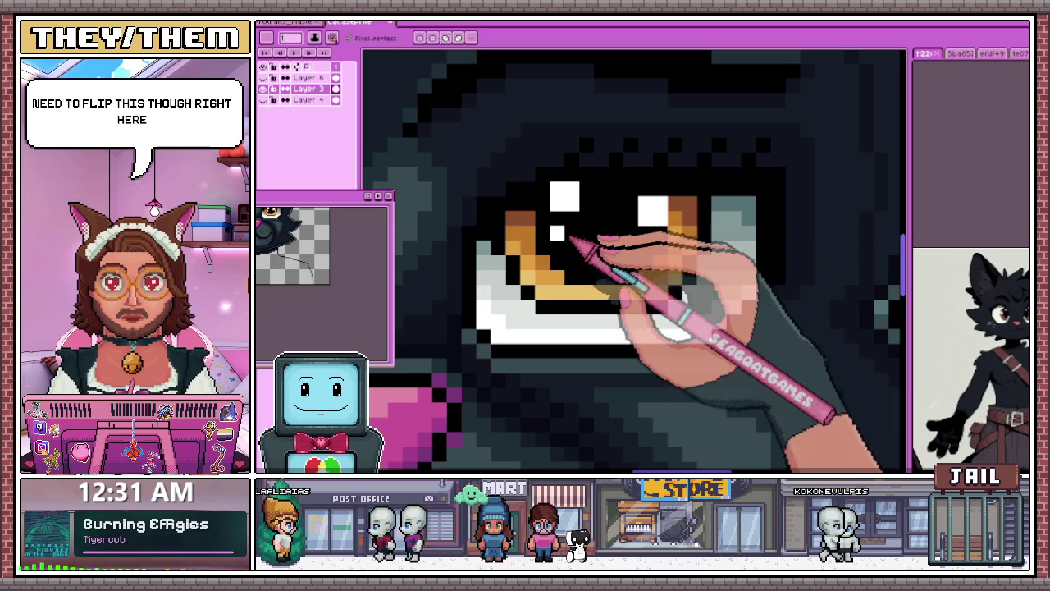
scroll(598, 200, down, 3)
scroll(594, 265, up, 2)
scroll(511, 225, up, 1)
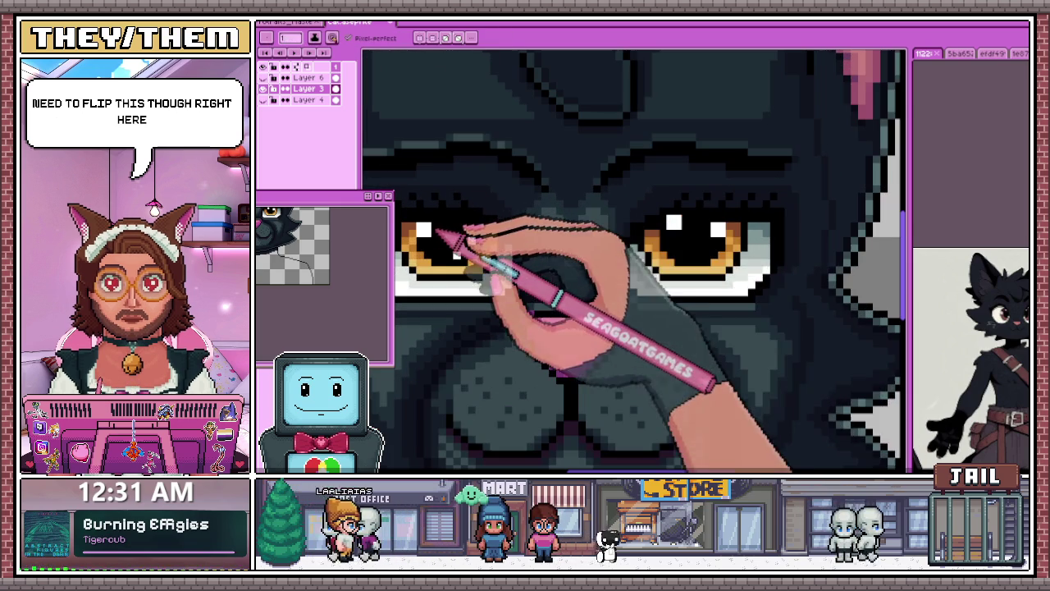
scroll(675, 223, up, 2)
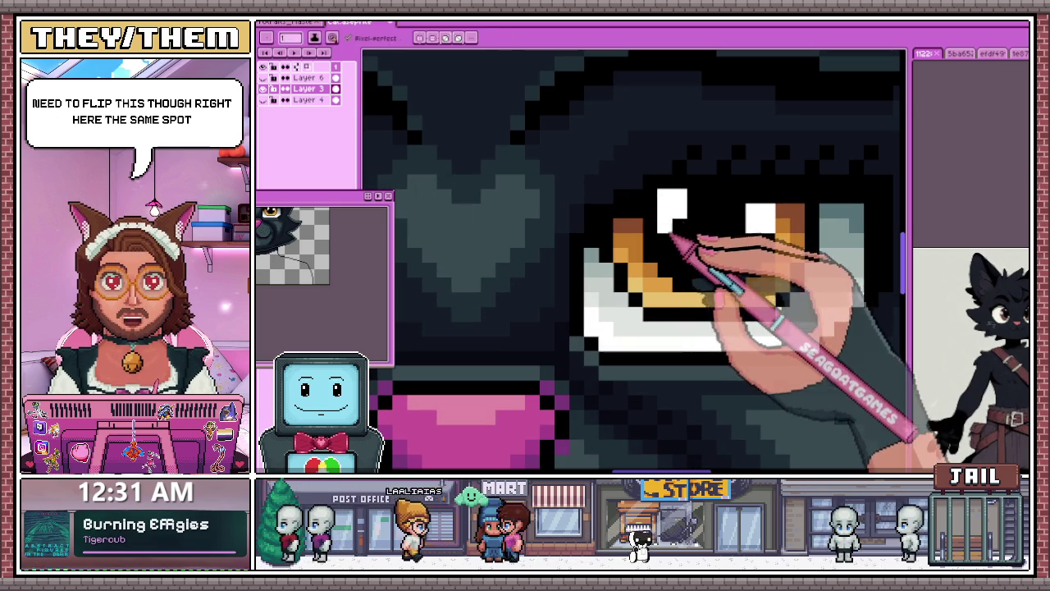
scroll(695, 220, down, 1)
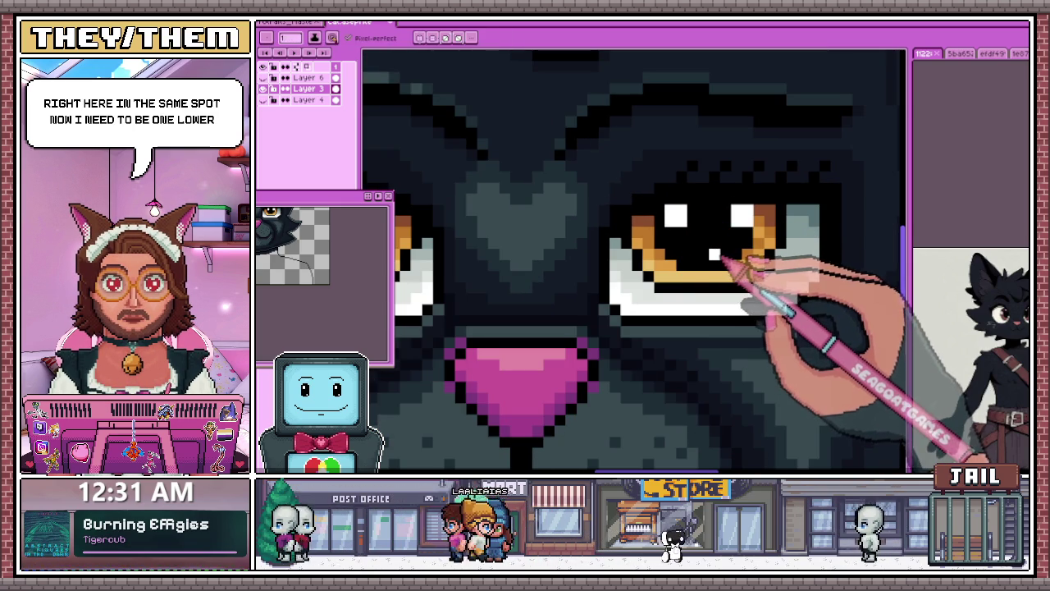
Step: Darken one pixel at the eye highlight's lower-right corner
click(746, 232)
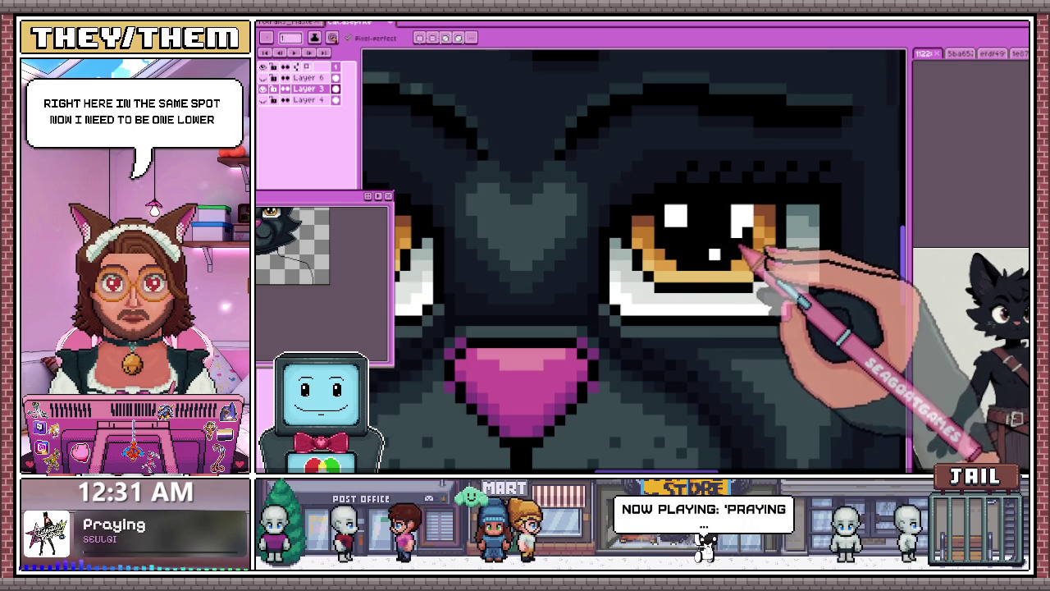
scroll(750, 233, down, 4)
scroll(673, 279, down, 2)
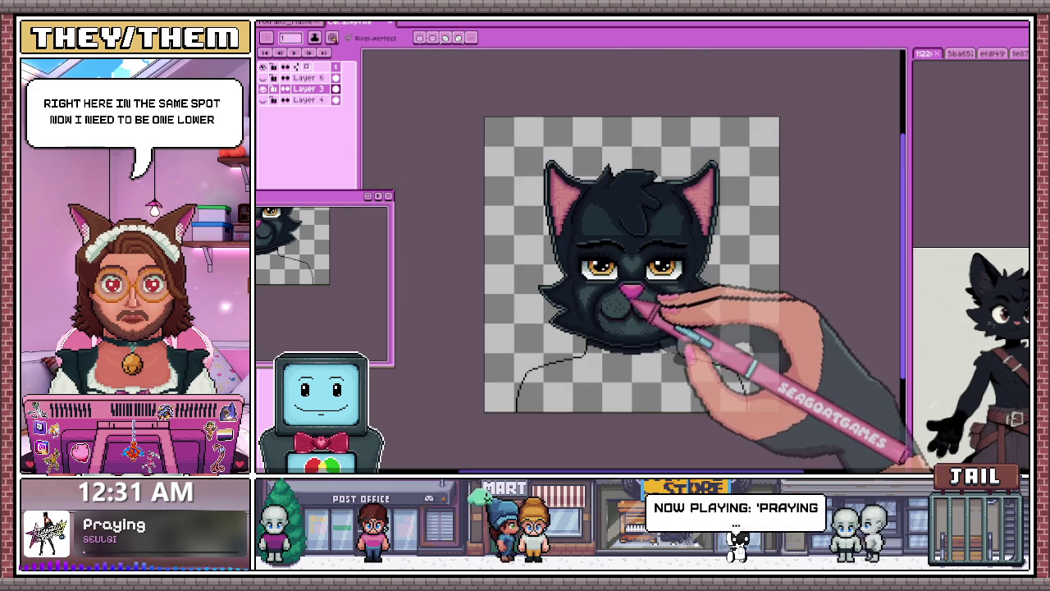
scroll(632, 292, down, 1)
scroll(648, 287, up, 1)
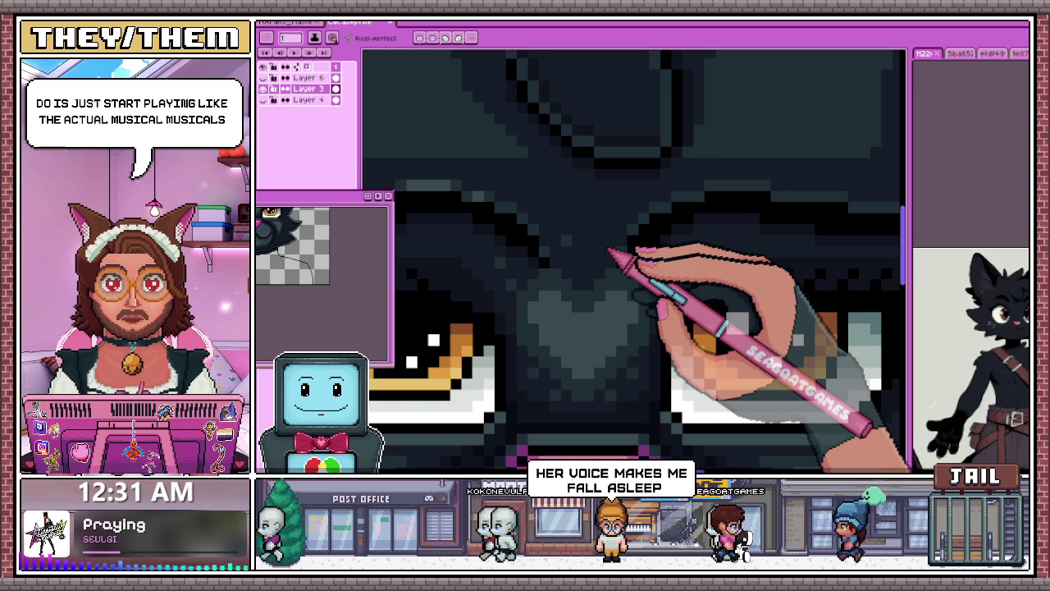
scroll(589, 243, down, 5)
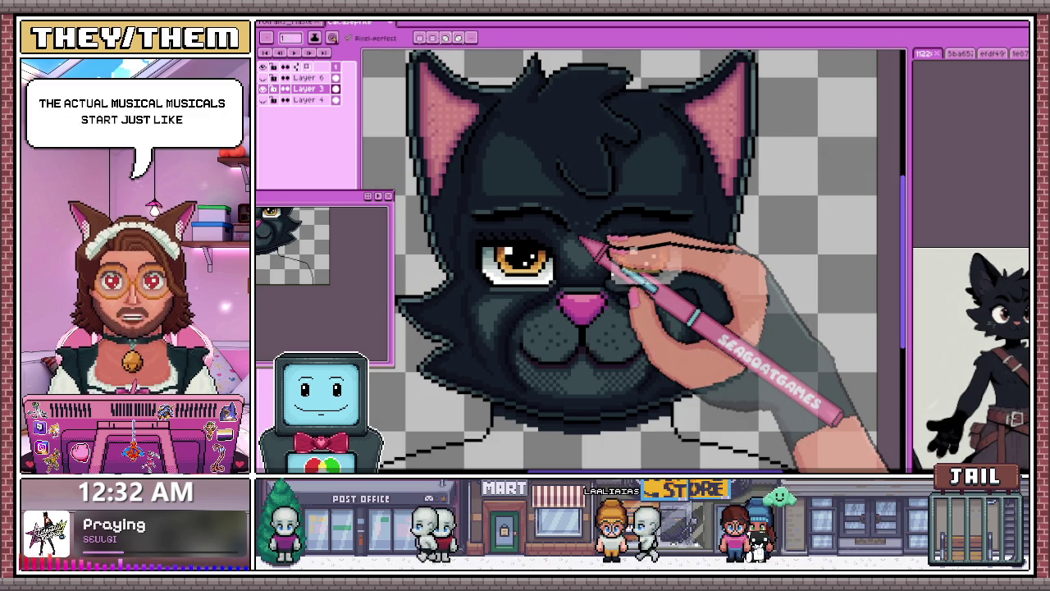
scroll(583, 238, up, 1)
scroll(584, 234, up, 1)
scroll(587, 222, up, 2)
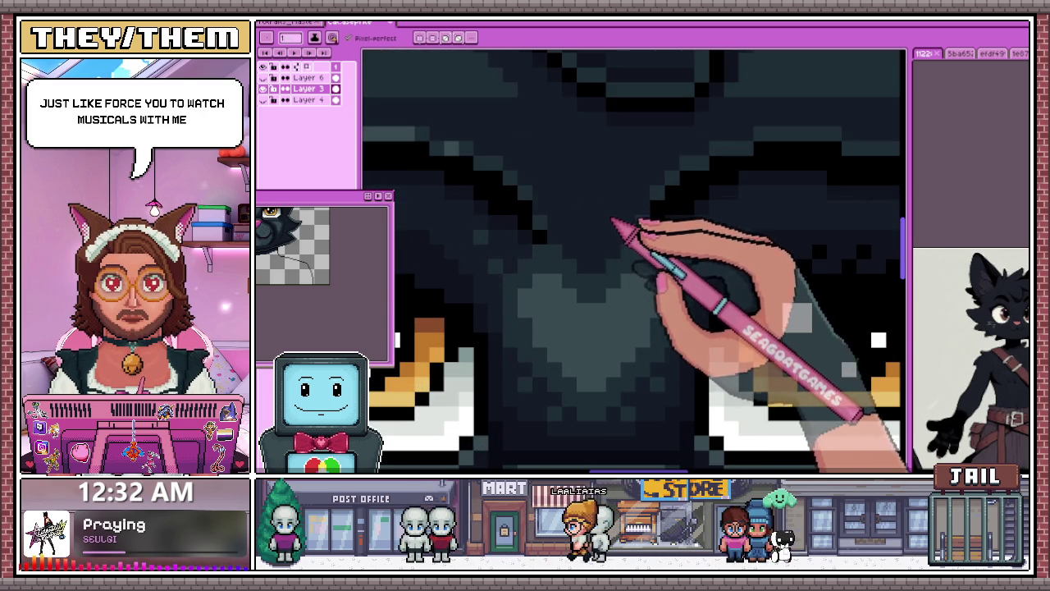
scroll(614, 220, down, 2)
scroll(615, 223, down, 2)
scroll(574, 292, up, 2)
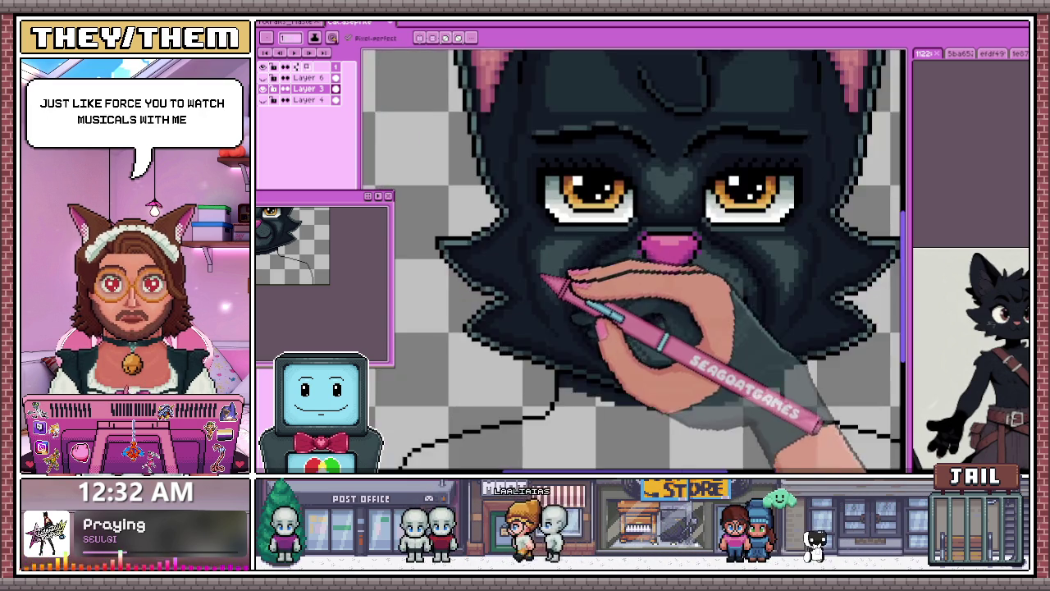
scroll(544, 277, up, 2)
scroll(578, 310, down, 2)
scroll(586, 317, down, 2)
scroll(668, 300, up, 2)
scroll(703, 293, up, 1)
scroll(607, 291, down, 2)
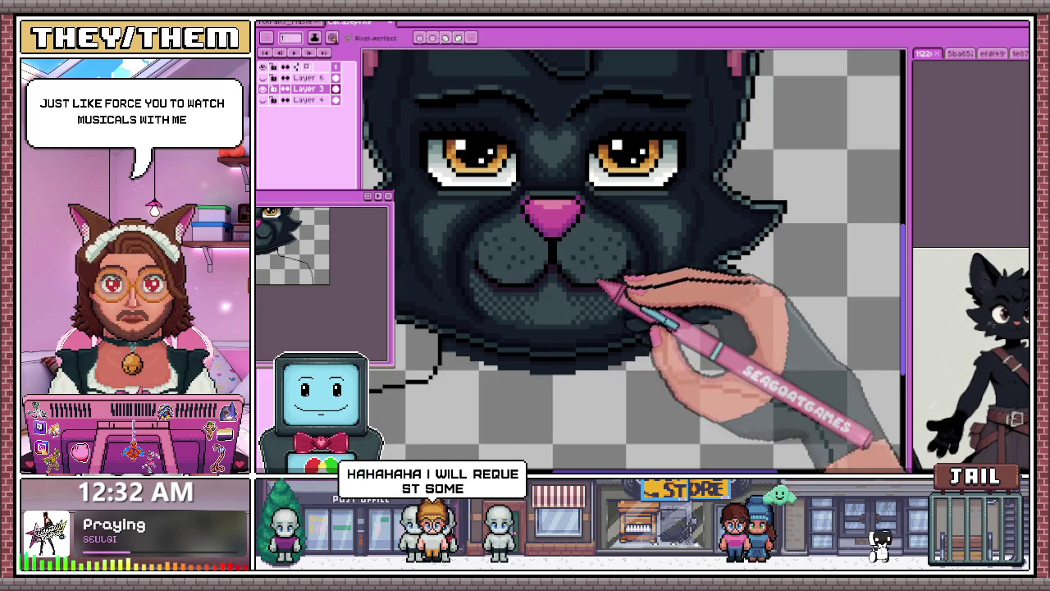
scroll(634, 279, down, 1)
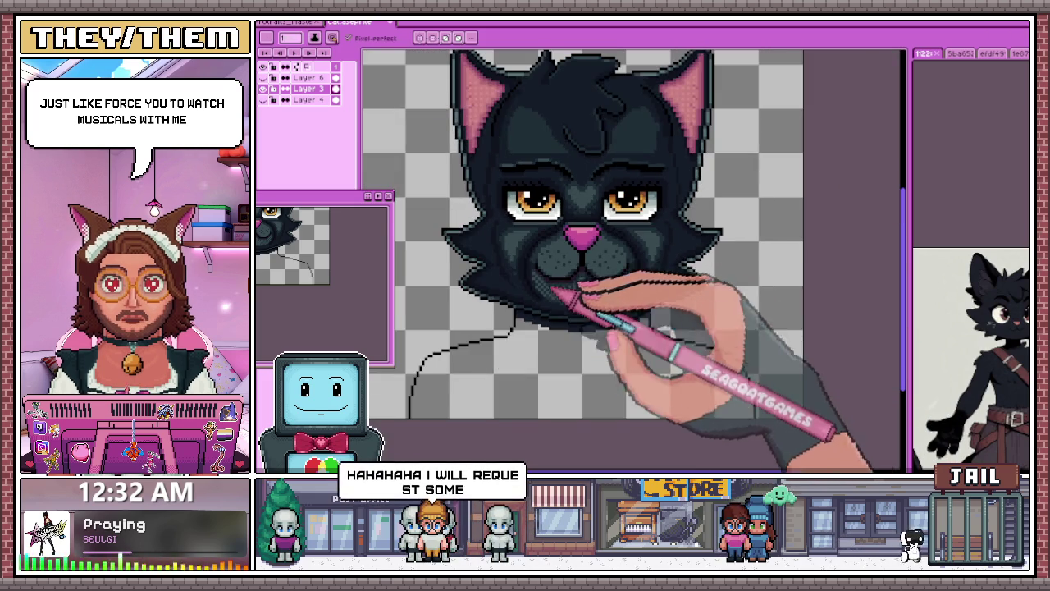
scroll(528, 269, up, 2)
scroll(528, 269, up, 2)
scroll(566, 316, down, 3)
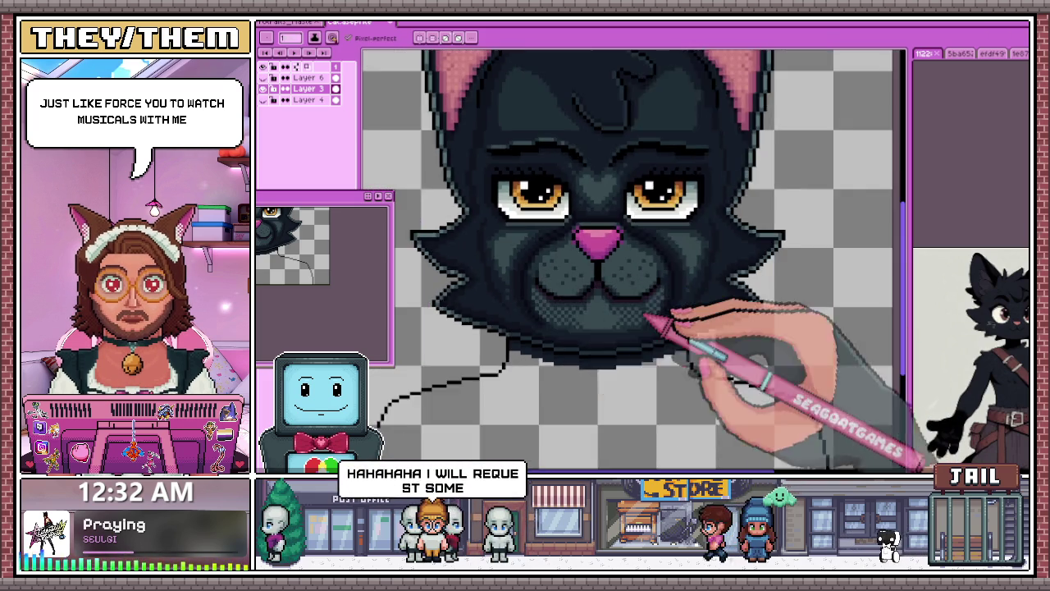
scroll(698, 312, up, 1)
scroll(623, 297, down, 1)
scroll(531, 294, up, 2)
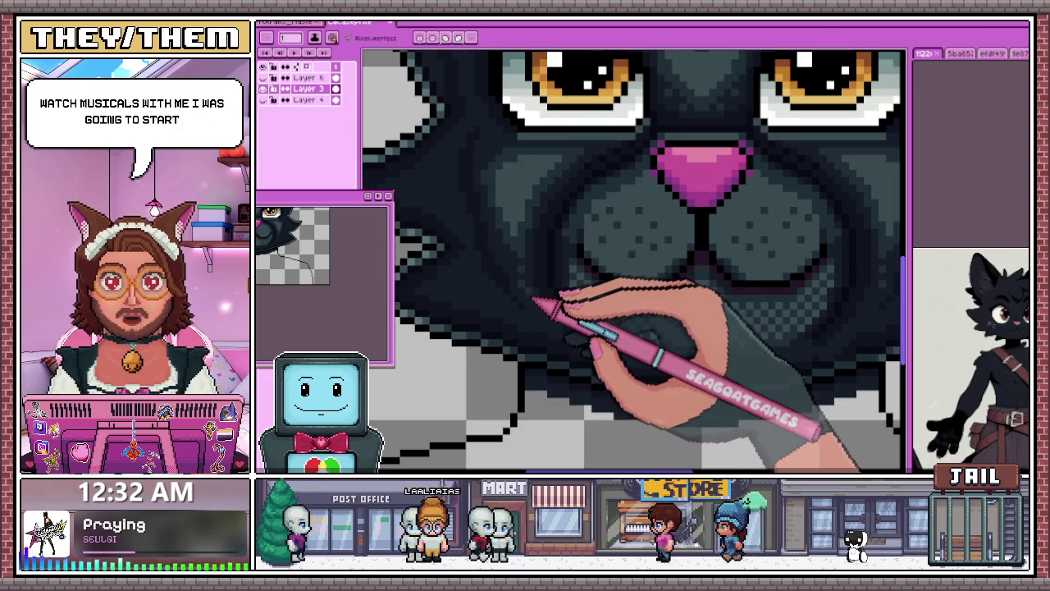
scroll(509, 288, down, 2)
scroll(703, 320, up, 2)
scroll(706, 293, down, 2)
scroll(704, 293, down, 2)
scroll(539, 304, down, 1)
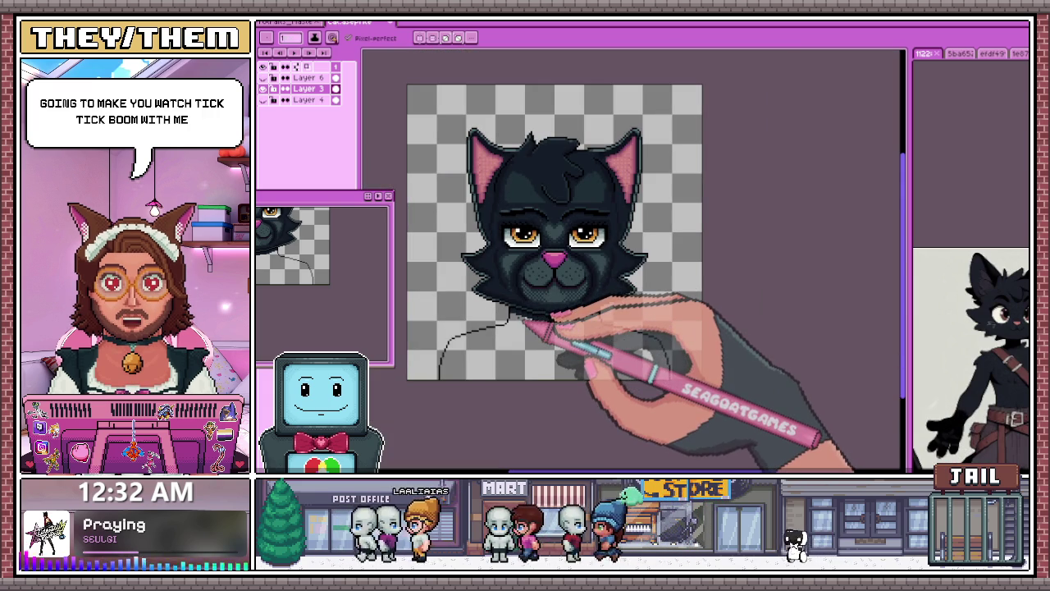
scroll(525, 210, up, 2)
scroll(521, 300, up, 1)
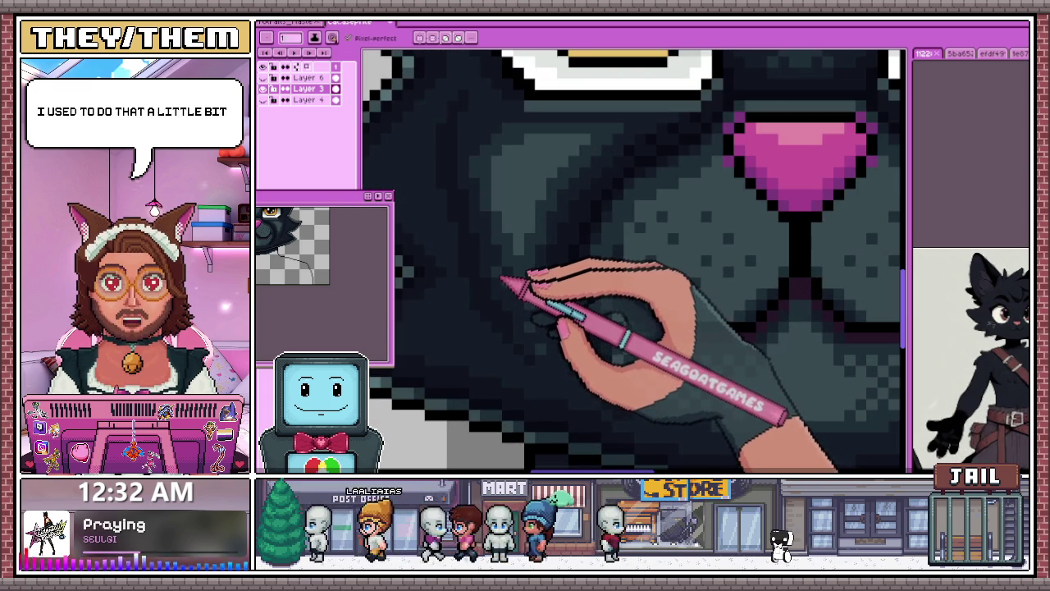
scroll(500, 248, down, 2)
scroll(714, 241, up, 1)
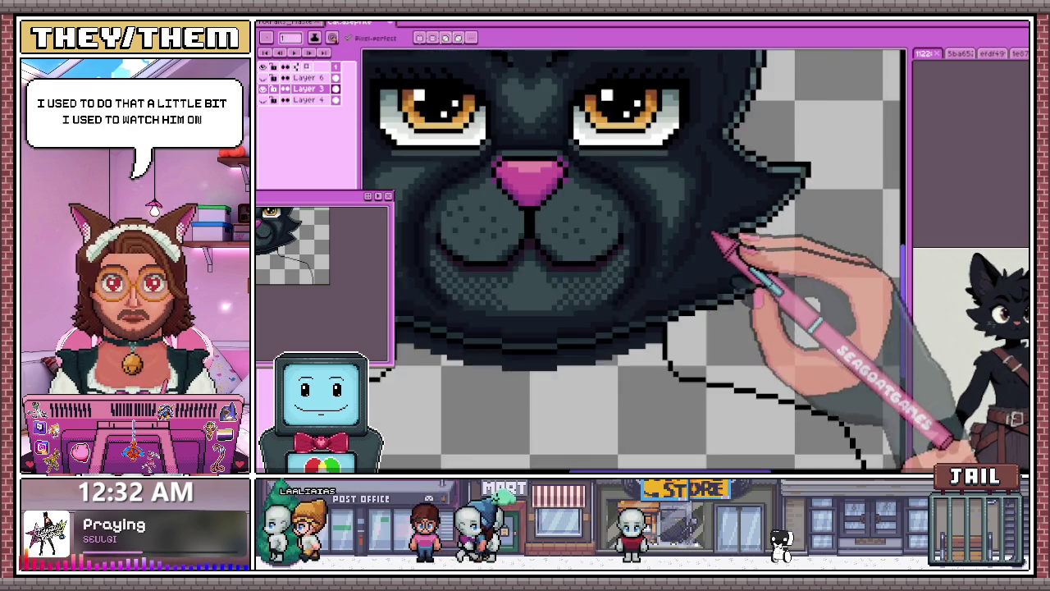
scroll(672, 259, up, 2)
key(minus)
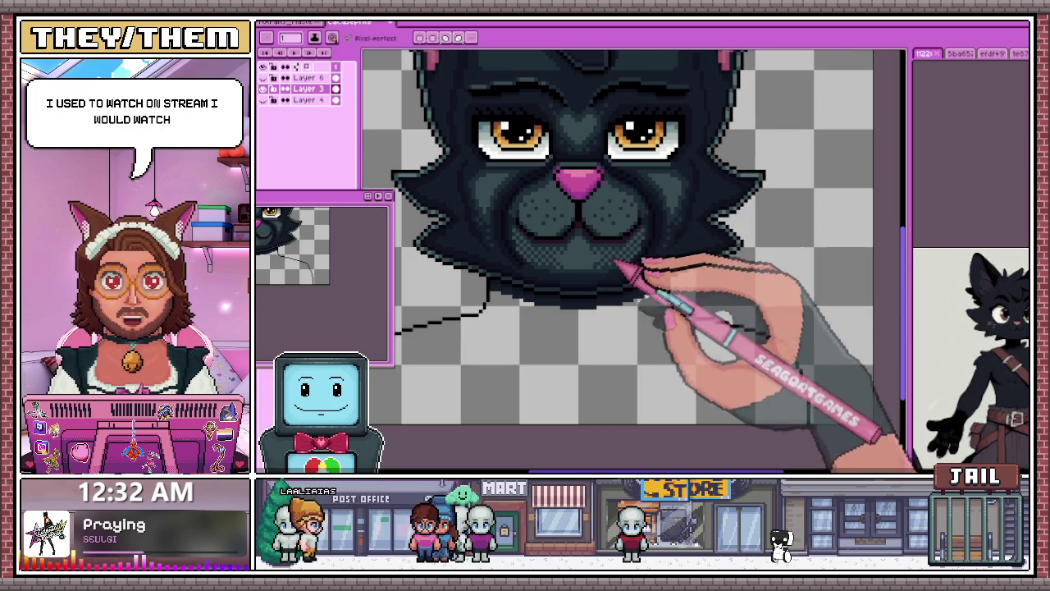
scroll(484, 212, up, 3)
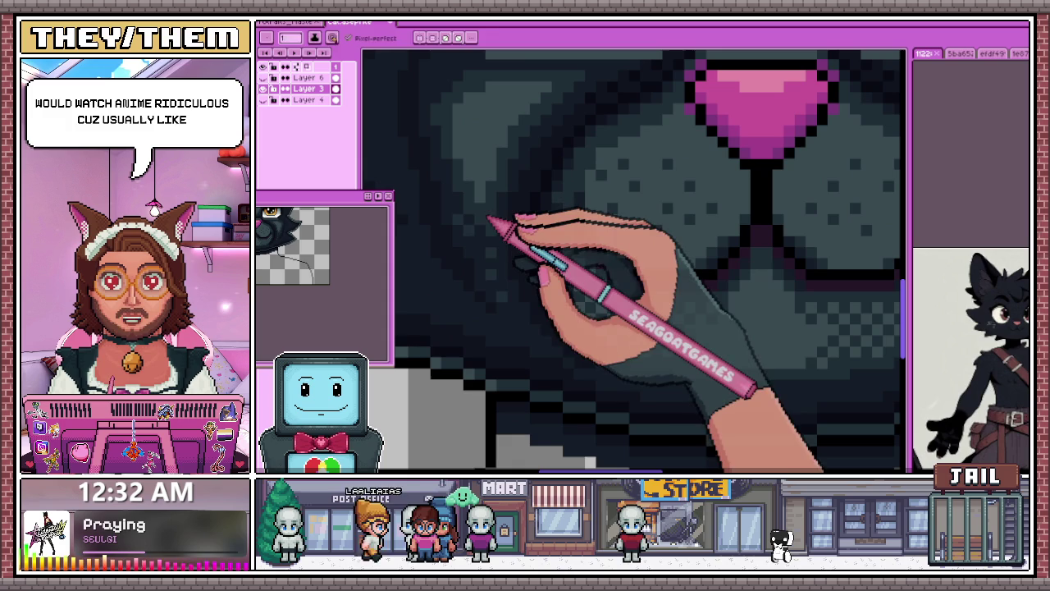
scroll(492, 223, down, 3)
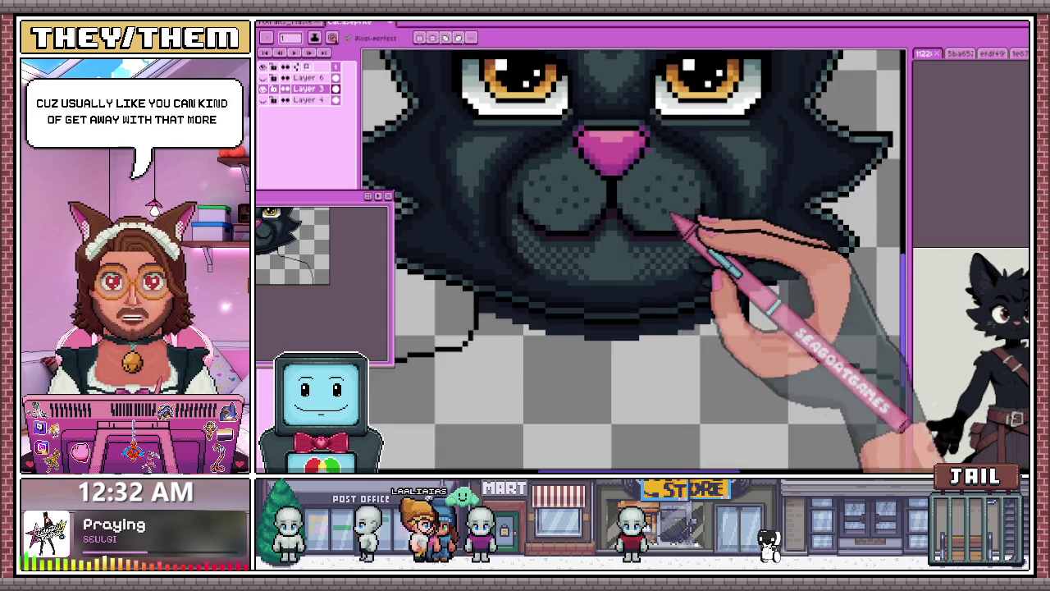
scroll(722, 220, up, 3)
scroll(739, 238, down, 3)
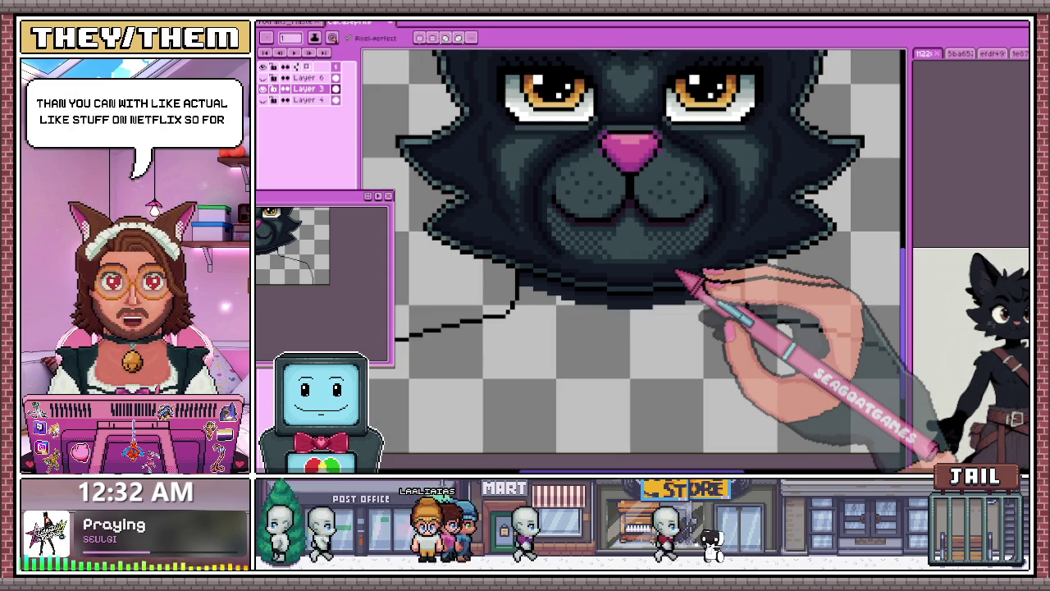
scroll(525, 238, up, 1)
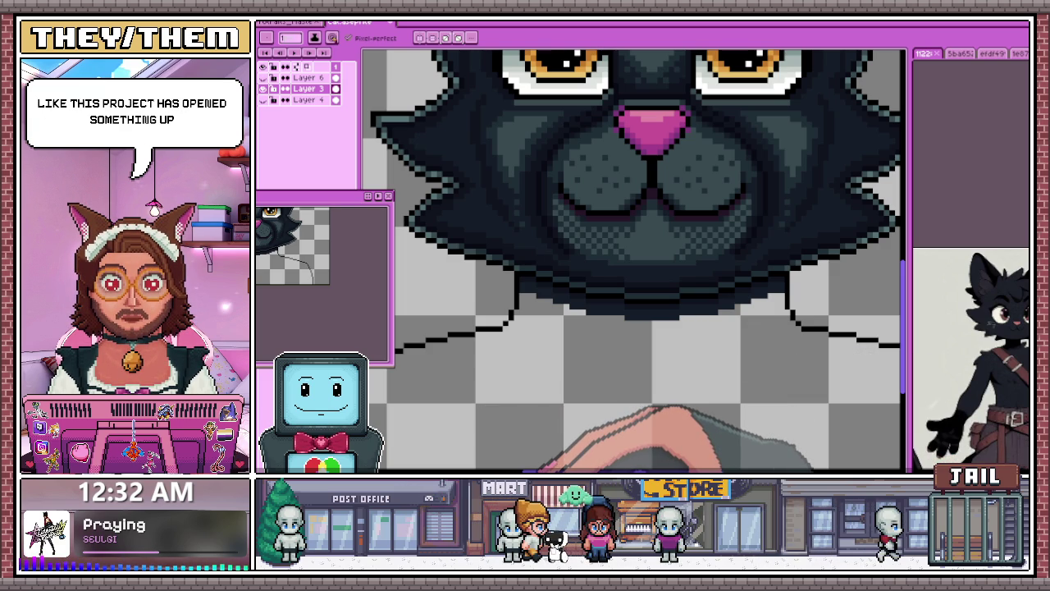
Step: Switch to the browser and back, then float it as a small window over the artwork
key(alt+Tab)
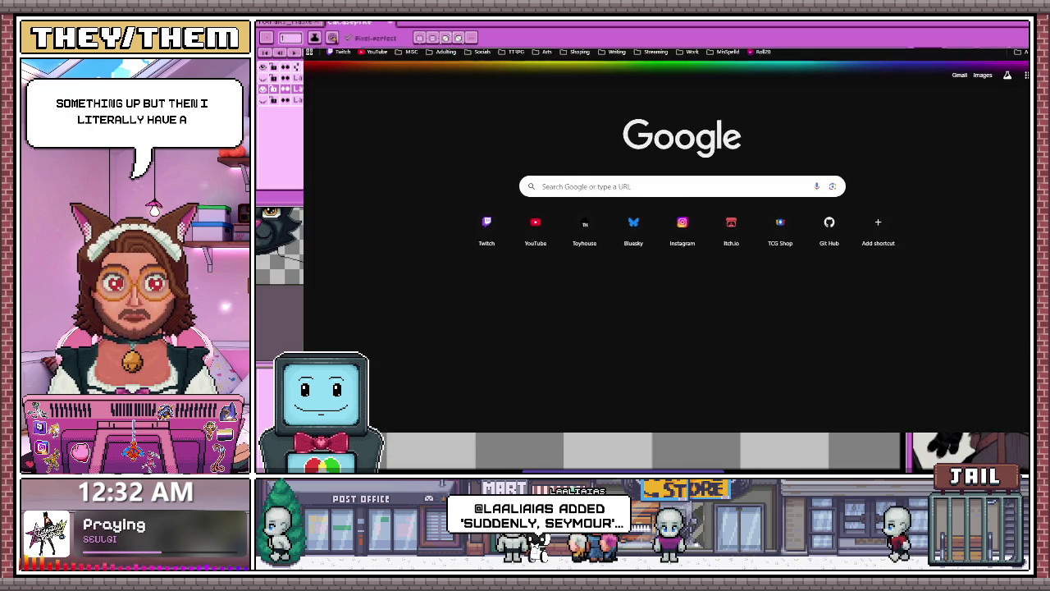
key(alt+Tab)
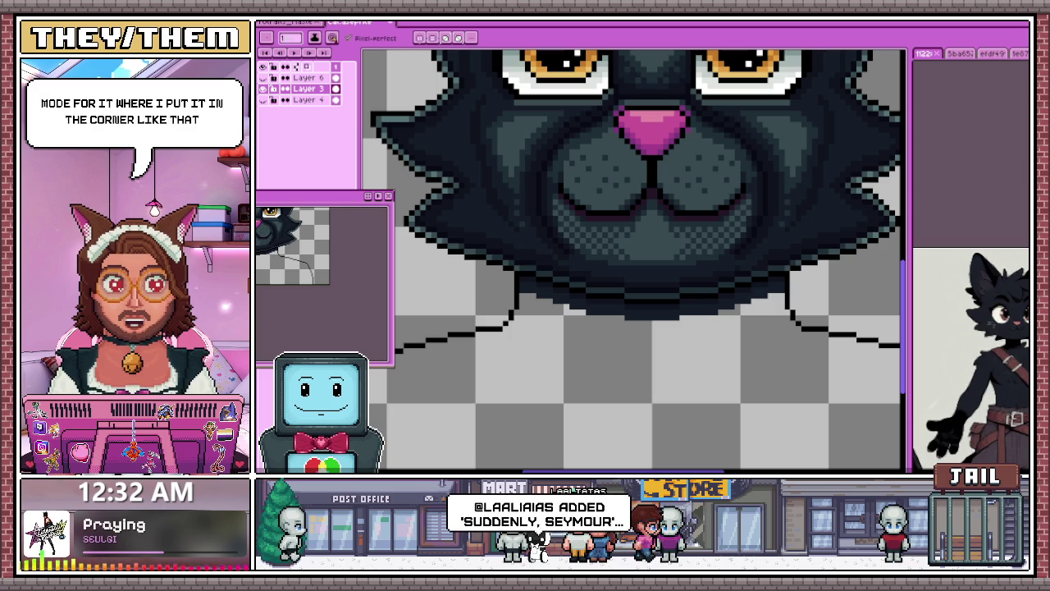
key(alt+Tab)
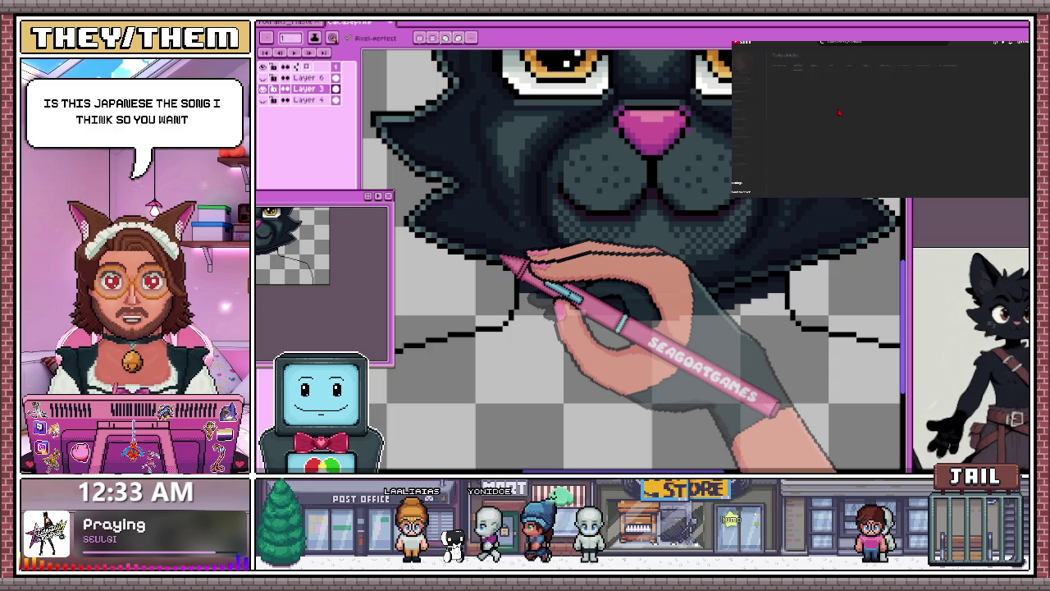
Step: Add a short black canvas stroke, then expand and pause the YouTube video at Development Stage 1
click(640, 279)
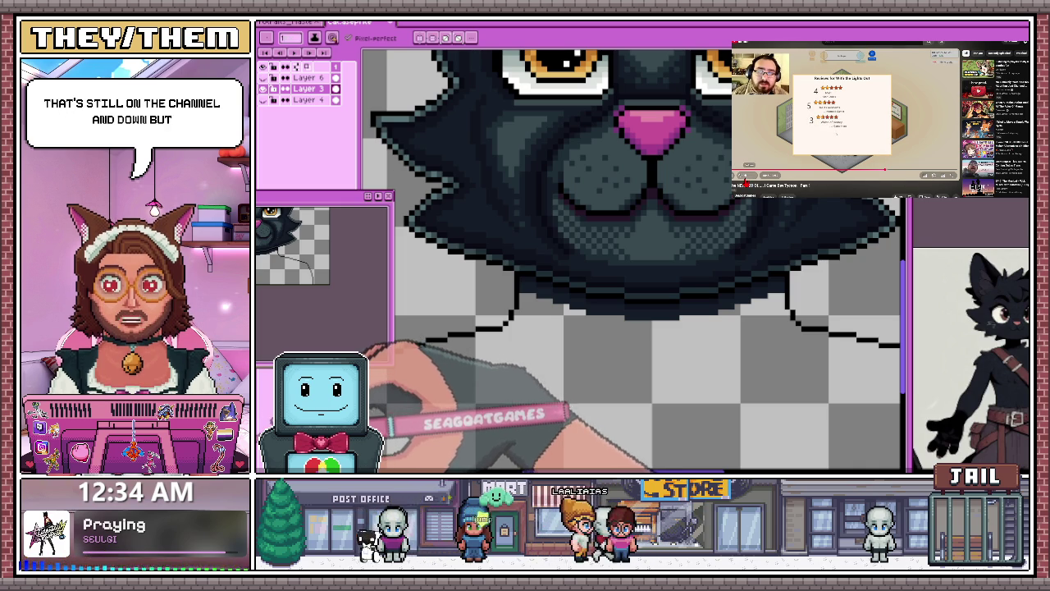
drag(795, 325, 899, 345)
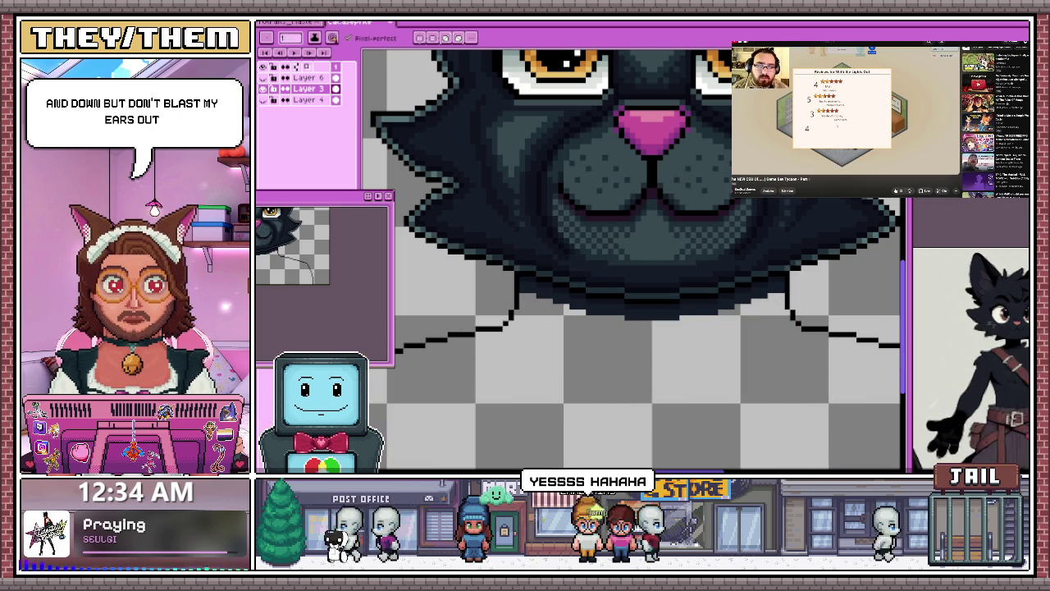
key(alt+Tab)
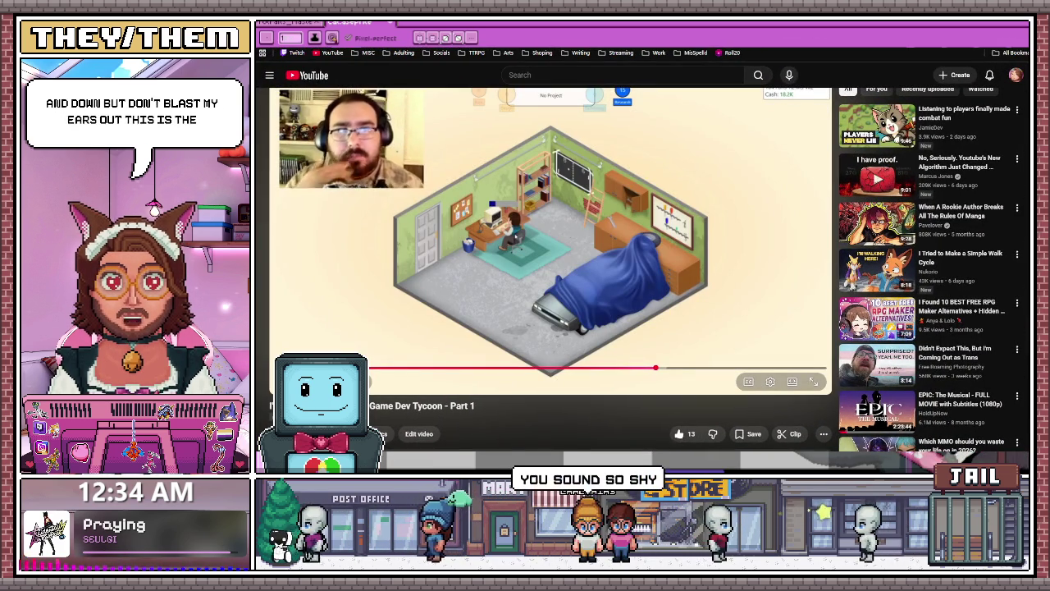
click(686, 229)
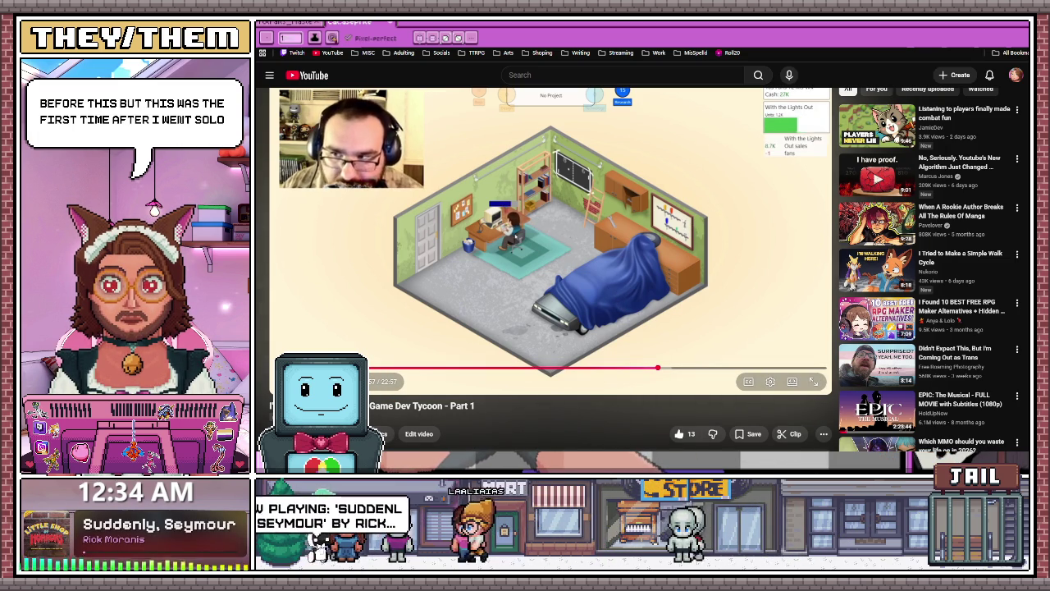
mouse_move(450, 371)
drag(454, 380, 451, 377)
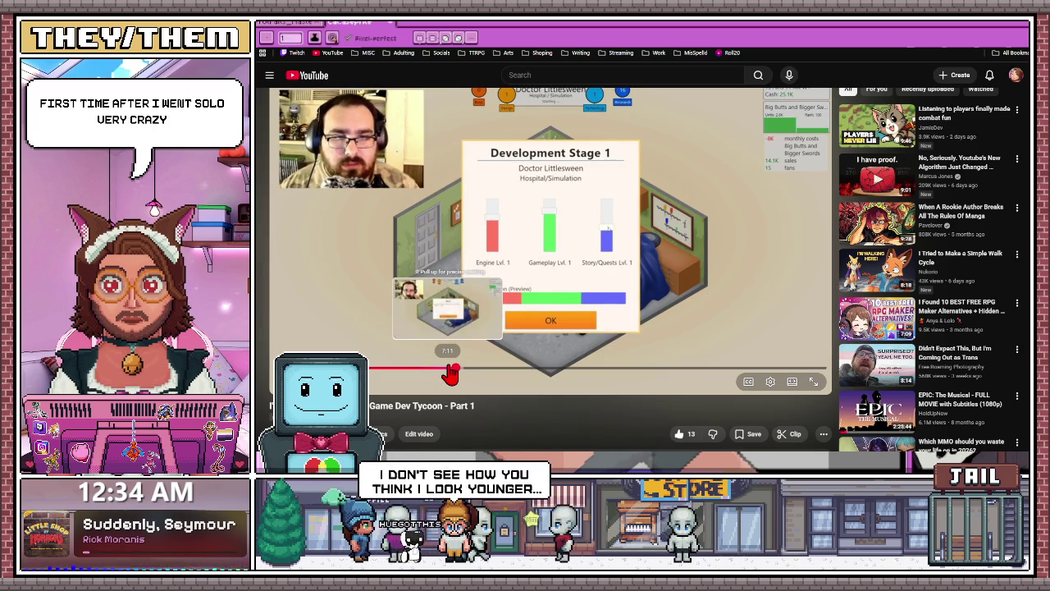
click(528, 277)
Step: Skip ahead to the game's reviews, then open the video's YouTube Studio details
scroll(410, 287, down, 2)
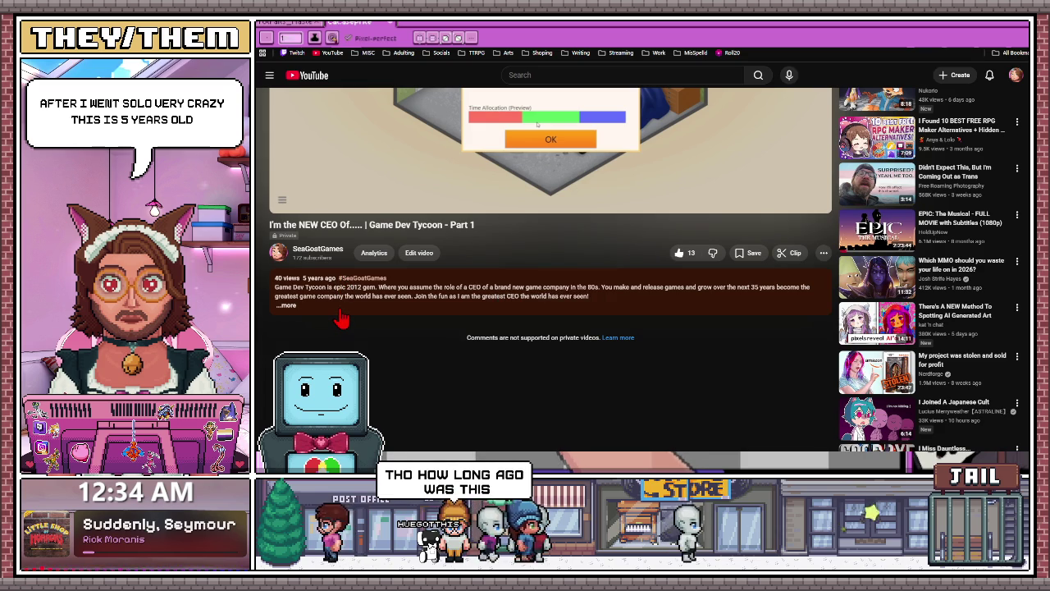
scroll(340, 320, up, 3)
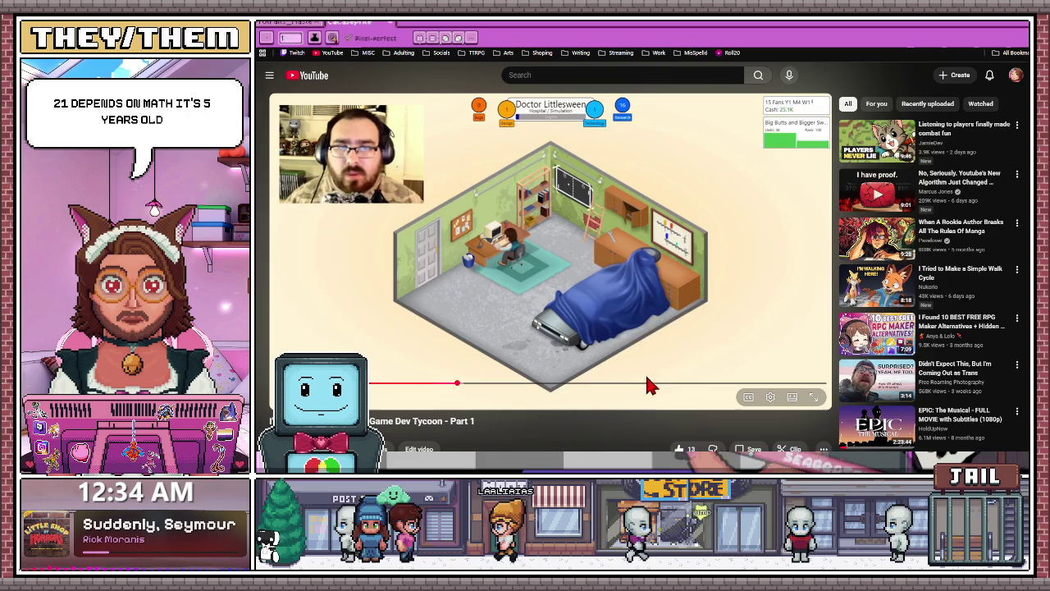
click(652, 383)
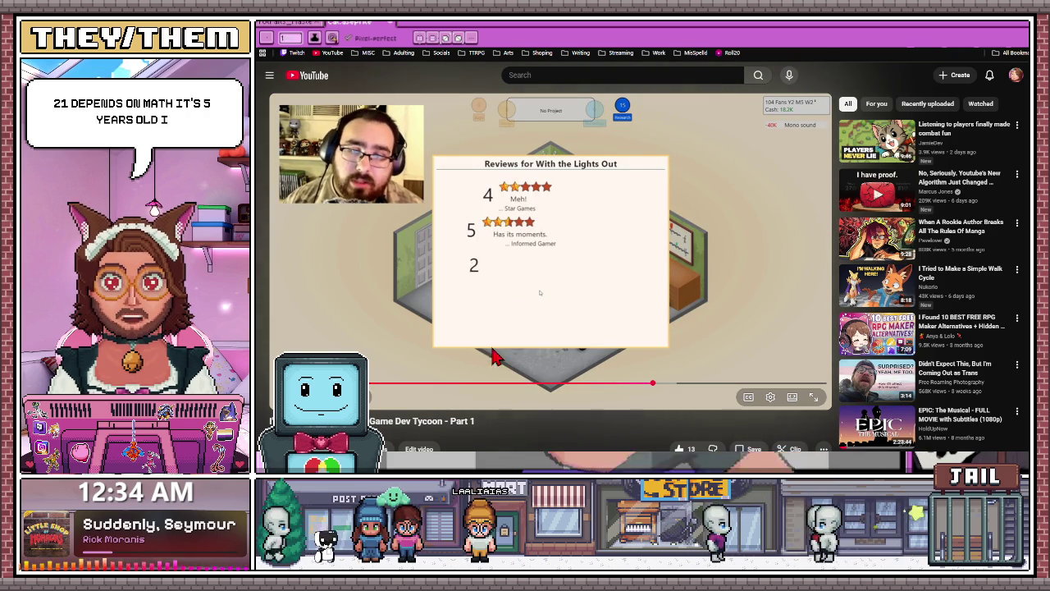
scroll(587, 217, down, 1)
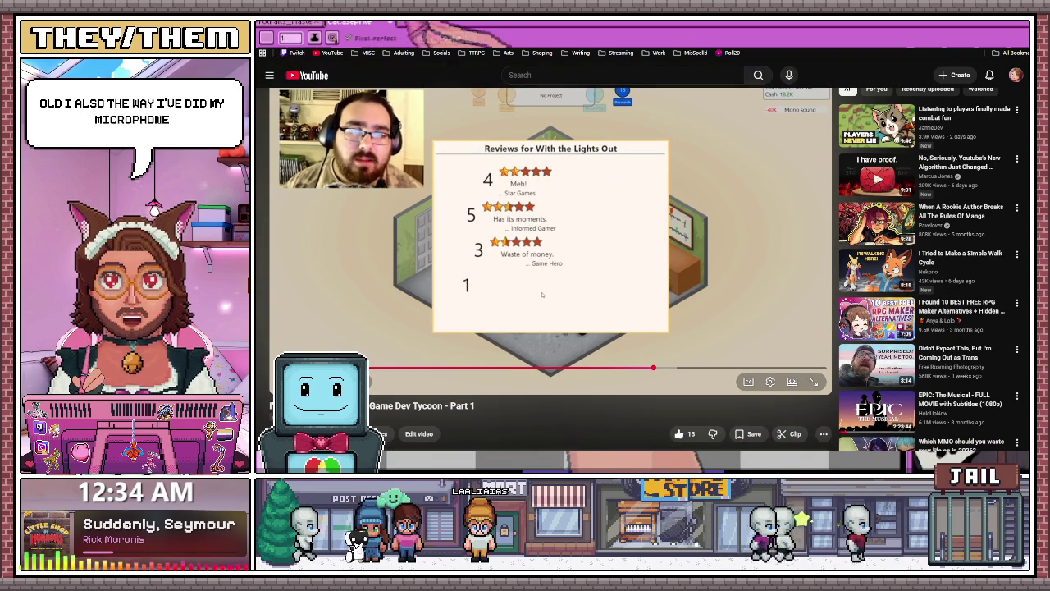
click(458, 37)
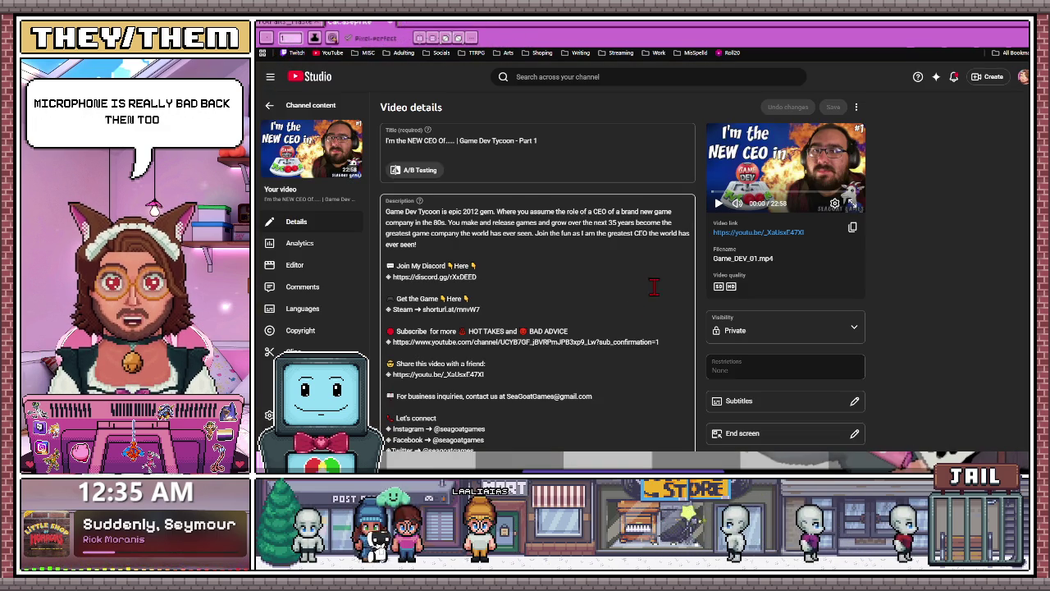
Step: Return to the Videos list, page back, and open Stranger Things 3: The Game Part 1's details
scroll(654, 286, down, 1)
key(alt+Left)
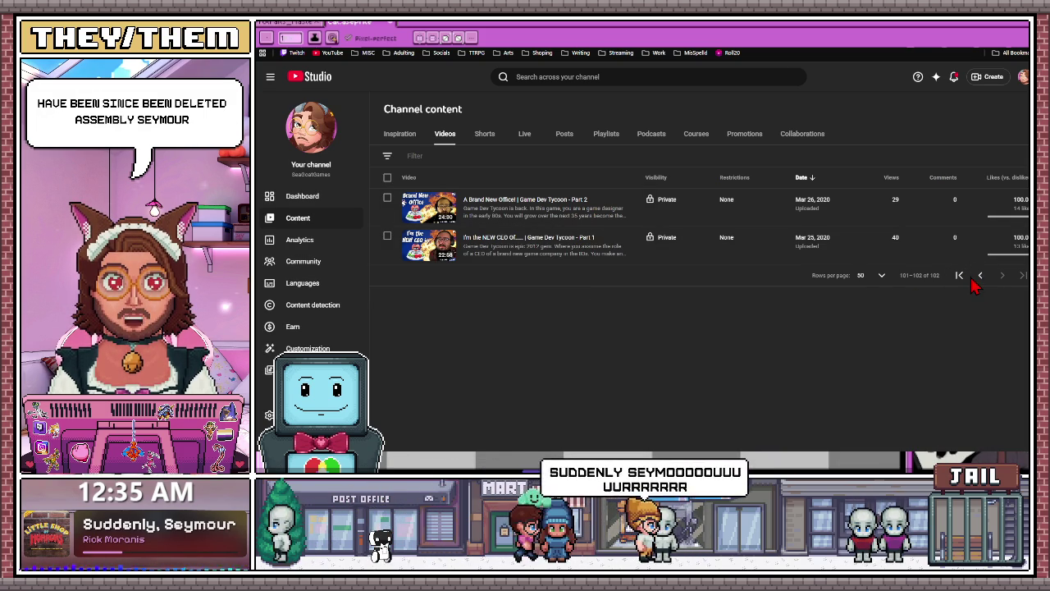
click(977, 279)
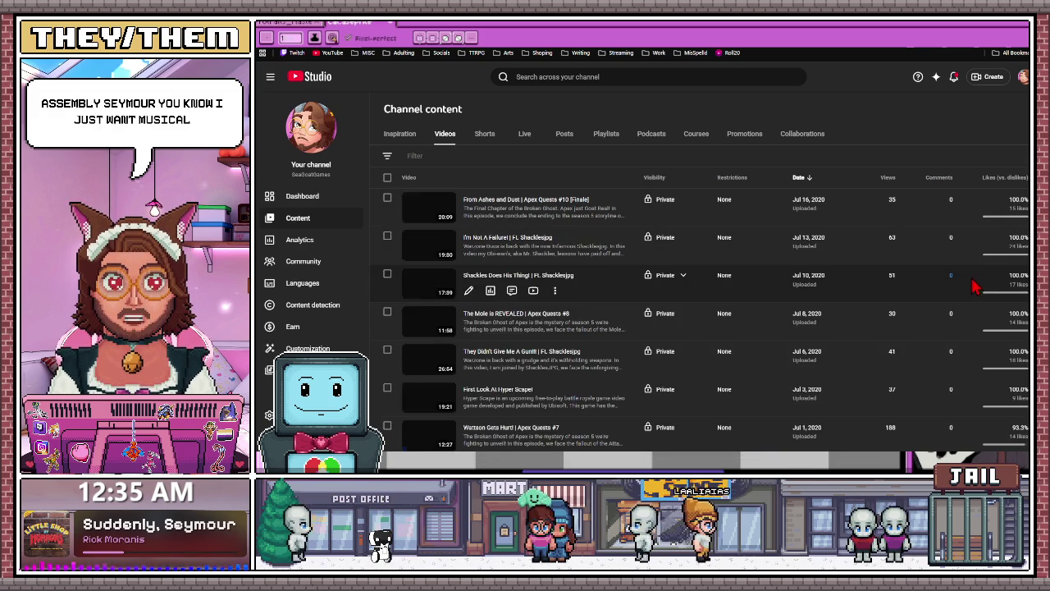
scroll(796, 341, down, 3)
scroll(794, 332, down, 3)
scroll(795, 328, down, 3)
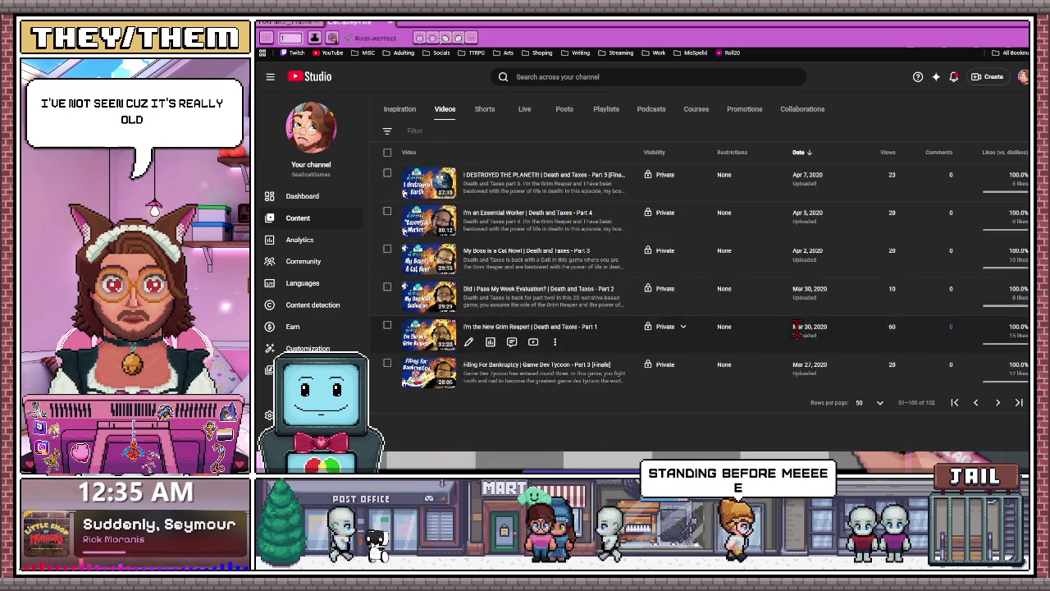
scroll(496, 362, up, 3)
scroll(496, 362, up, 3)
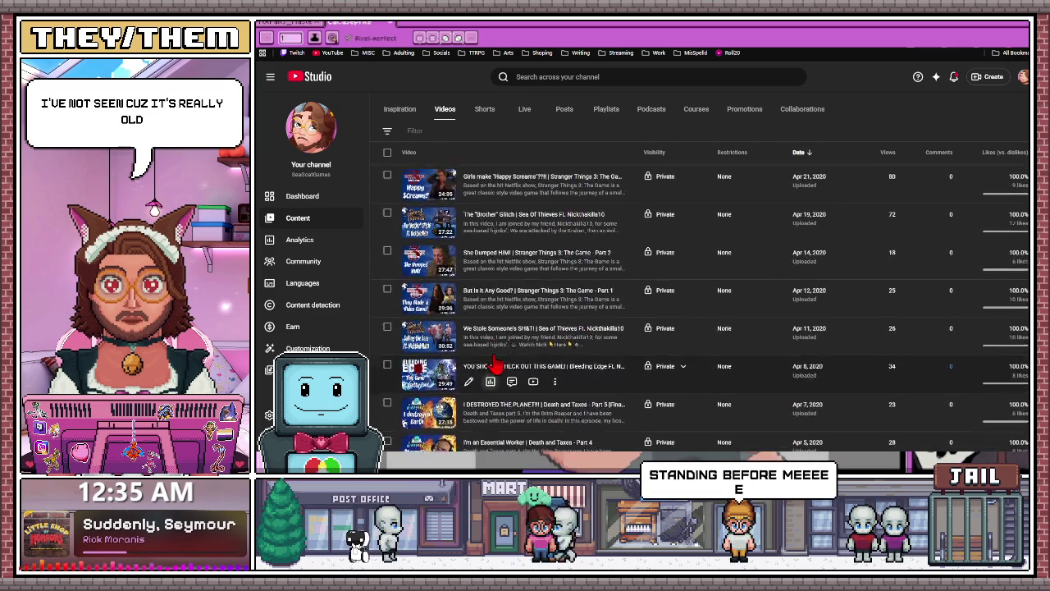
scroll(494, 361, up, 3)
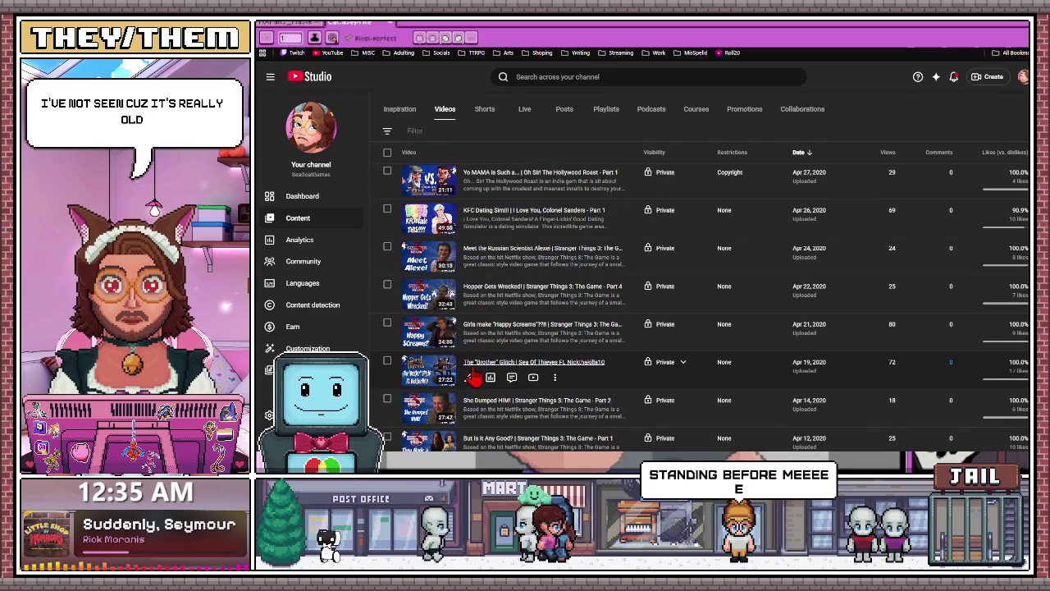
scroll(472, 373, down, 3)
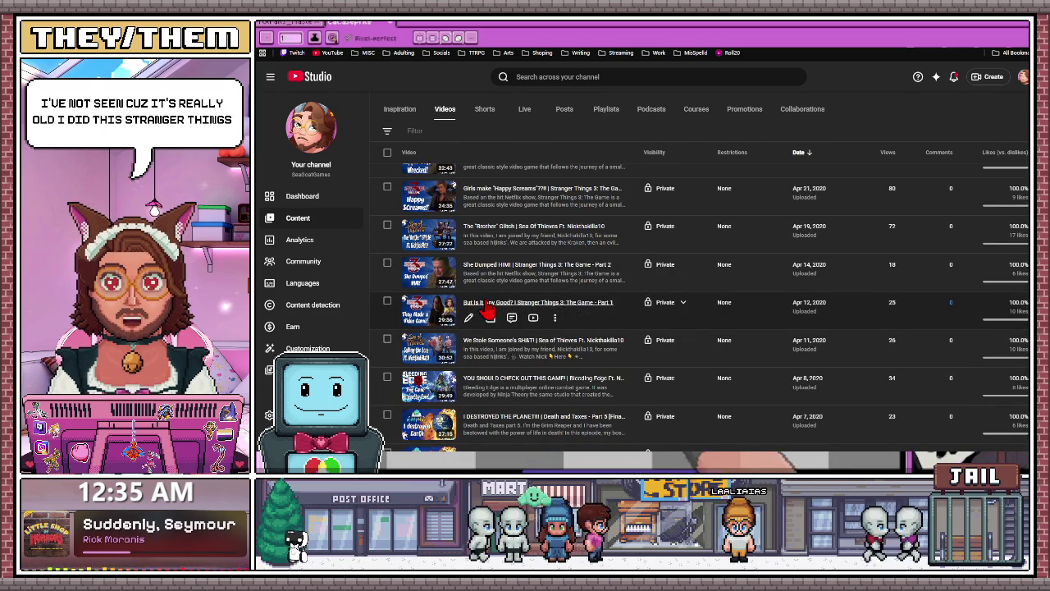
click(502, 311)
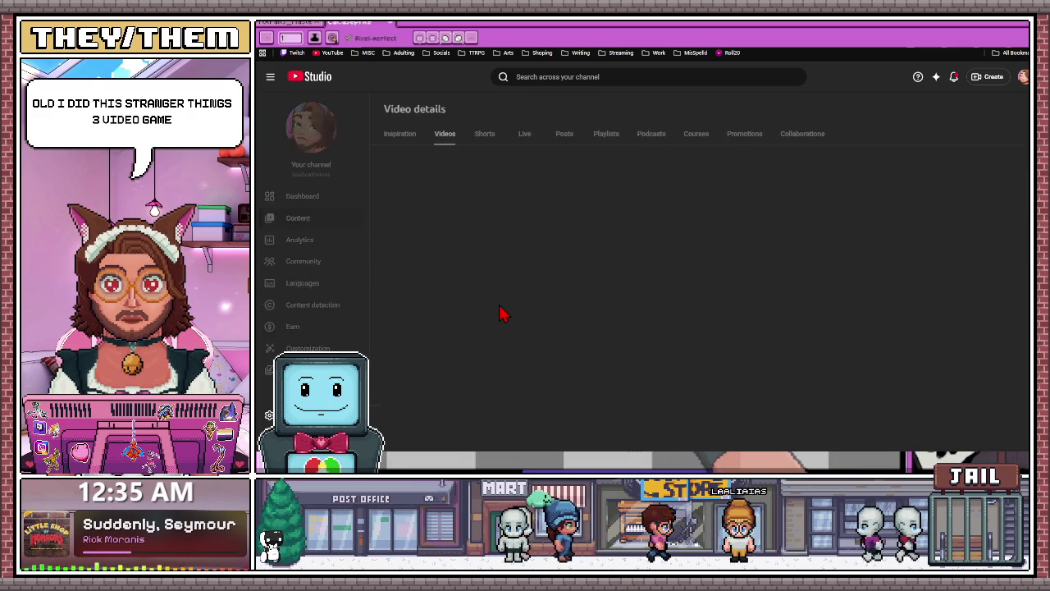
Step: Play the Stranger Things 3 Part 1 video, jump to later and earlier scenes, then return to Studio
click(761, 235)
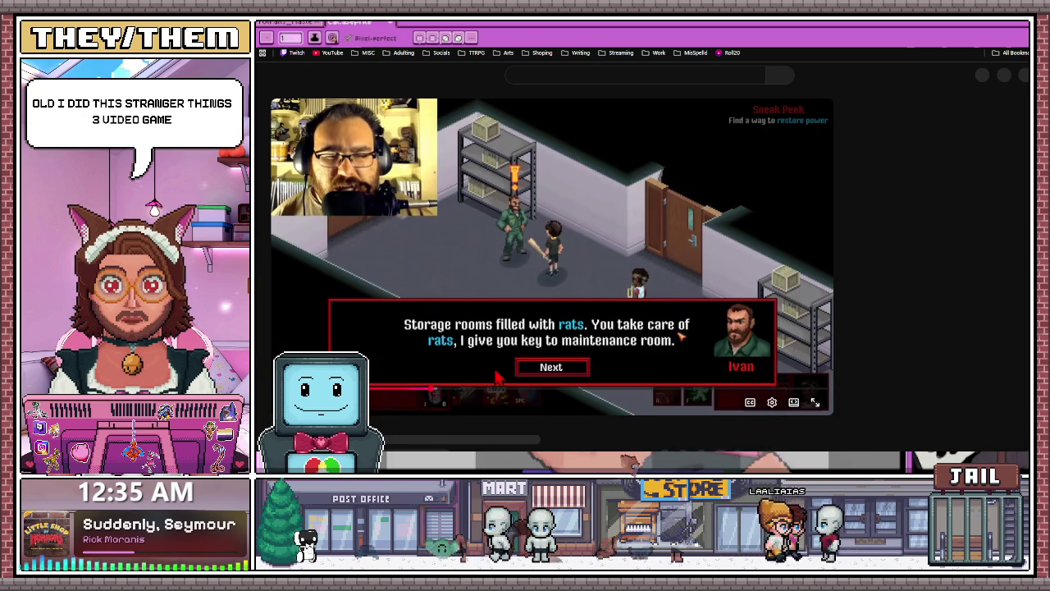
click(458, 350)
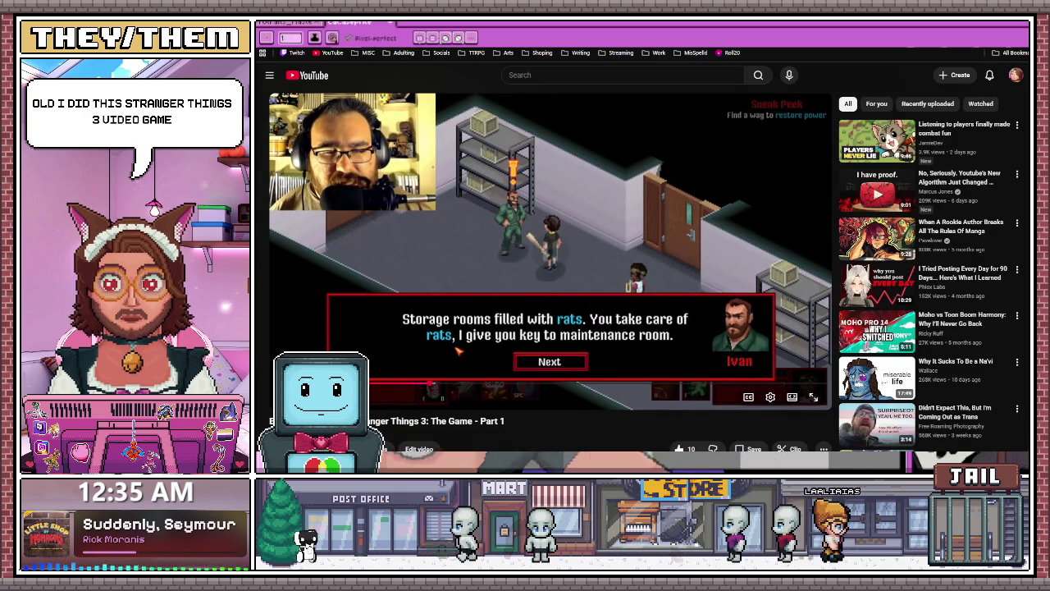
mouse_move(610, 386)
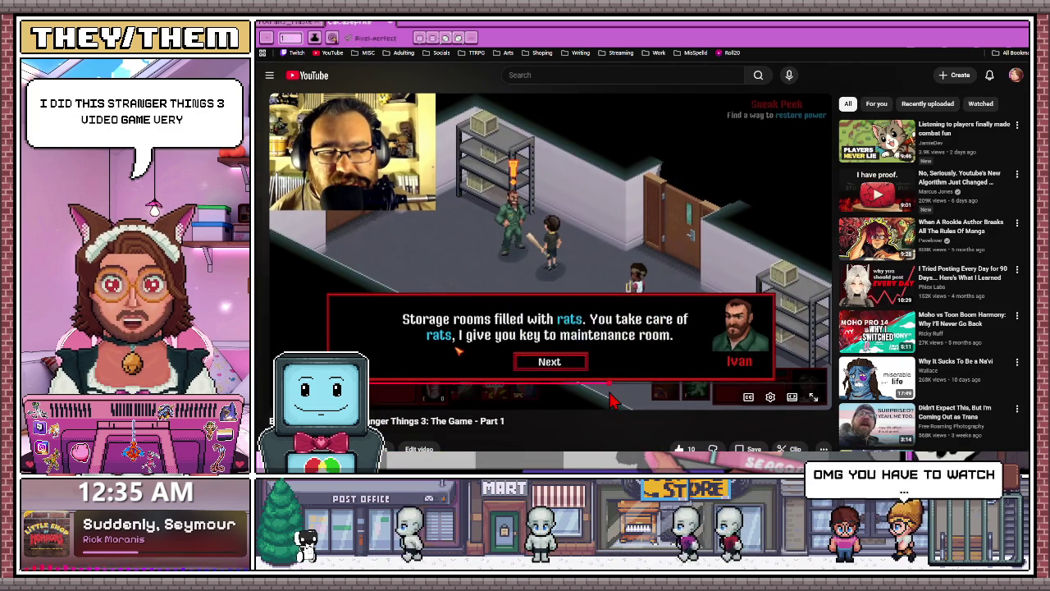
click(610, 384)
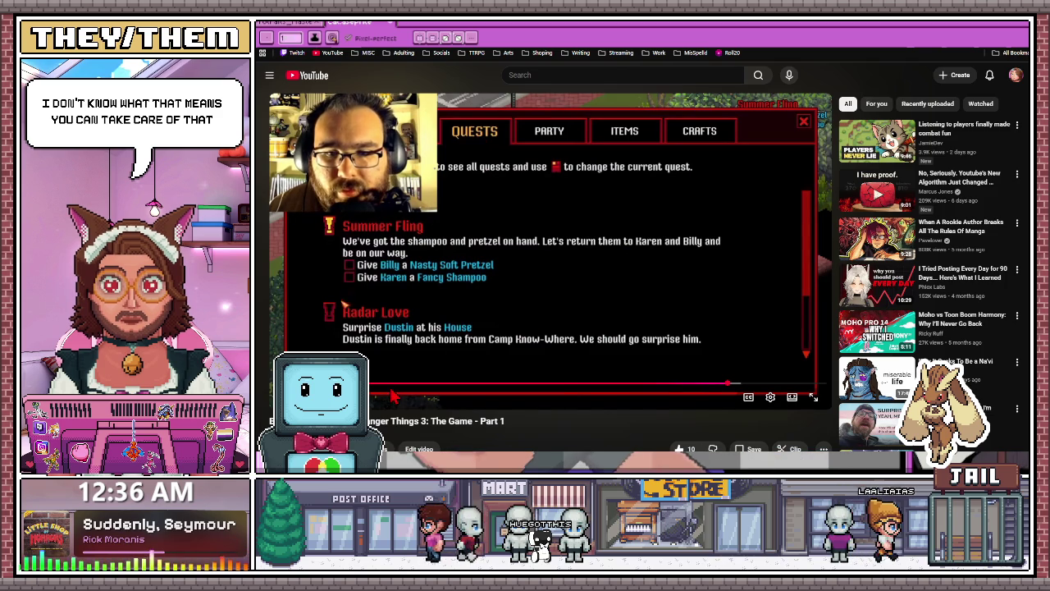
click(396, 386)
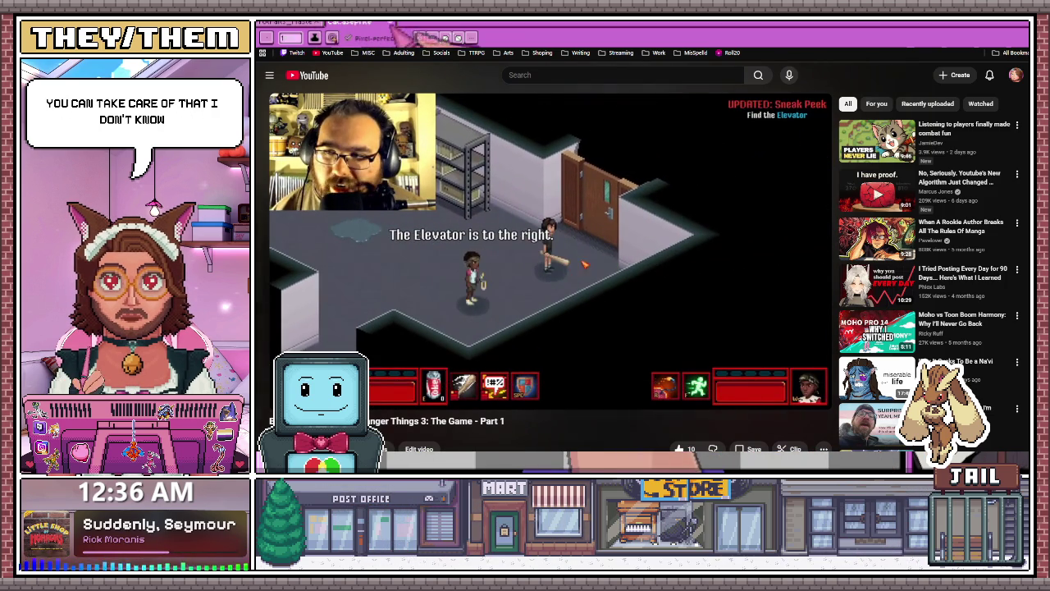
key(ctrl+Tab)
scroll(459, 246, down, 1)
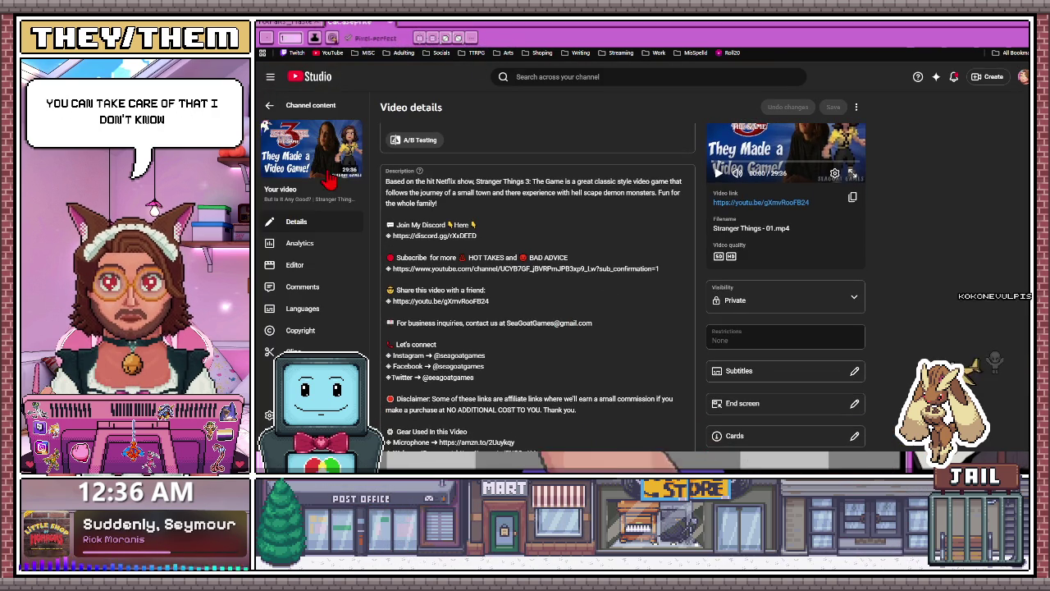
Step: Go back to the Channel content Videos list and scroll back up to the newest uploads
click(268, 107)
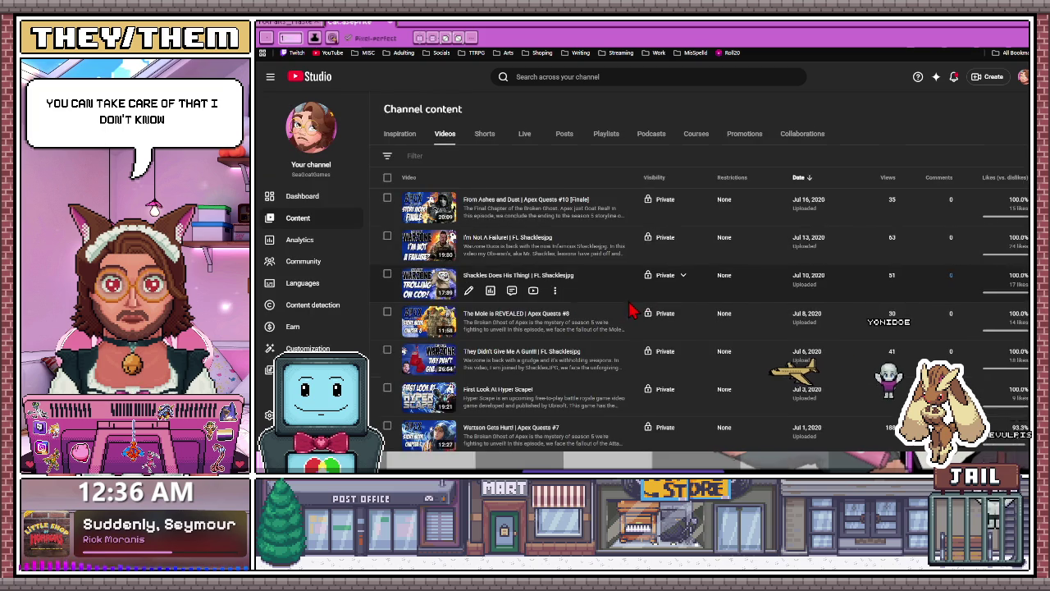
scroll(627, 308, down, 5)
scroll(627, 308, down, 5)
scroll(627, 308, down, 5)
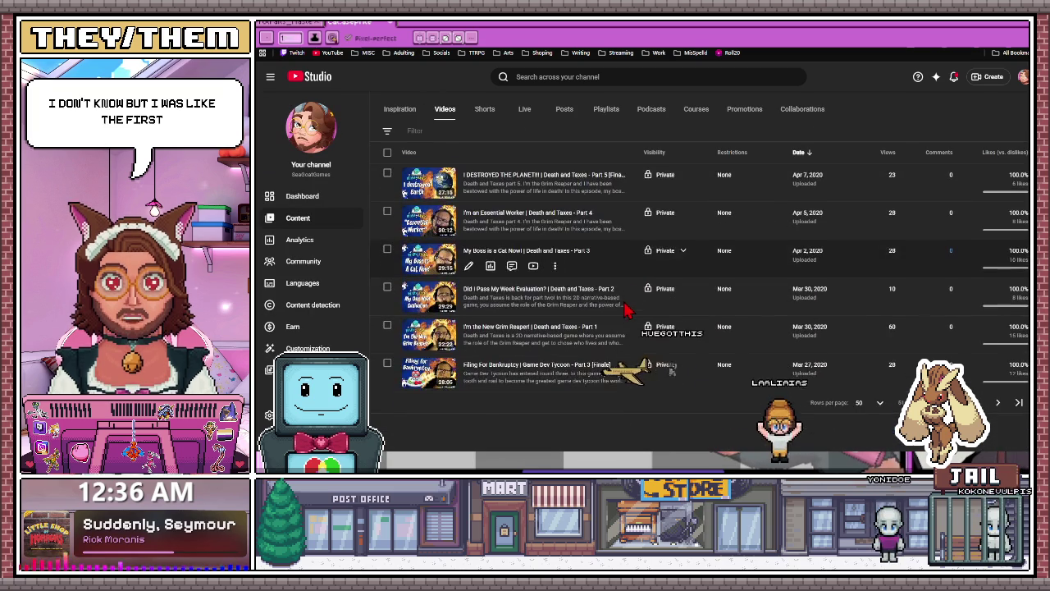
scroll(827, 380, up, 15)
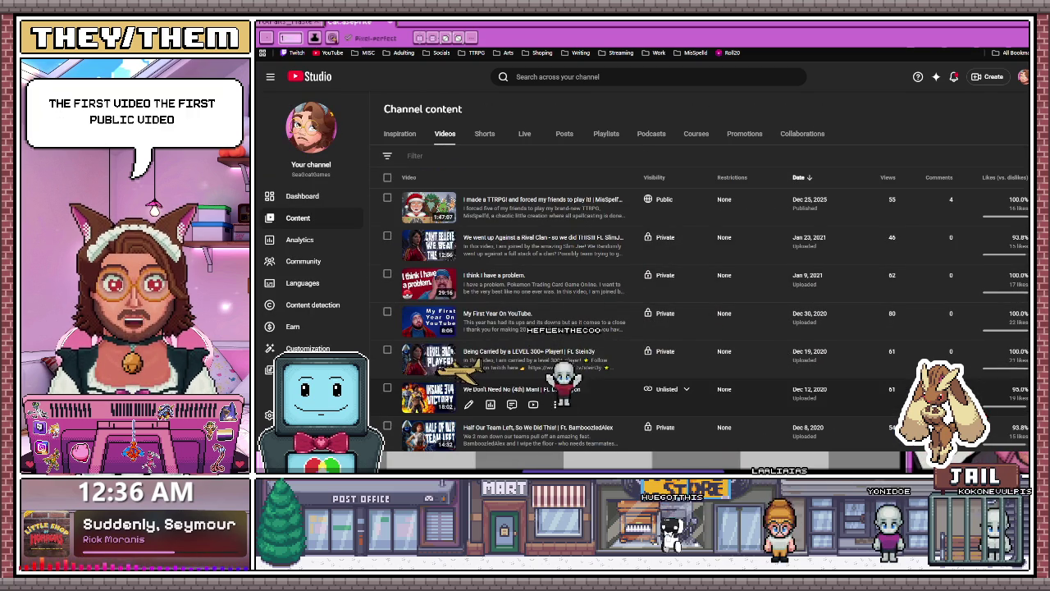
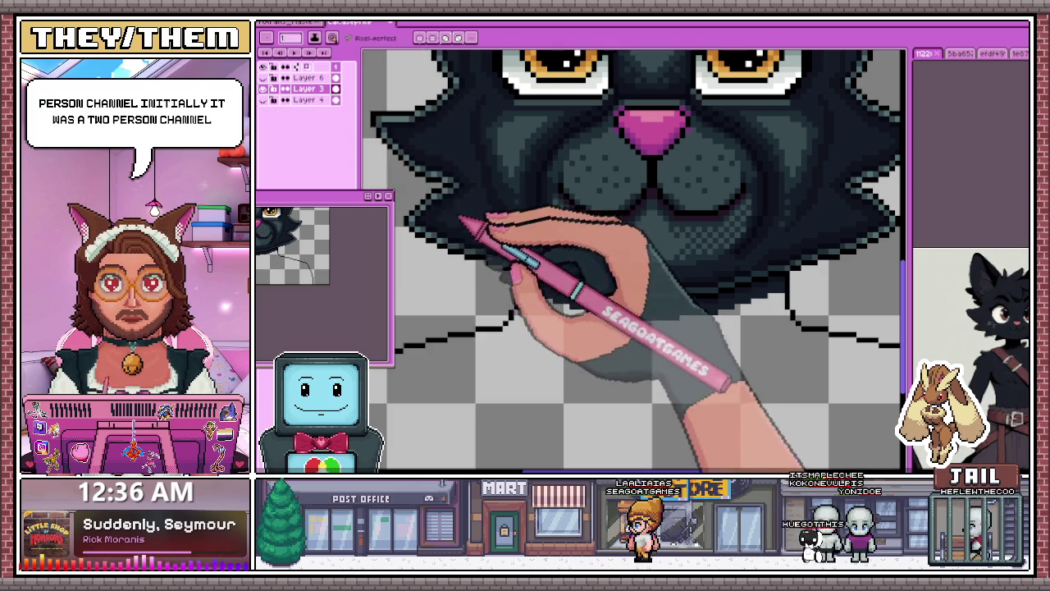
Step: Zoom in and out around the cat's left cheek to inspect its dark fur shading
scroll(632, 246, down, 2)
scroll(632, 246, up, 2)
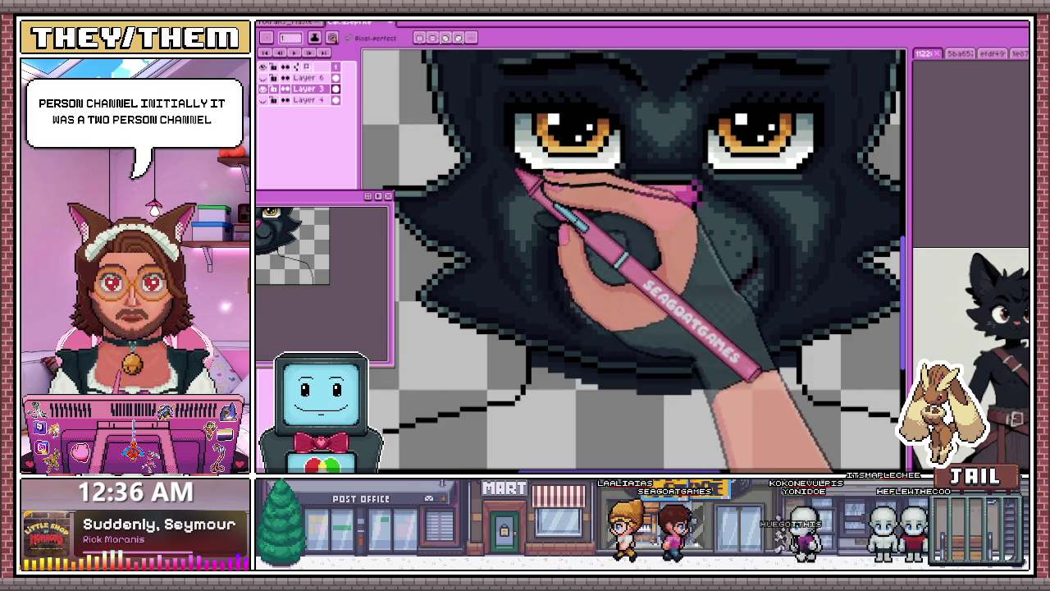
scroll(493, 222, down, 1)
scroll(511, 270, down, 1)
scroll(480, 320, up, 1)
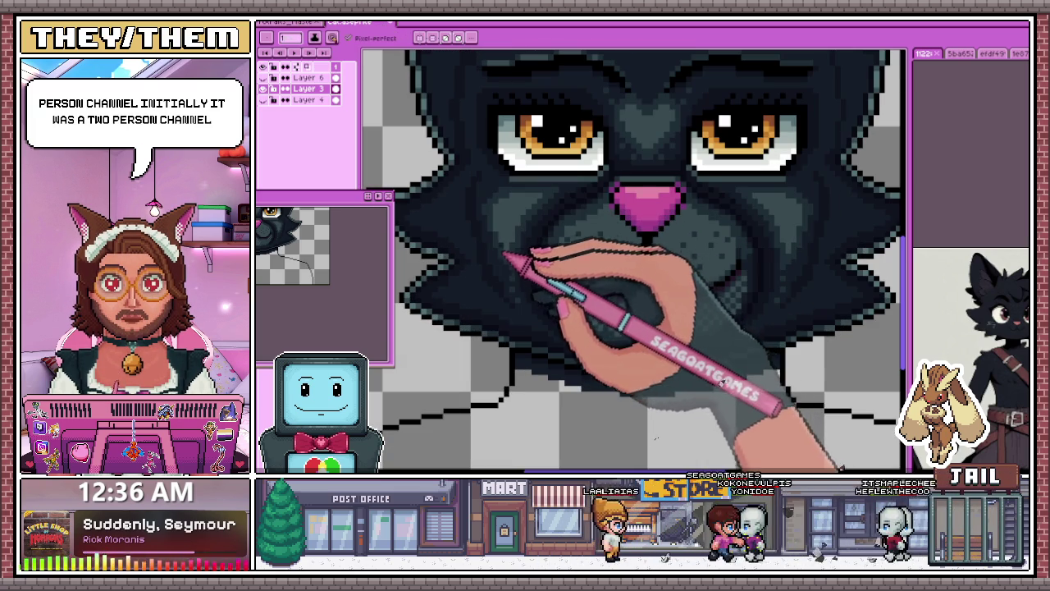
scroll(434, 230, up, 2)
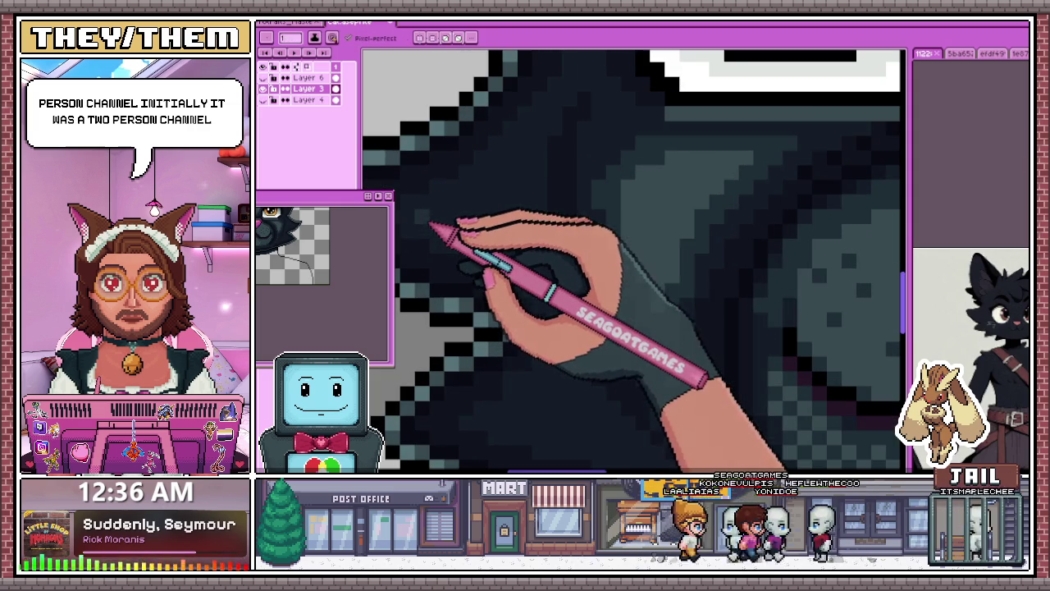
scroll(484, 215, down, 1)
scroll(486, 212, up, 1)
scroll(490, 209, up, 1)
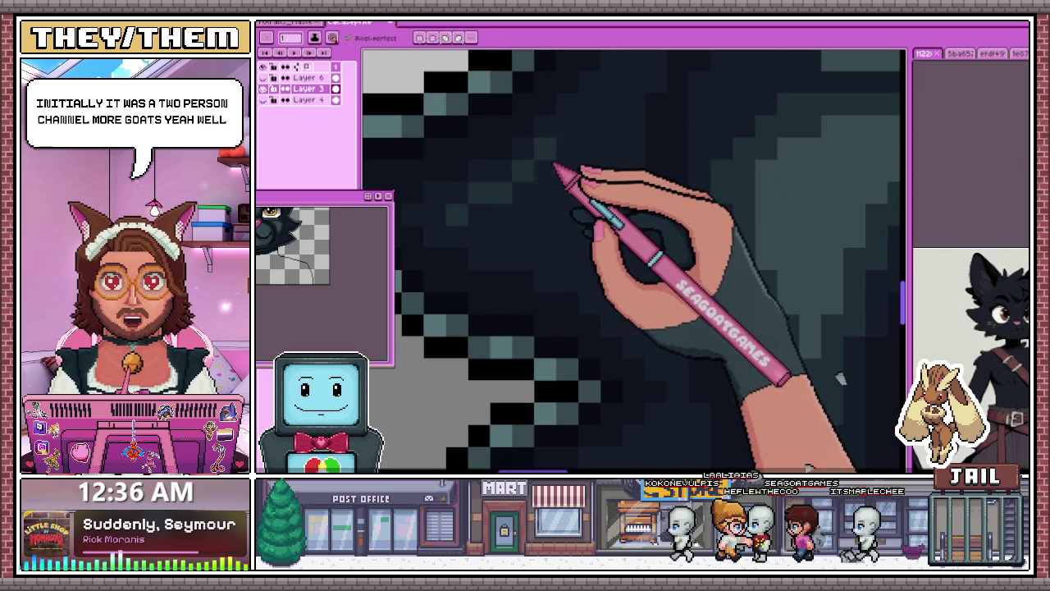
scroll(468, 258, down, 3)
scroll(467, 269, down, 1)
scroll(567, 283, up, 1)
scroll(517, 242, up, 2)
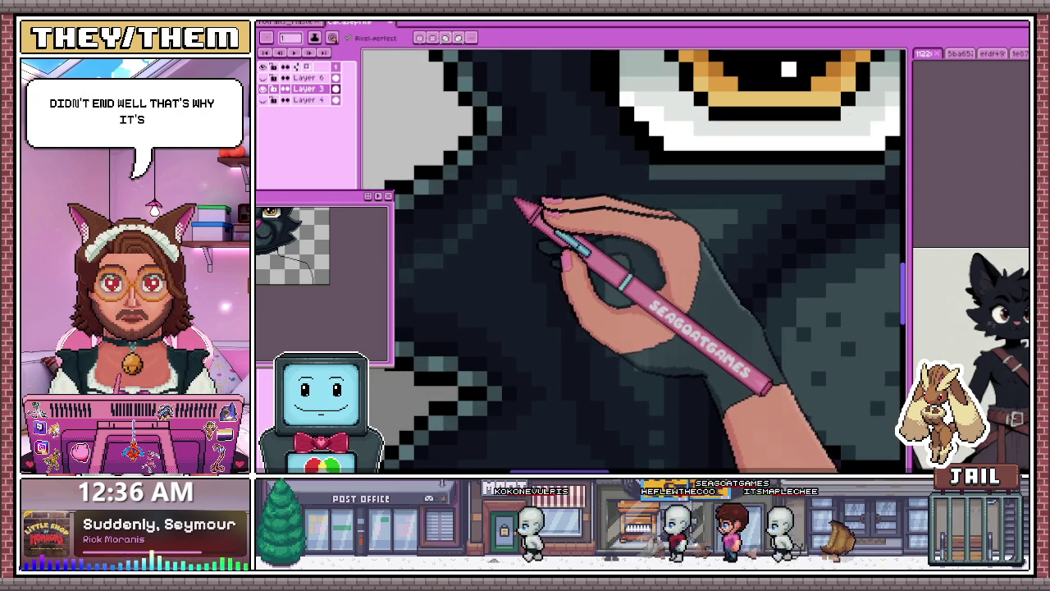
scroll(510, 270, down, 1)
scroll(501, 246, up, 2)
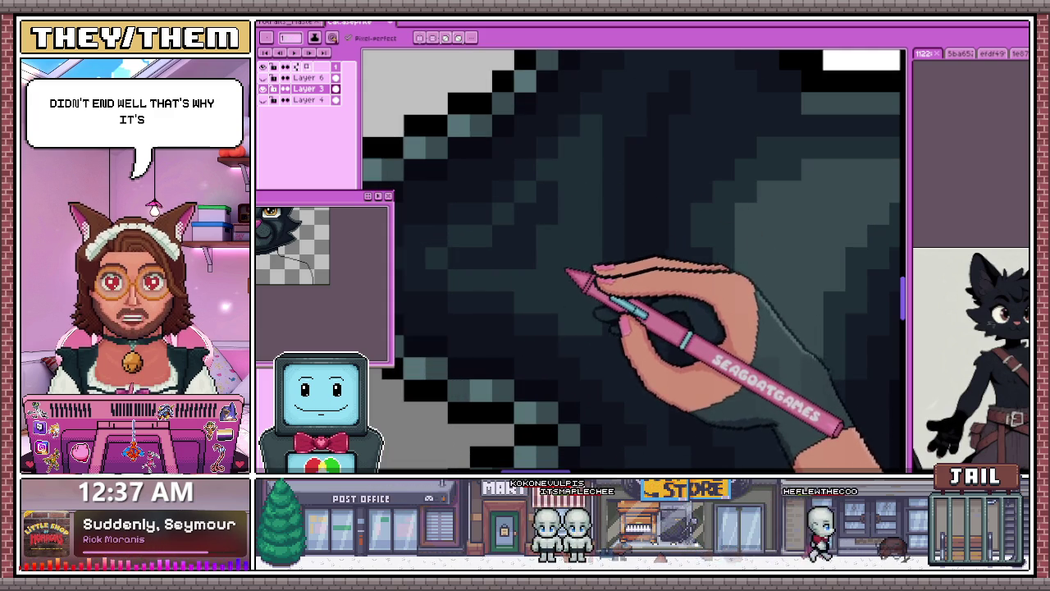
scroll(529, 230, down, 2)
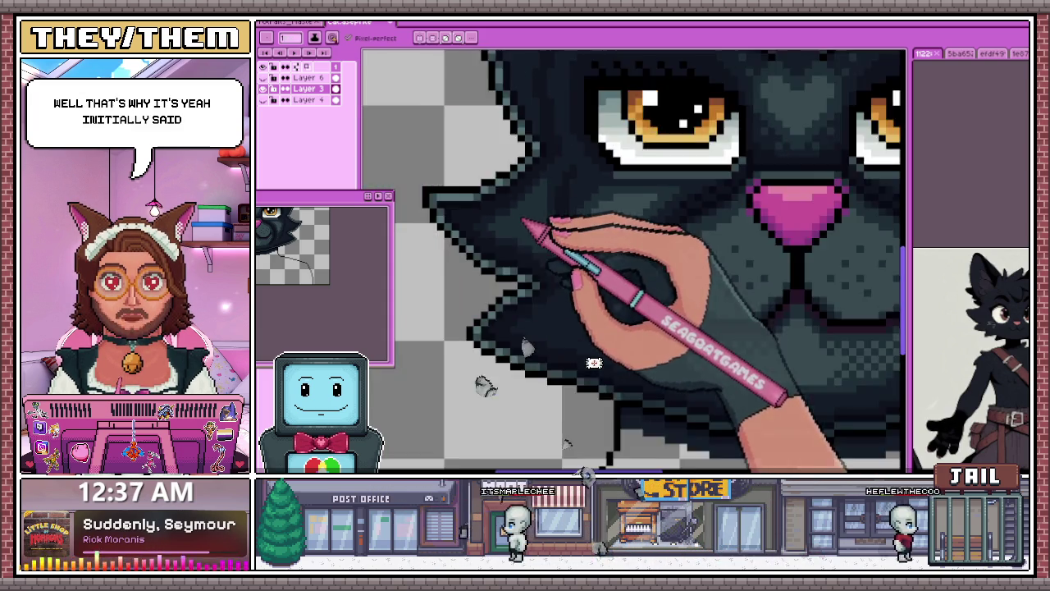
scroll(526, 222, down, 2)
scroll(534, 279, down, 1)
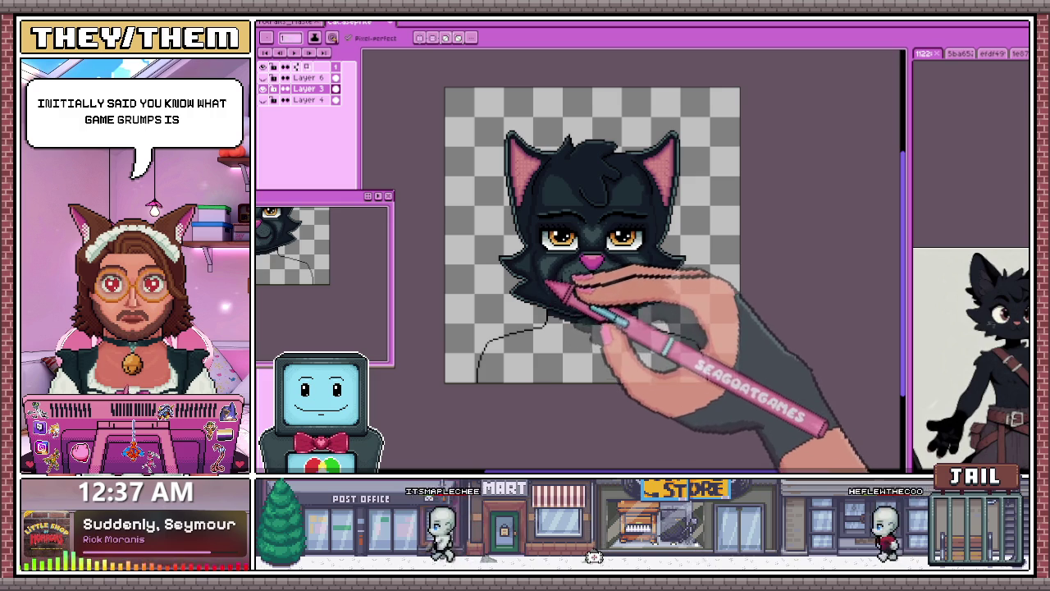
scroll(537, 245, up, 2)
scroll(550, 277, up, 1)
scroll(539, 274, up, 2)
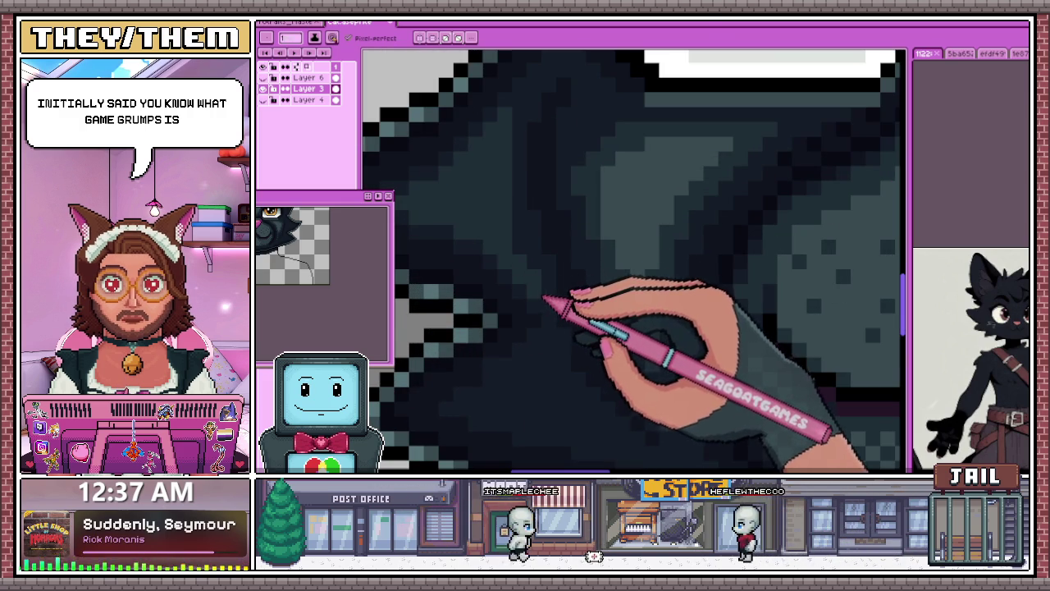
scroll(532, 270, down, 1)
scroll(525, 246, down, 1)
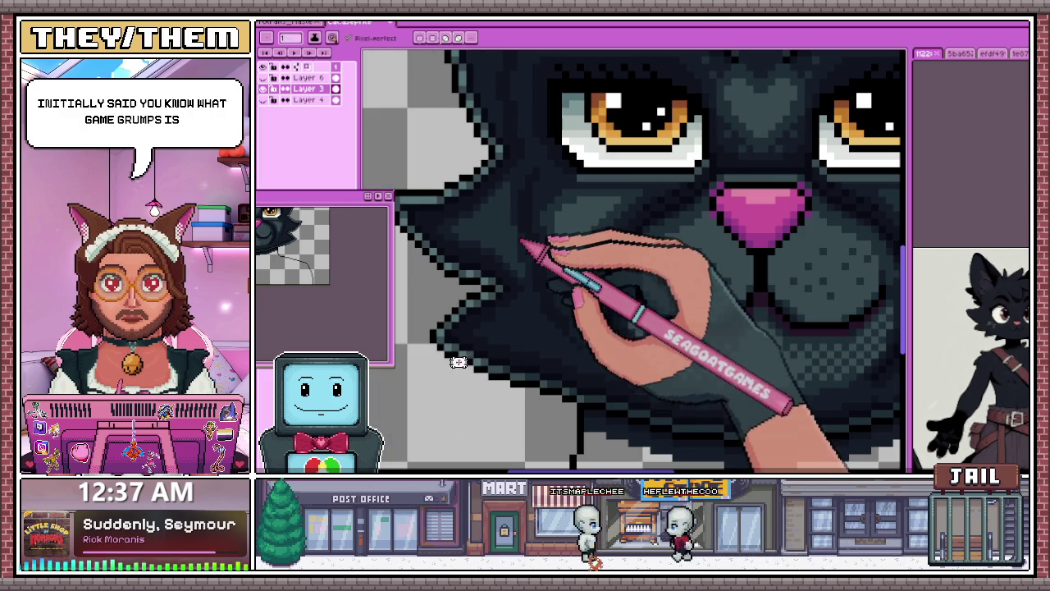
scroll(520, 234, up, 2)
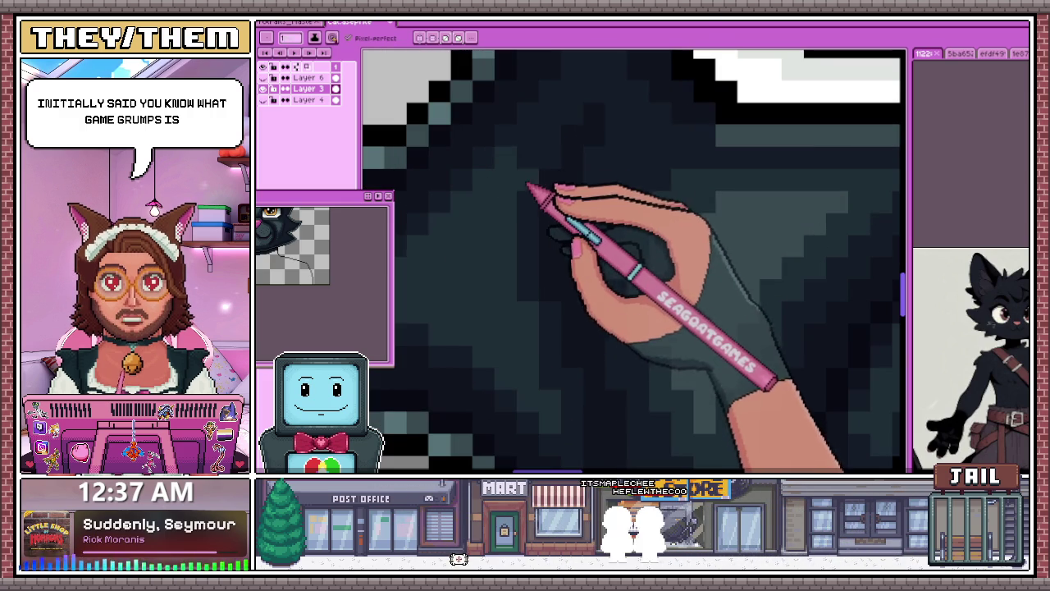
Step: Paint dark shading pixels on the left cheek with the Pencil, zooming to check
key(b)
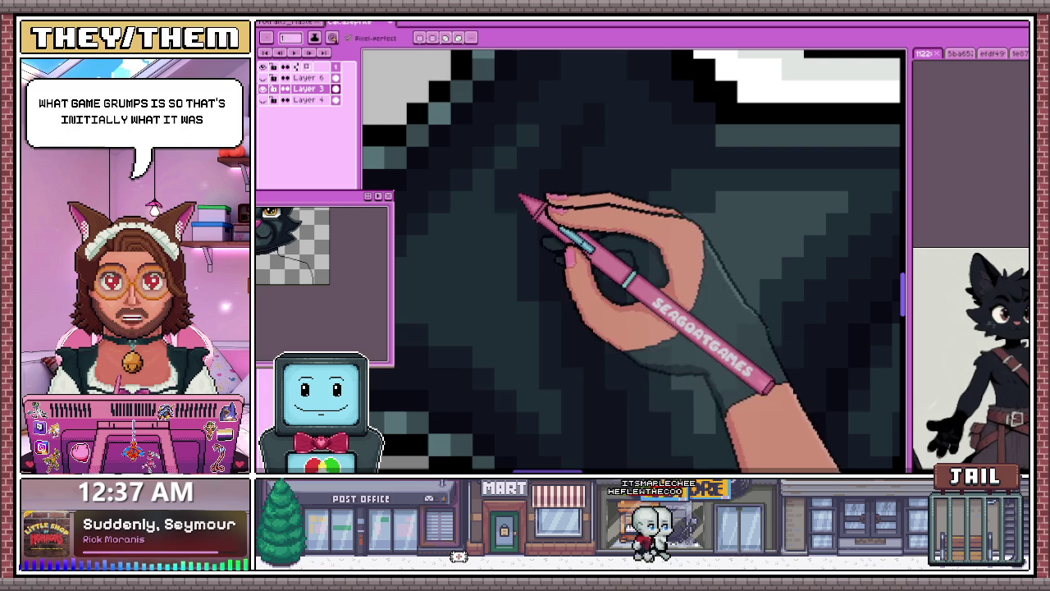
scroll(534, 338, down, 1)
scroll(513, 313, down, 1)
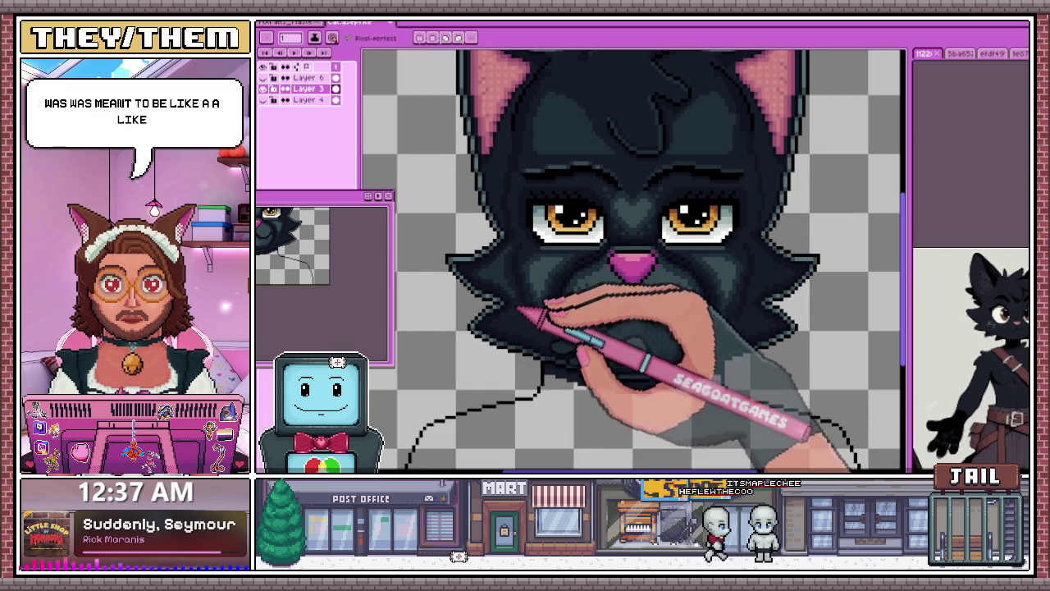
scroll(521, 336, up, 1)
scroll(517, 332, down, 1)
scroll(504, 327, down, 3)
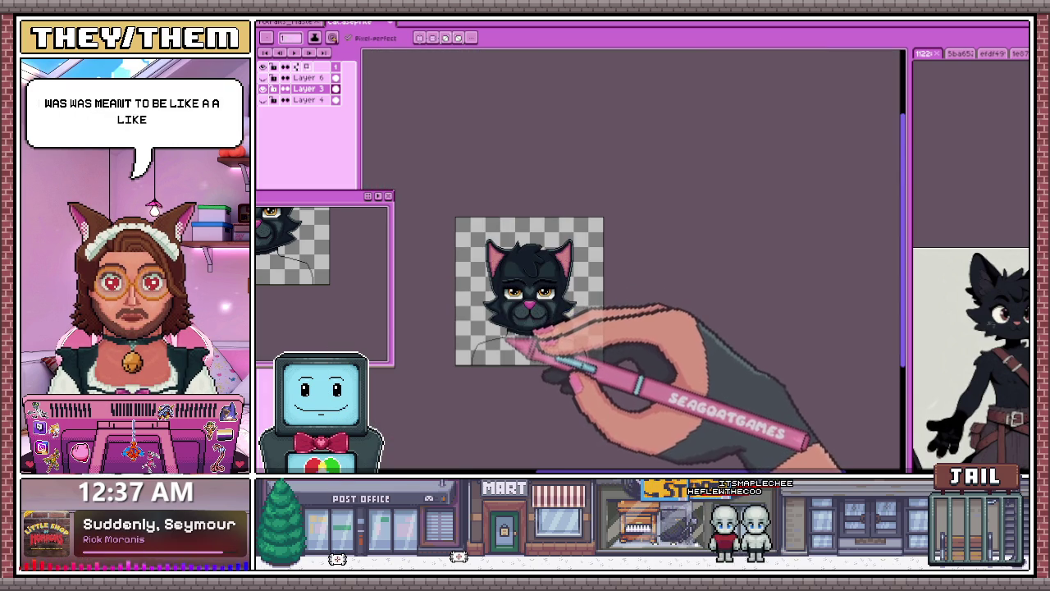
scroll(529, 349, up, 2)
scroll(500, 279, up, 2)
scroll(464, 189, up, 3)
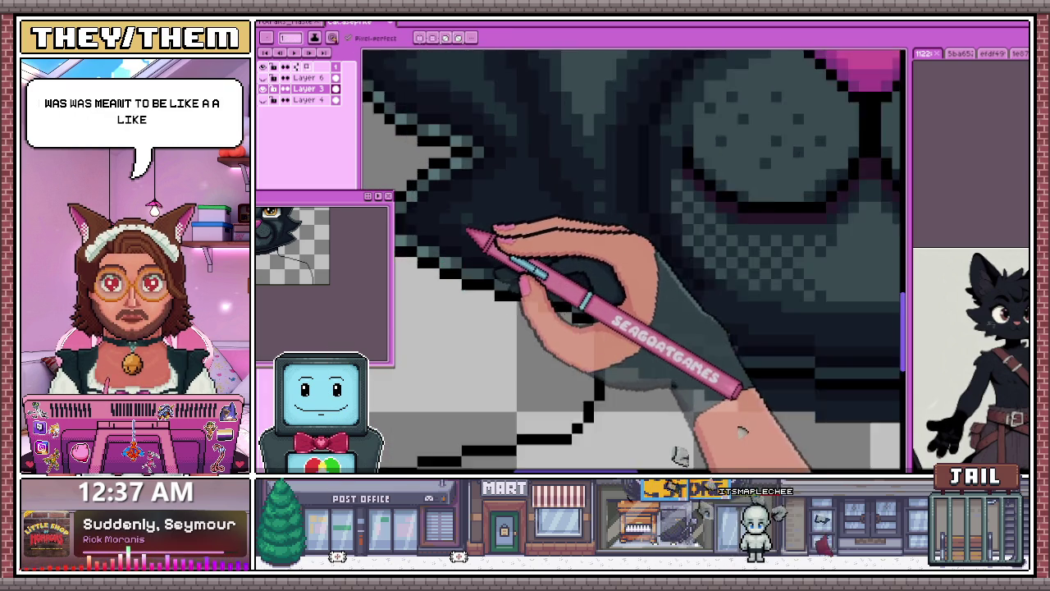
Step: Sample a dark fur colour and paint it into the cheek below the eye
scroll(457, 226, up, 1)
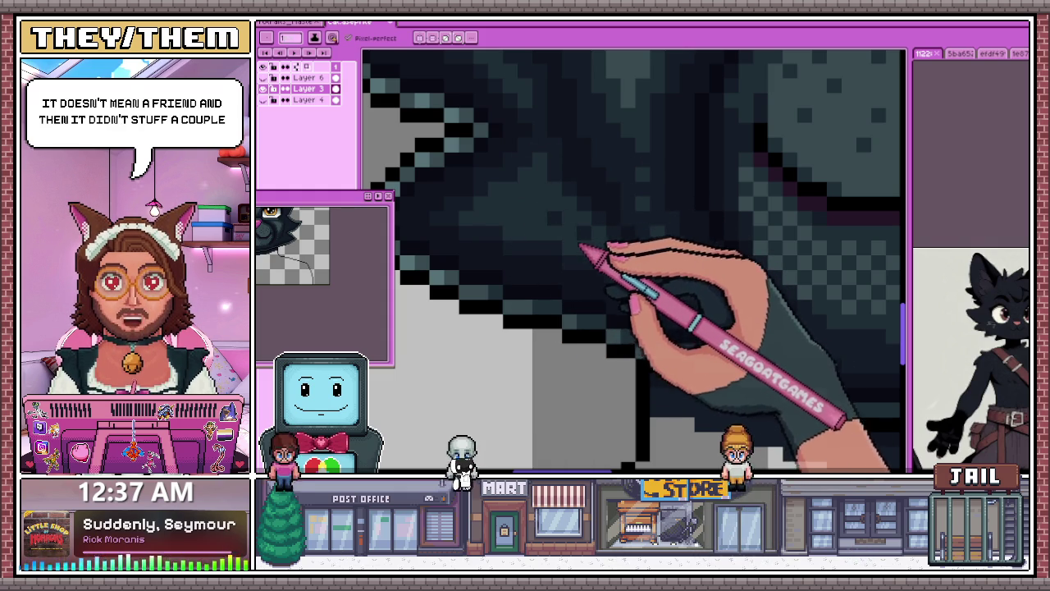
key(i)
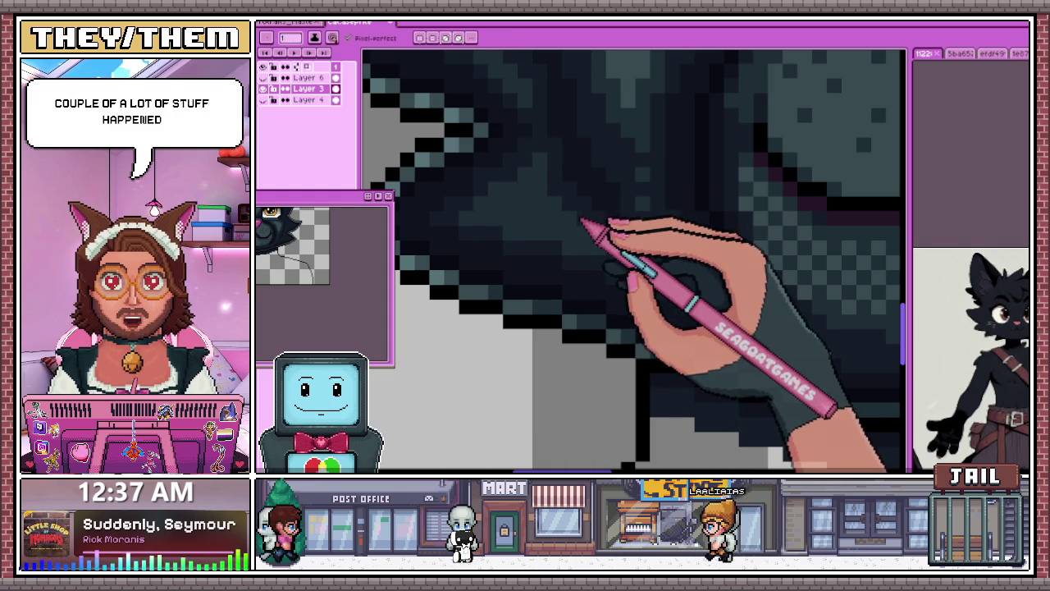
key(b)
scroll(525, 274, down, 2)
scroll(525, 275, down, 2)
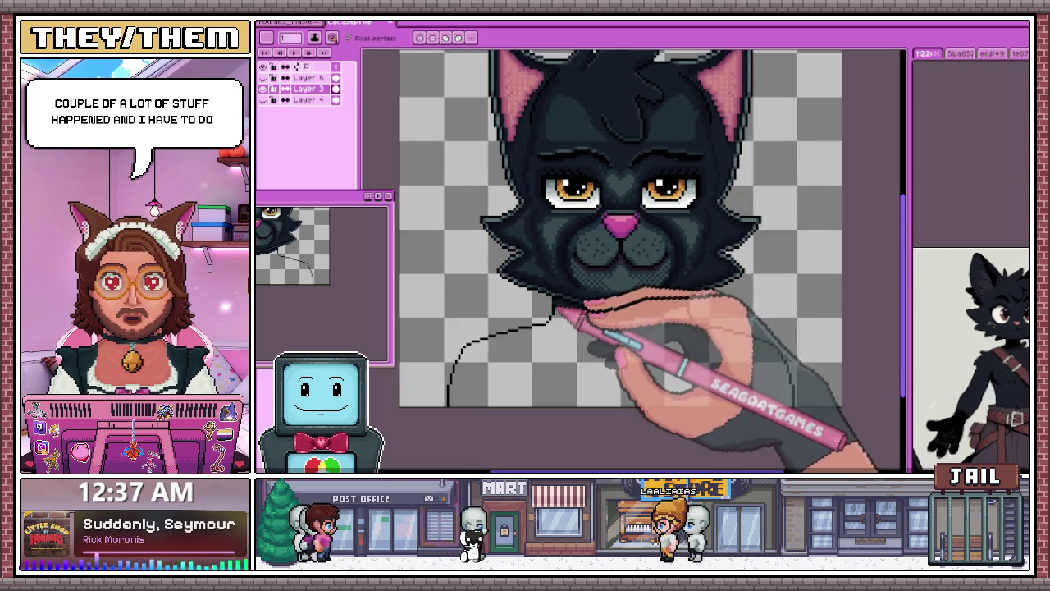
scroll(542, 292, down, 1)
scroll(566, 283, up, 3)
Step: Sample another existing fur tone and dither it across the left cheek
key(i)
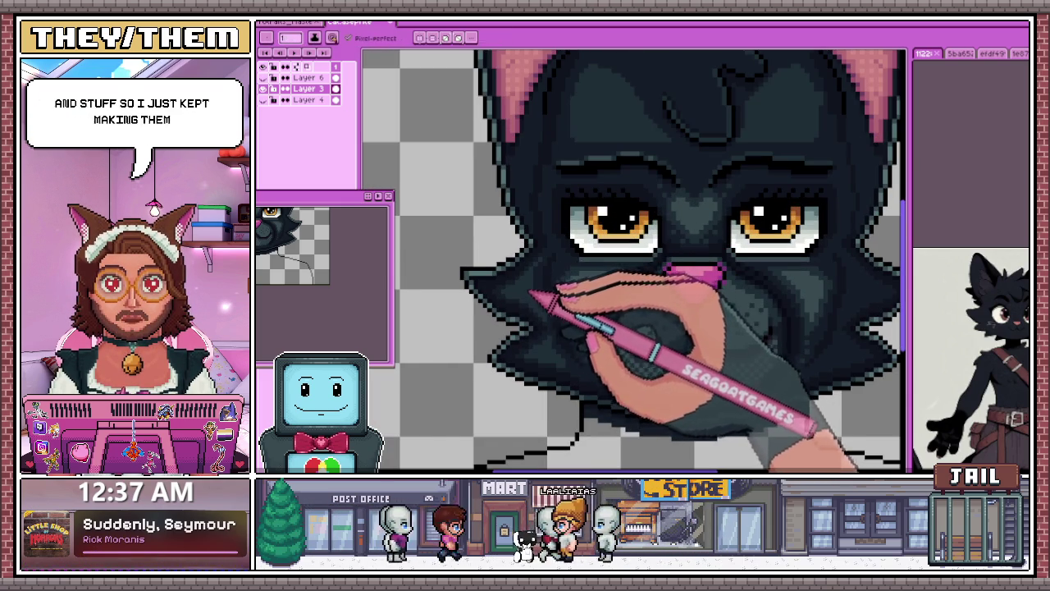
key(b)
scroll(546, 279, down, 3)
scroll(551, 279, up, 3)
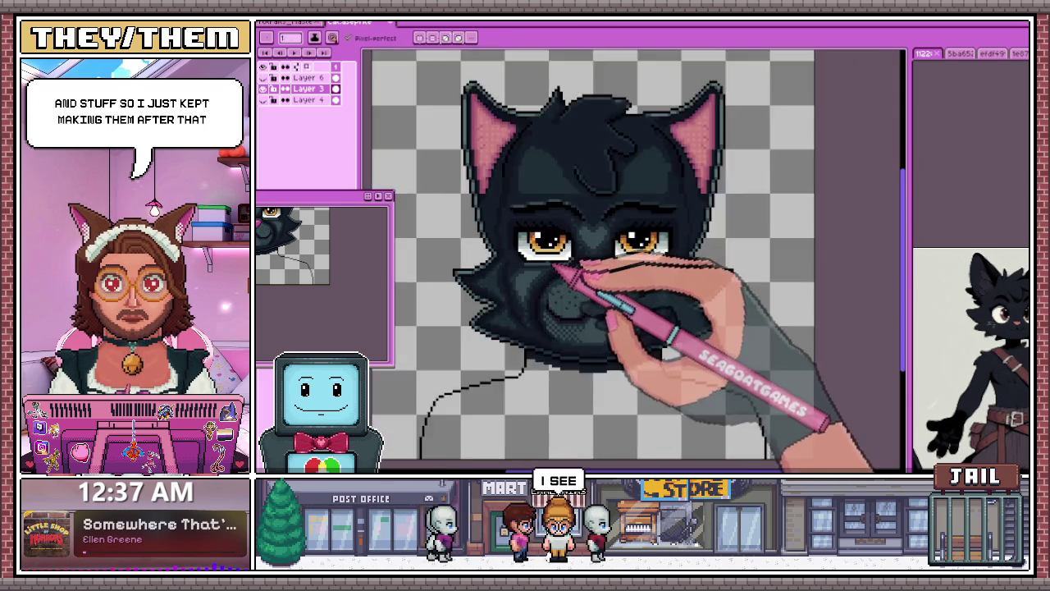
scroll(526, 283, up, 1)
scroll(499, 289, down, 1)
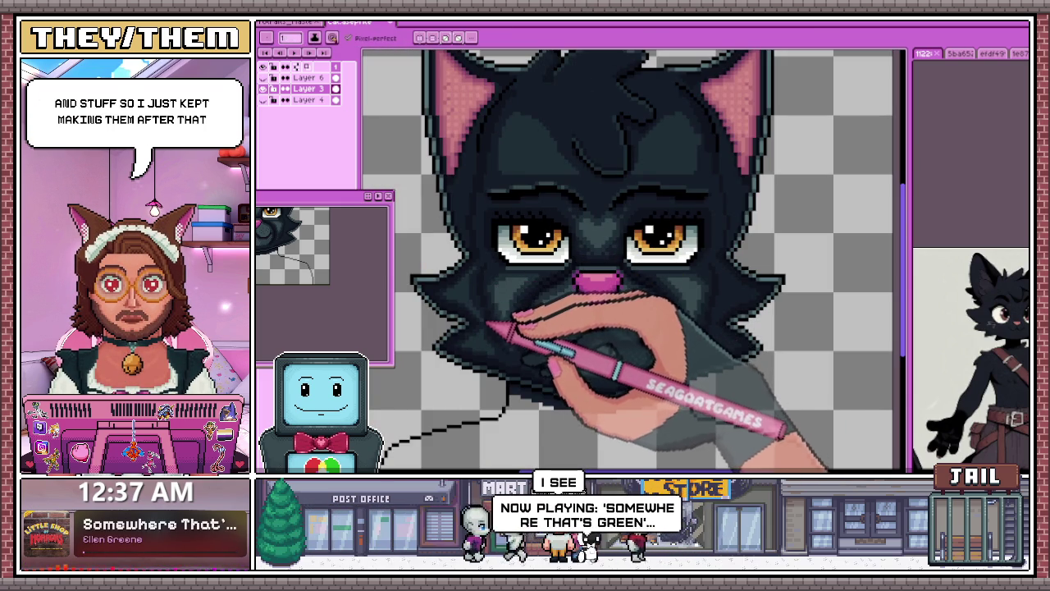
scroll(472, 303, up, 1)
scroll(464, 291, up, 1)
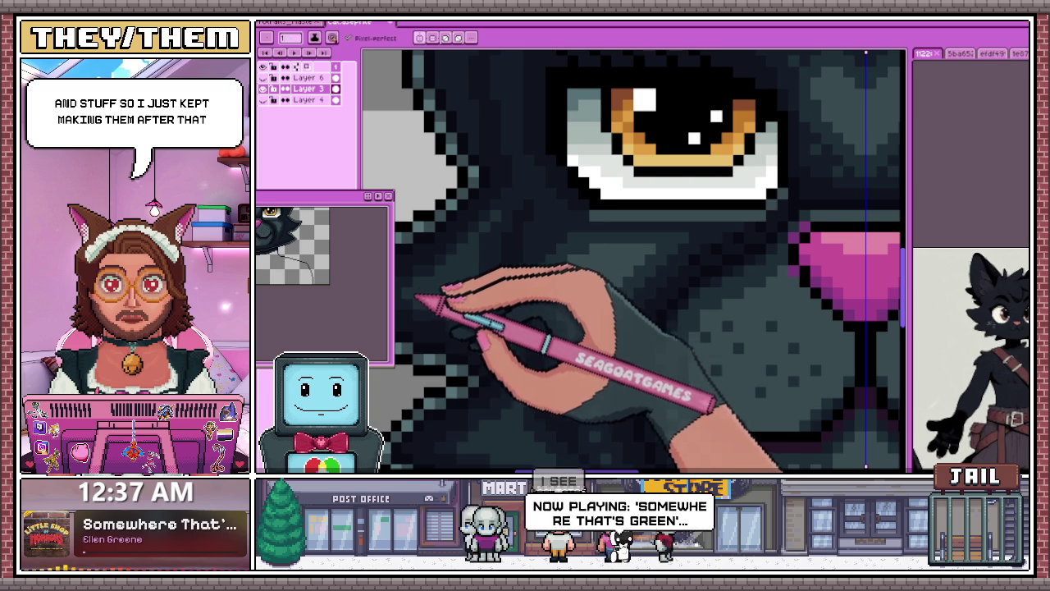
scroll(460, 269, up, 1)
scroll(466, 265, down, 2)
scroll(472, 258, up, 2)
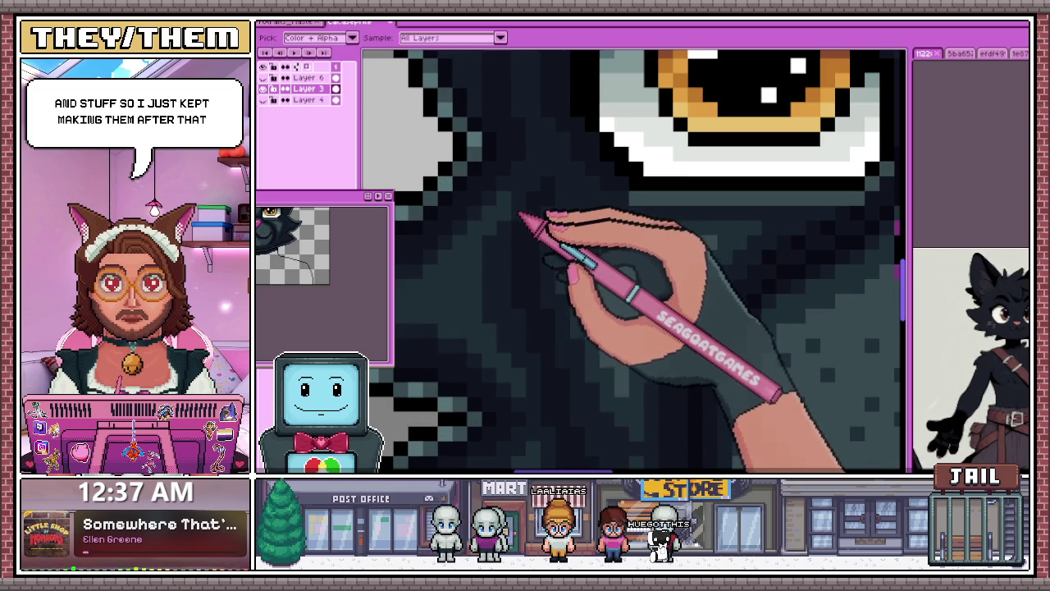
Step: Resume painting the cheek fur pixels with the Pencil, zooming to check
key(b)
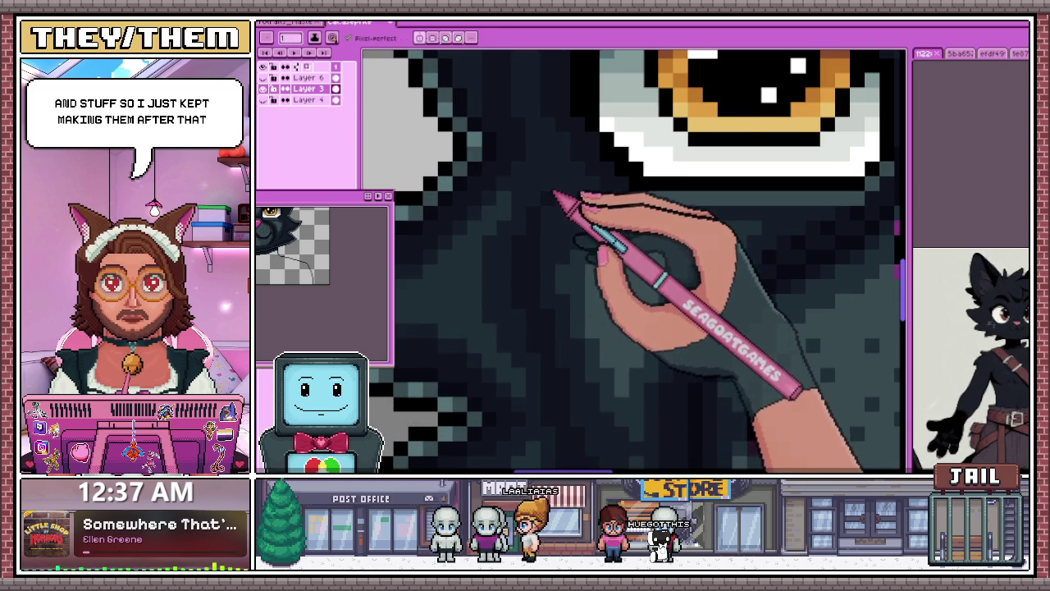
scroll(516, 230, down, 1)
scroll(504, 246, down, 1)
scroll(504, 253, up, 1)
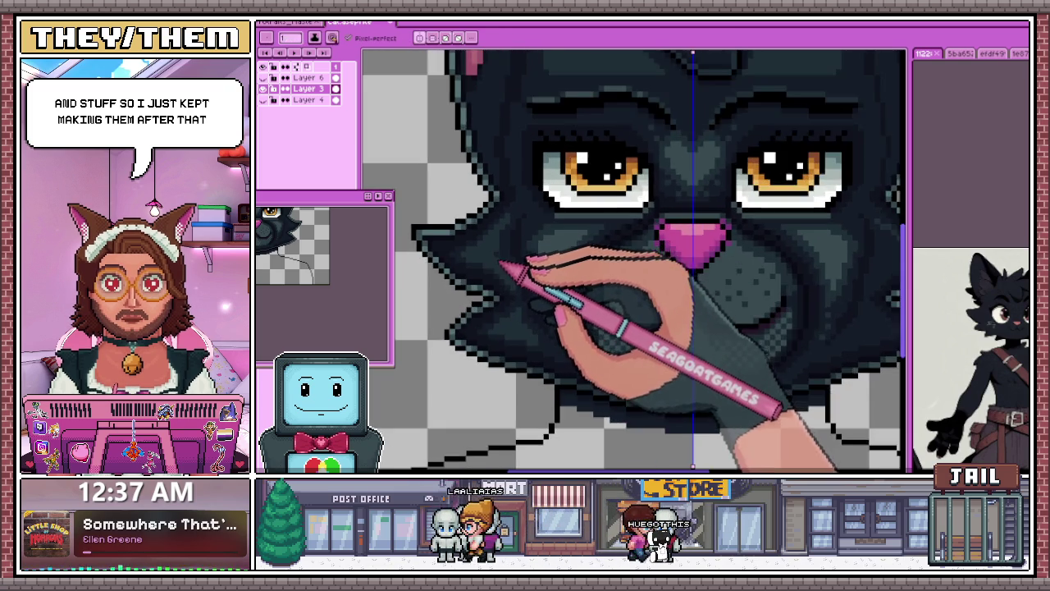
scroll(499, 246, up, 1)
key(i)
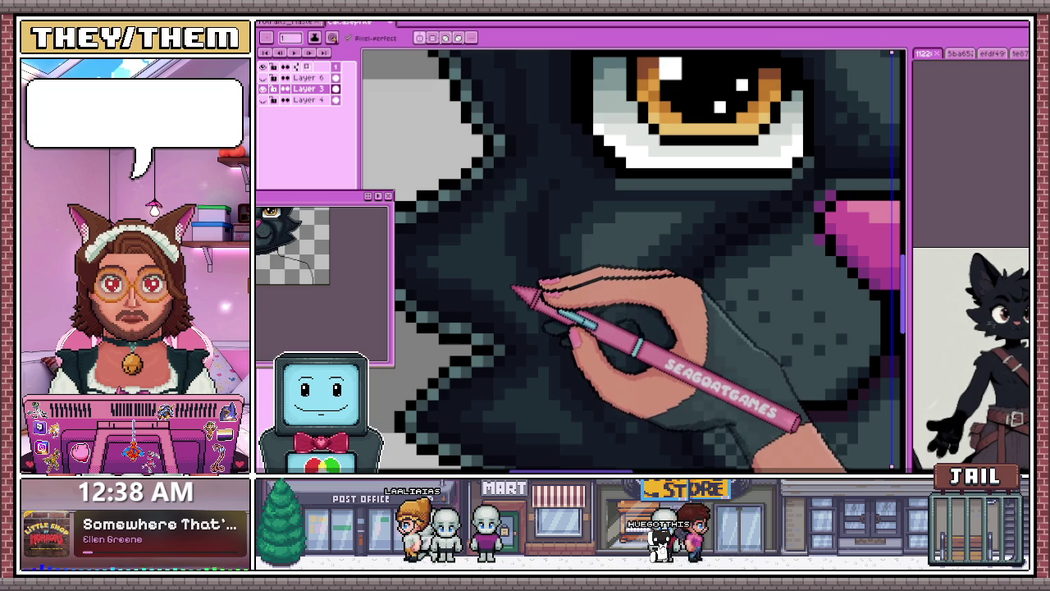
scroll(537, 299, down, 1)
scroll(624, 293, down, 1)
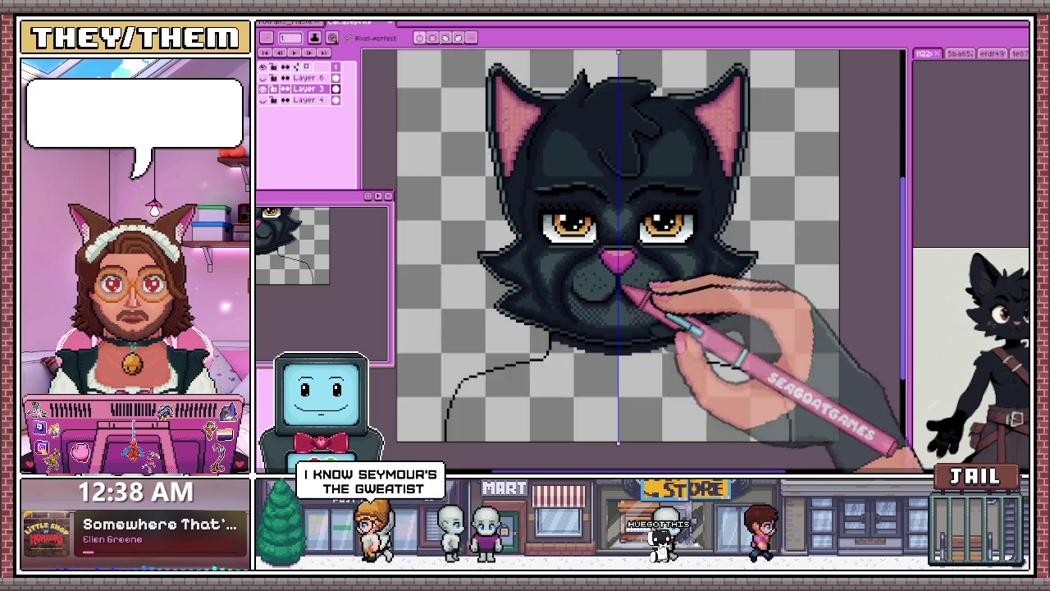
scroll(714, 295, up, 1)
scroll(714, 289, up, 1)
scroll(703, 283, down, 2)
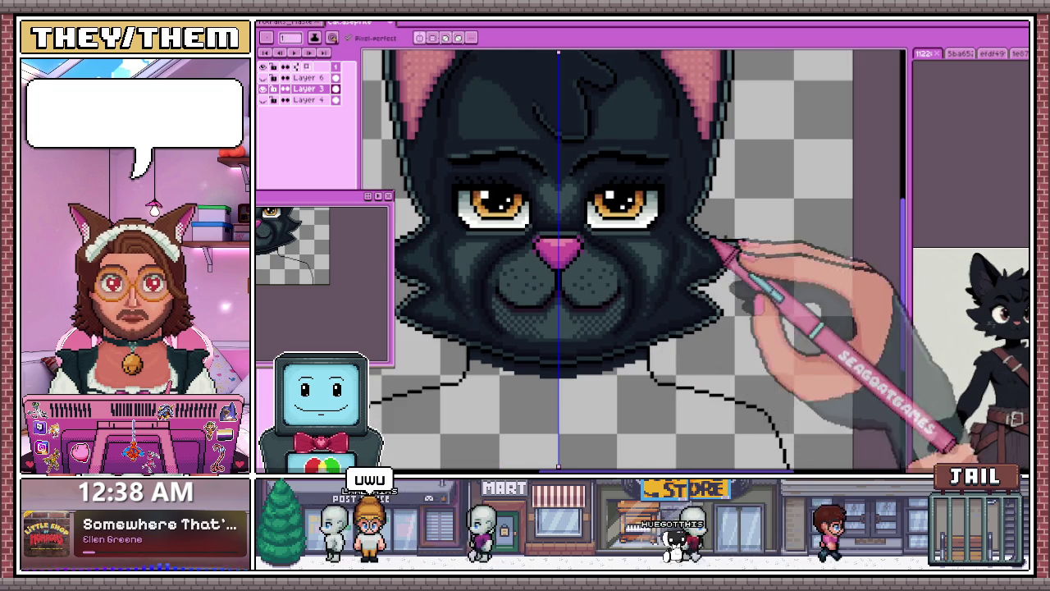
scroll(738, 266, up, 1)
scroll(738, 273, up, 1)
scroll(660, 271, up, 2)
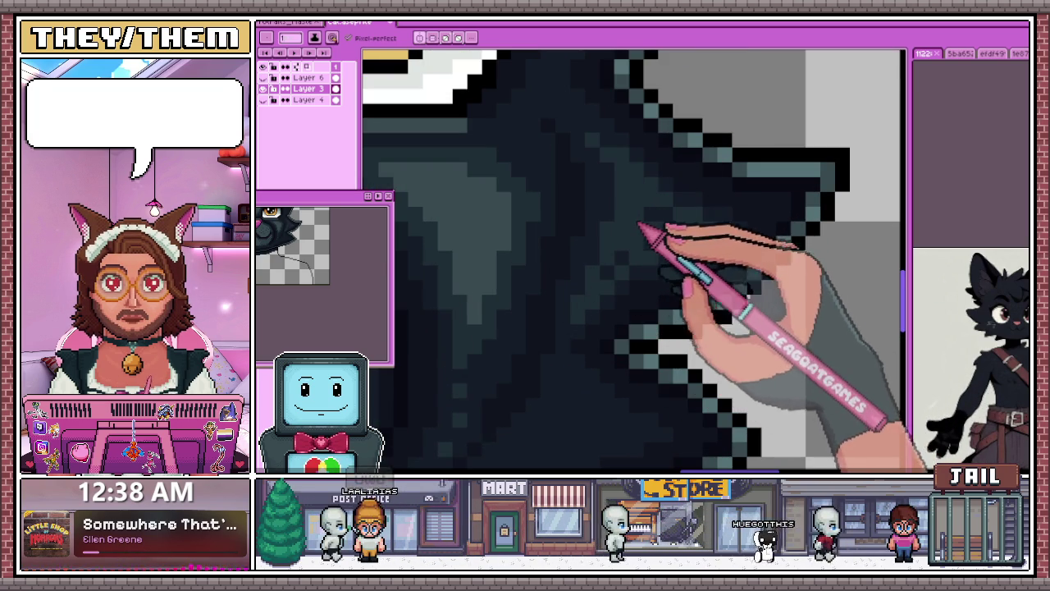
scroll(613, 277, down, 2)
scroll(668, 234, down, 2)
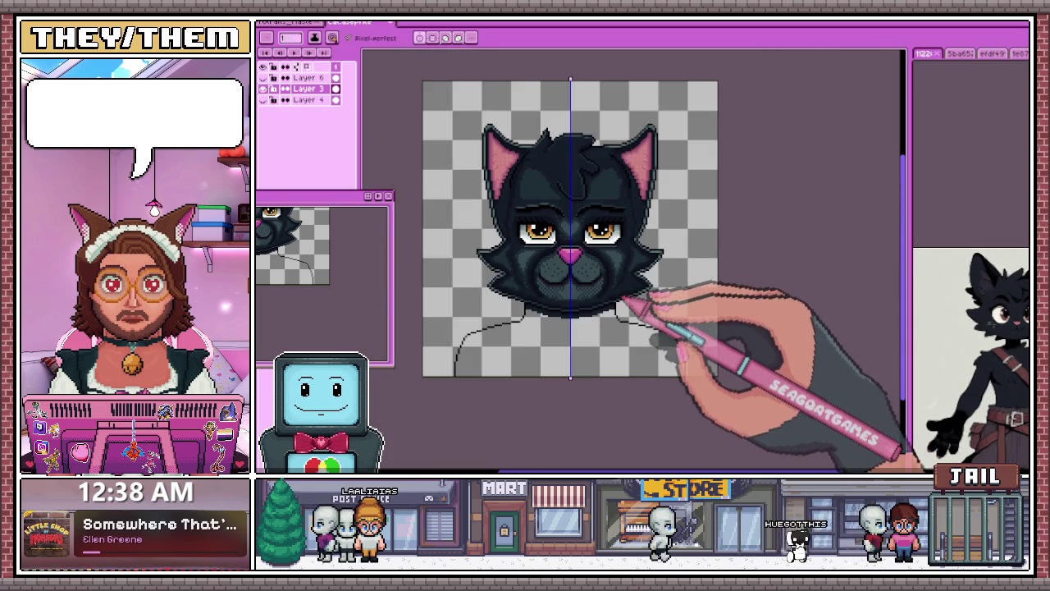
scroll(632, 303, up, 2)
scroll(553, 286, up, 2)
scroll(458, 281, up, 2)
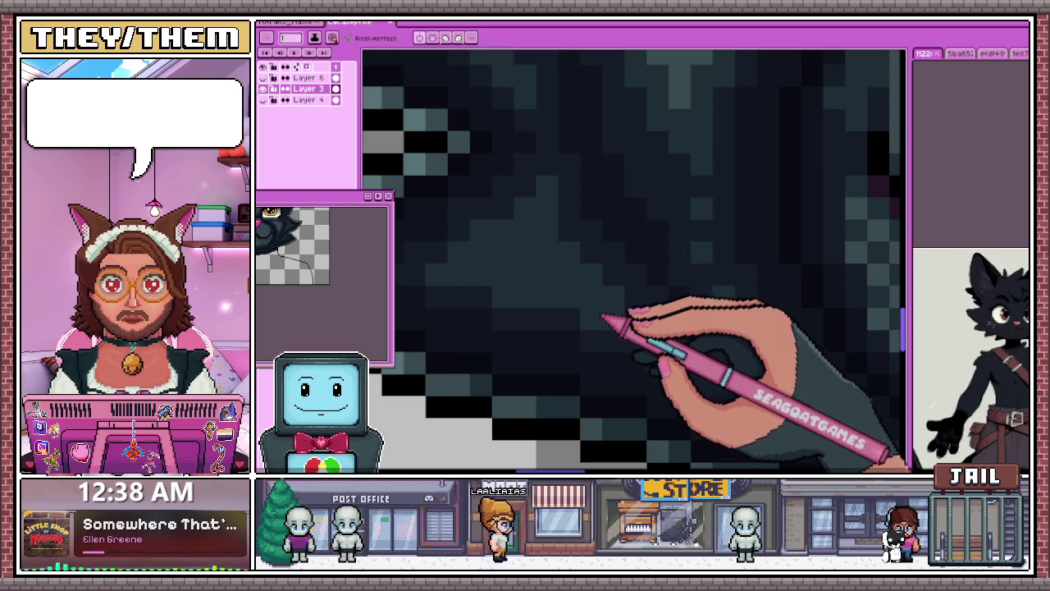
scroll(448, 265, down, 2)
scroll(455, 246, down, 1)
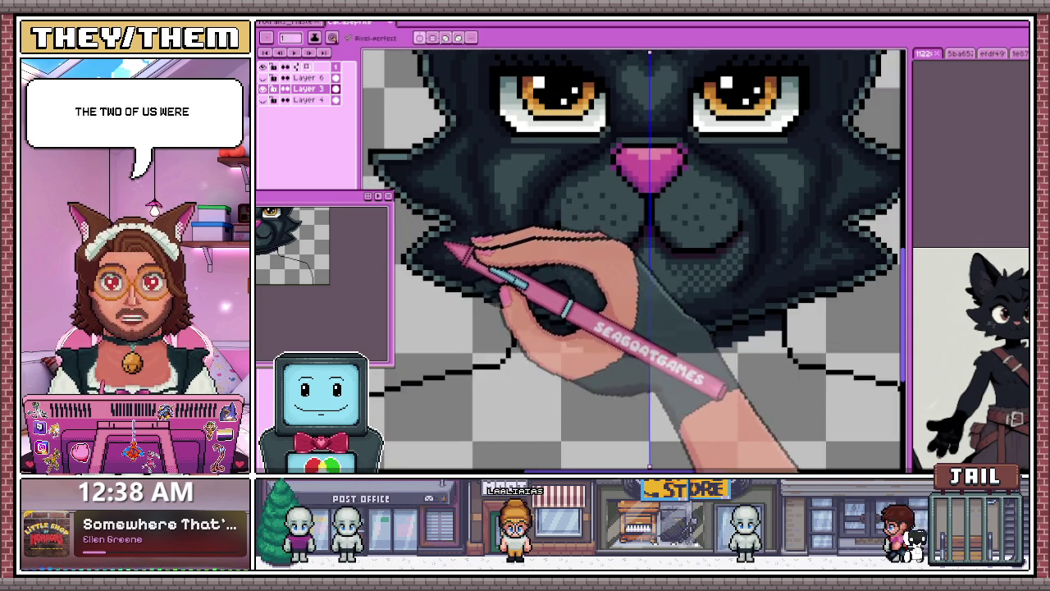
scroll(575, 256, down, 1)
scroll(681, 269, up, 2)
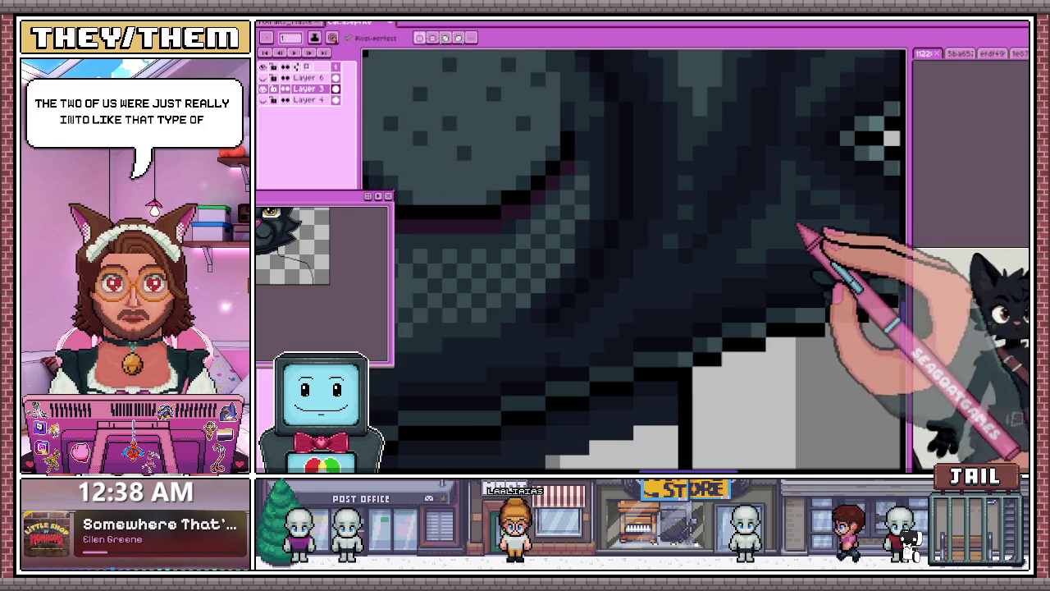
scroll(812, 220, down, 2)
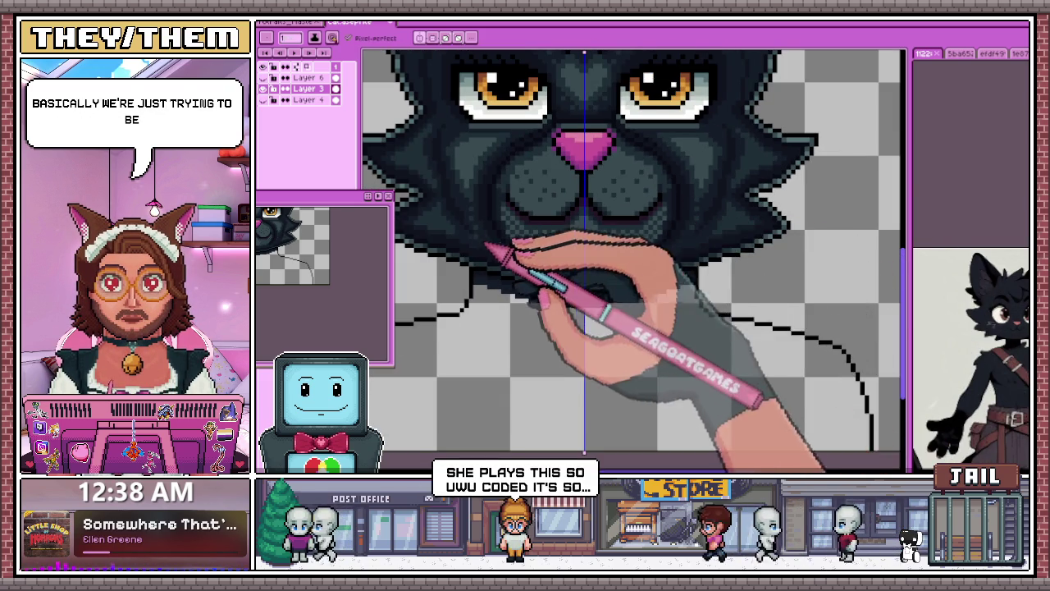
scroll(464, 232, up, 2)
scroll(464, 214, down, 2)
scroll(464, 213, up, 2)
scroll(467, 213, down, 2)
scroll(492, 246, down, 2)
scroll(525, 270, down, 1)
scroll(512, 279, up, 2)
scroll(504, 279, up, 1)
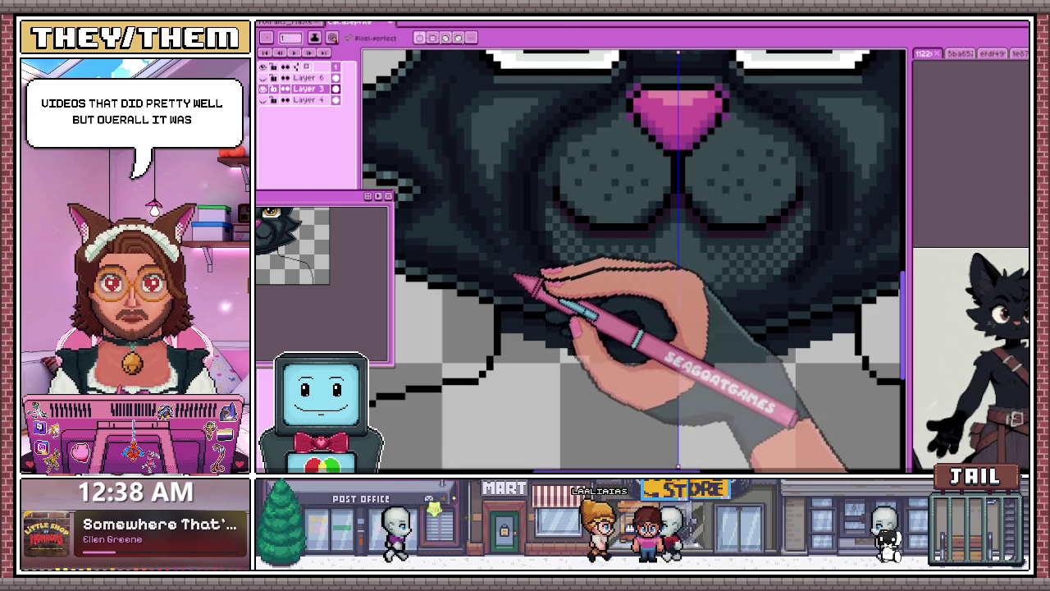
scroll(500, 287, down, 3)
scroll(496, 312, up, 1)
scroll(493, 305, up, 2)
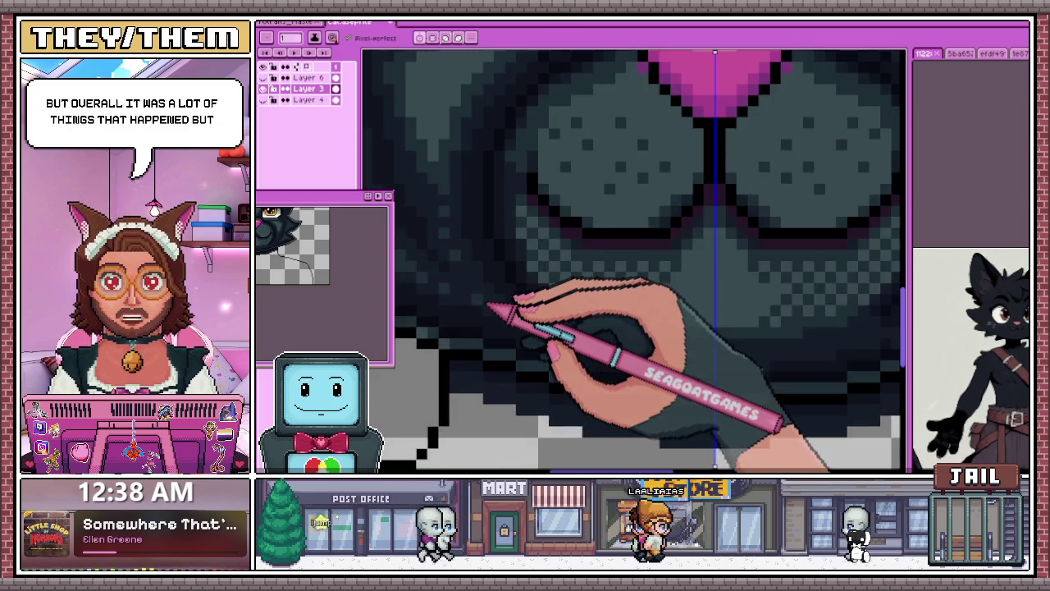
scroll(476, 304, up, 1)
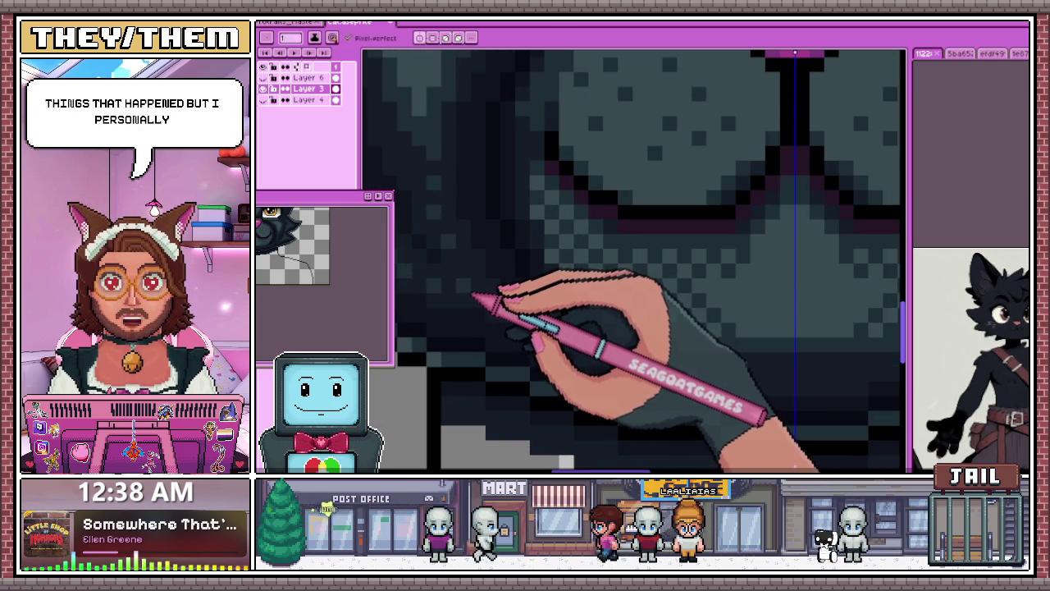
scroll(497, 310, down, 2)
scroll(492, 348, down, 1)
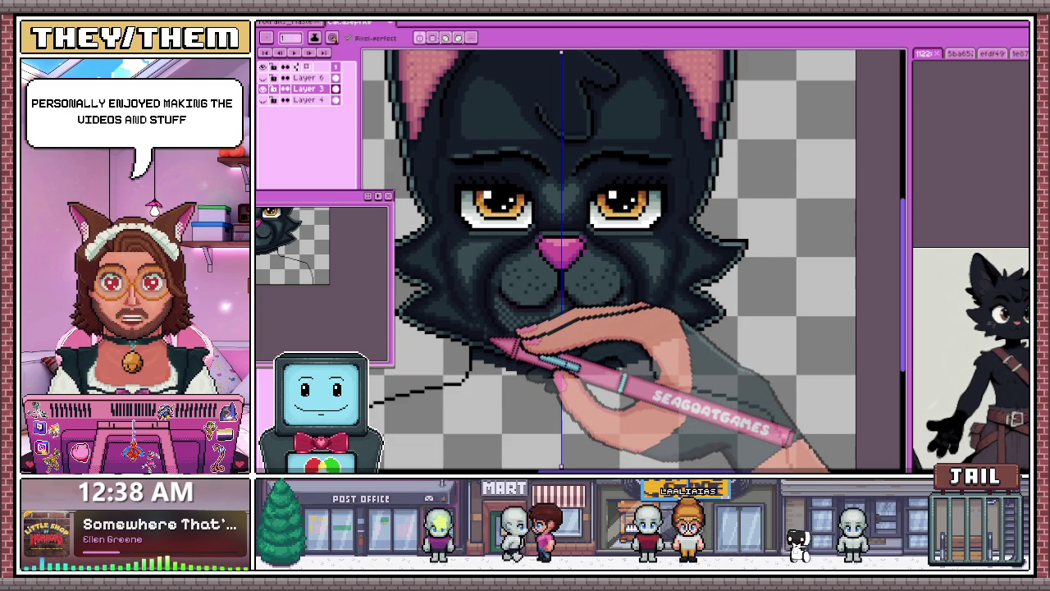
scroll(491, 312, up, 1)
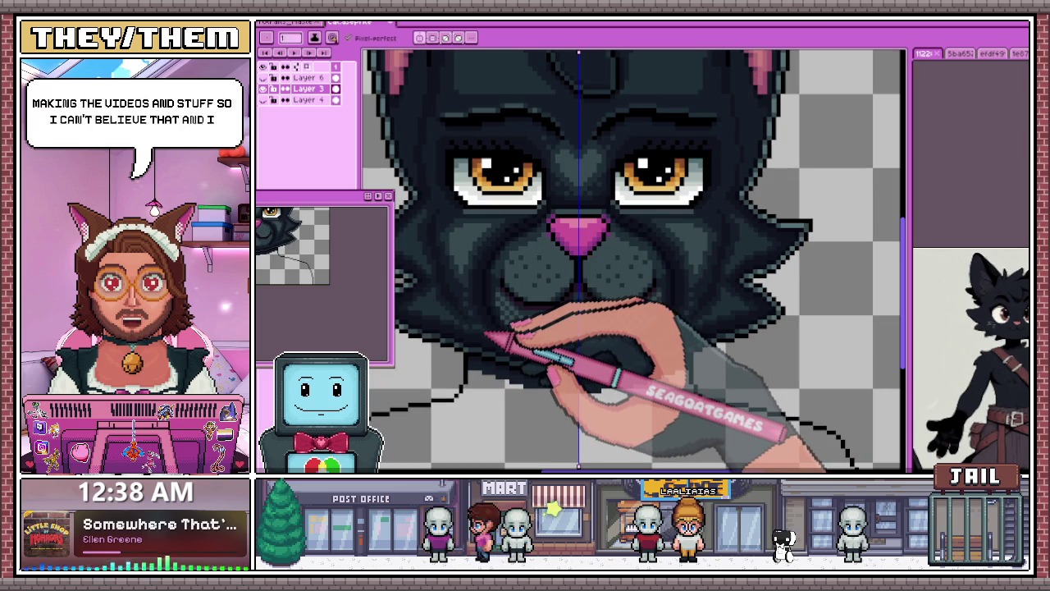
scroll(486, 335, up, 1)
scroll(480, 331, up, 2)
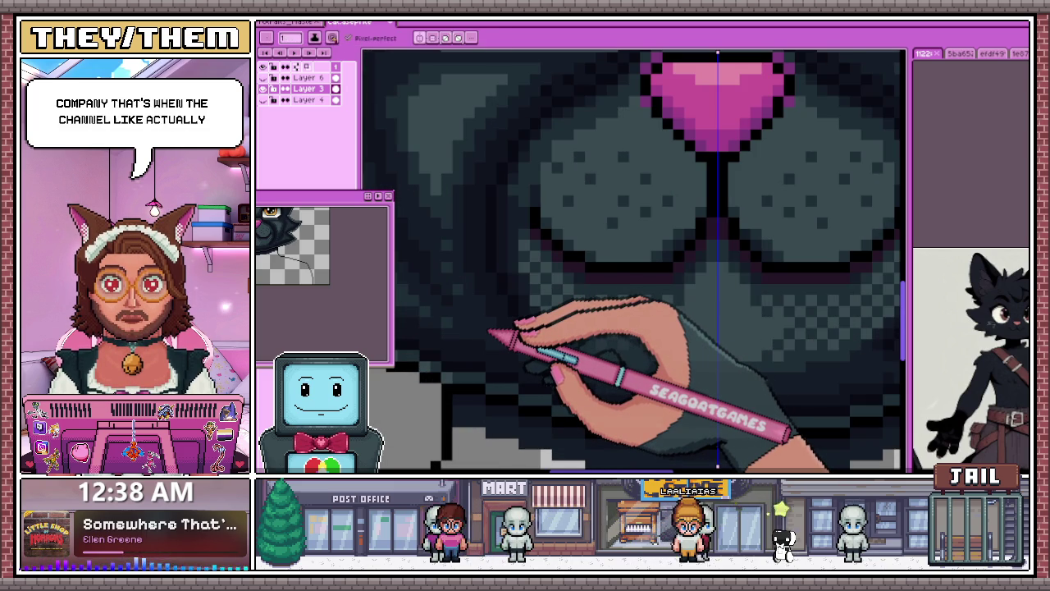
scroll(490, 332, down, 1)
scroll(534, 251, down, 1)
scroll(527, 202, up, 1)
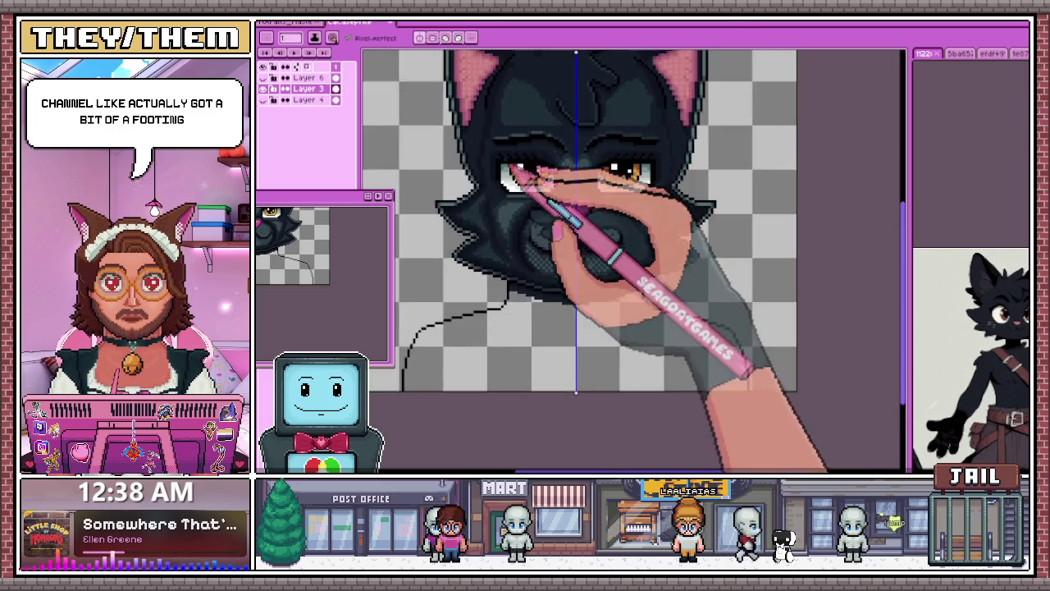
scroll(511, 192, up, 1)
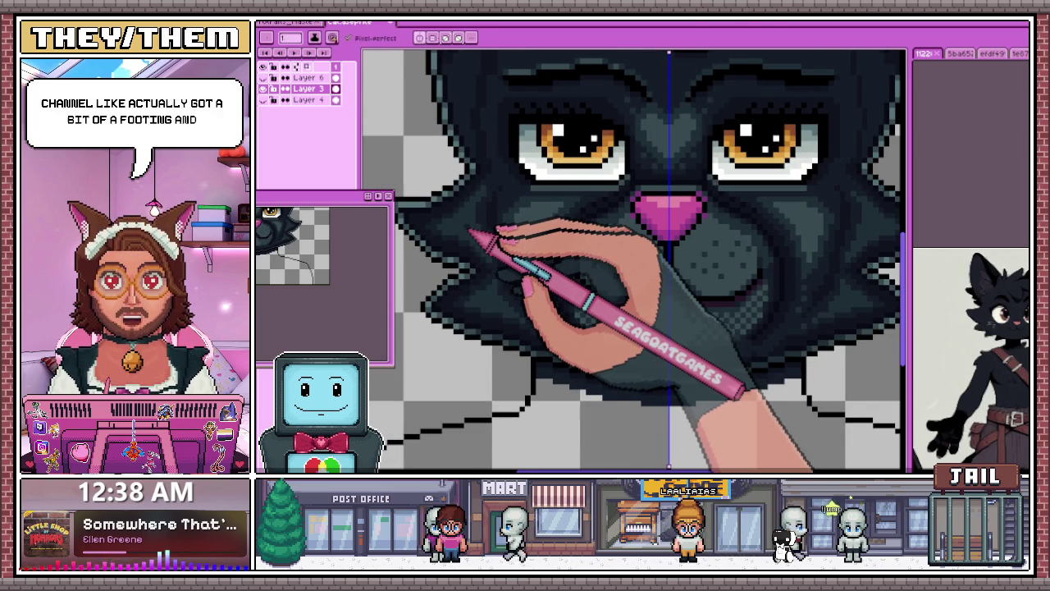
scroll(476, 238, down, 1)
scroll(497, 218, down, 1)
scroll(505, 220, up, 2)
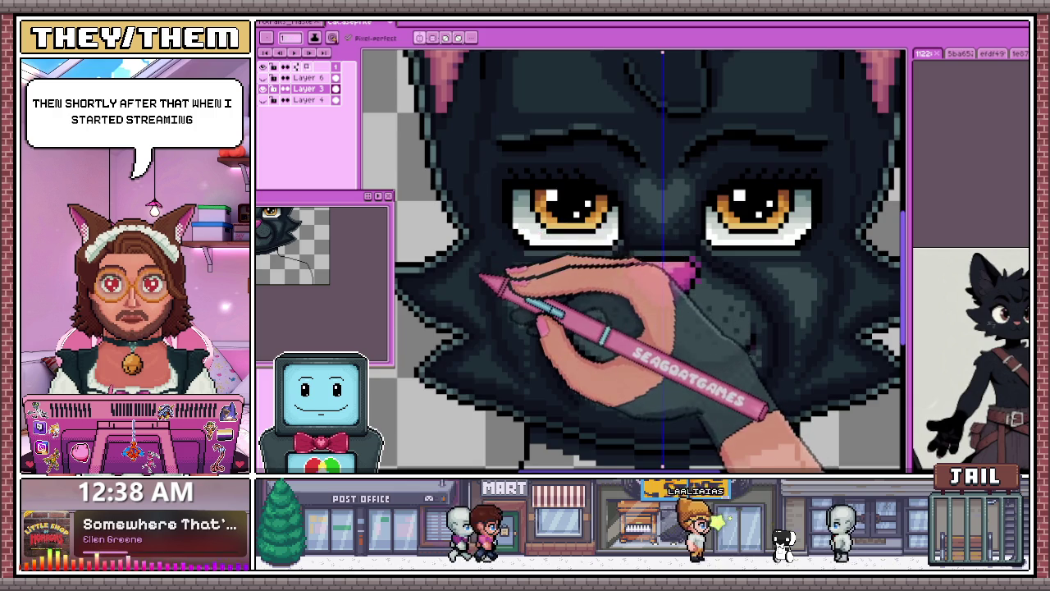
scroll(485, 271, down, 2)
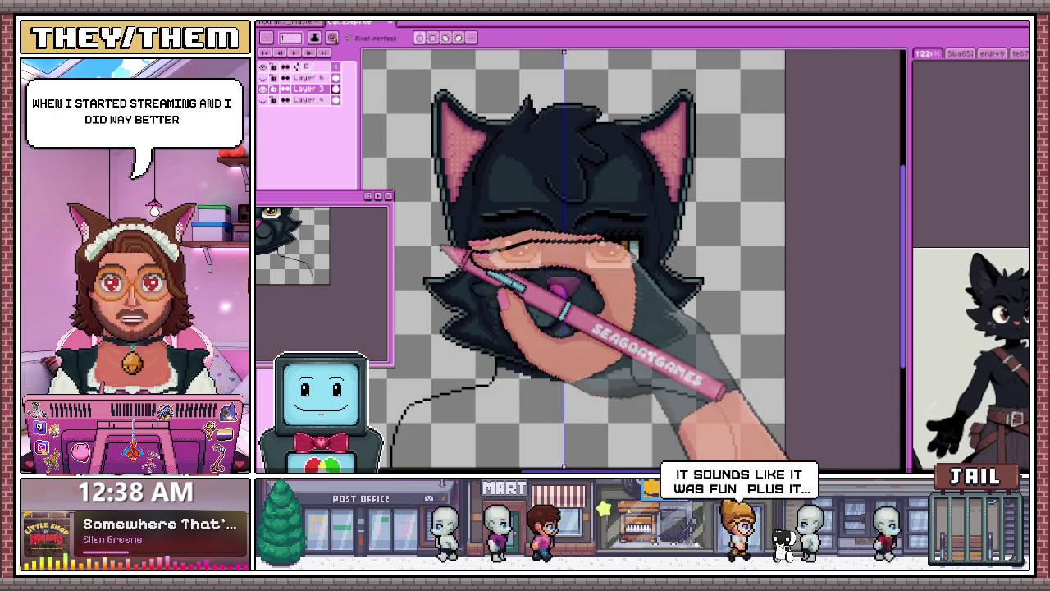
scroll(492, 216, up, 1)
scroll(512, 201, up, 1)
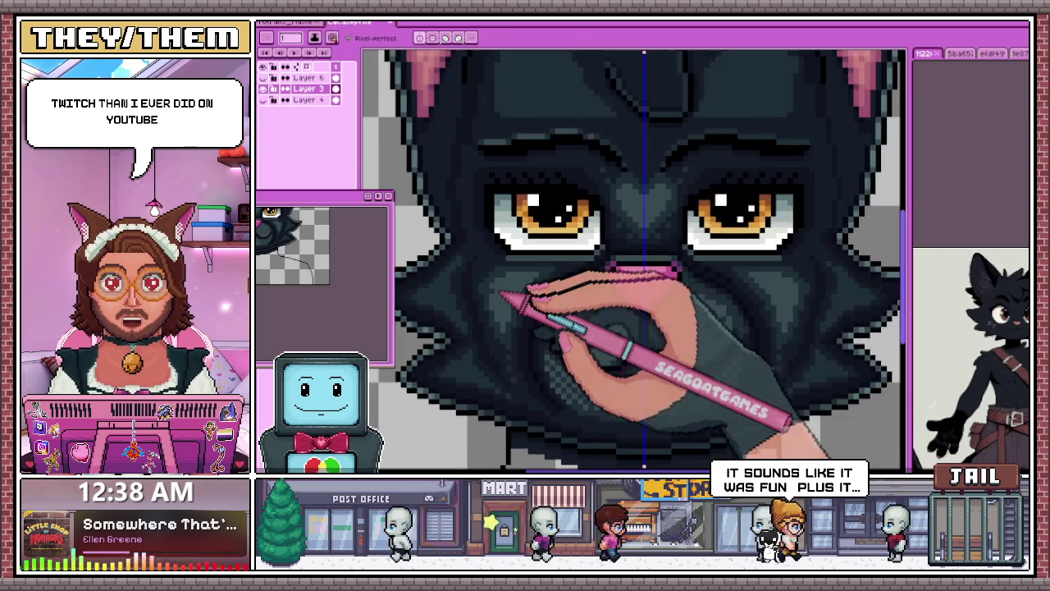
scroll(511, 276, up, 1)
scroll(487, 283, up, 1)
scroll(534, 275, down, 2)
scroll(529, 312, down, 1)
scroll(548, 302, up, 2)
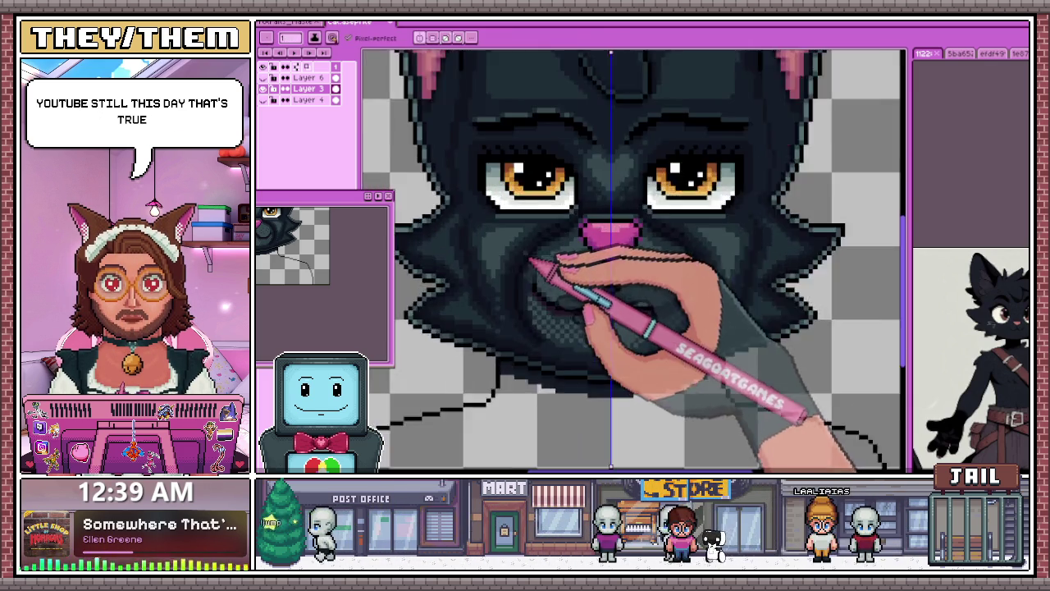
scroll(534, 275, up, 2)
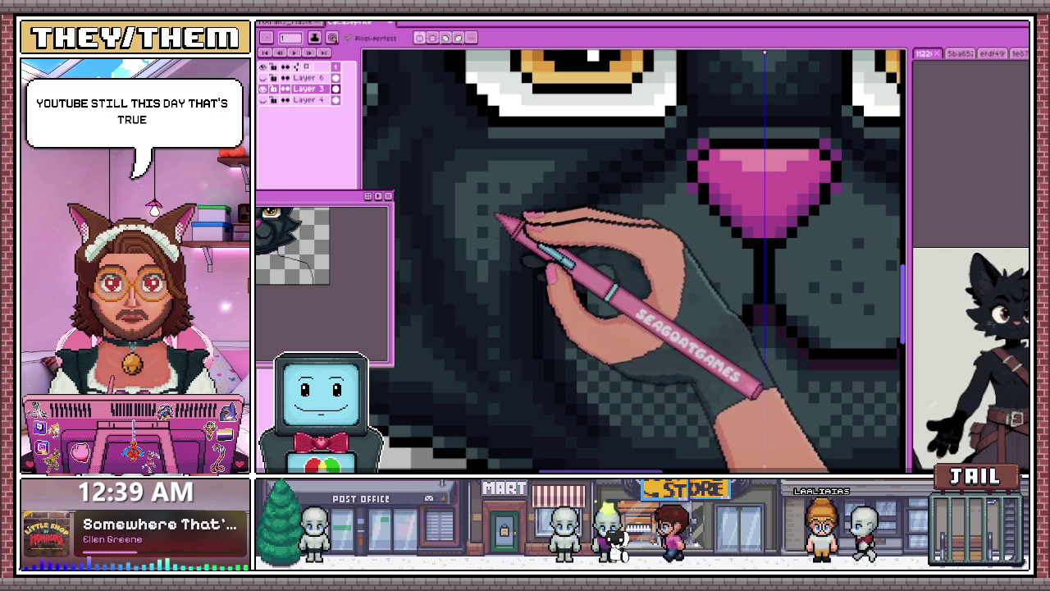
scroll(465, 238, down, 3)
scroll(520, 277, down, 2)
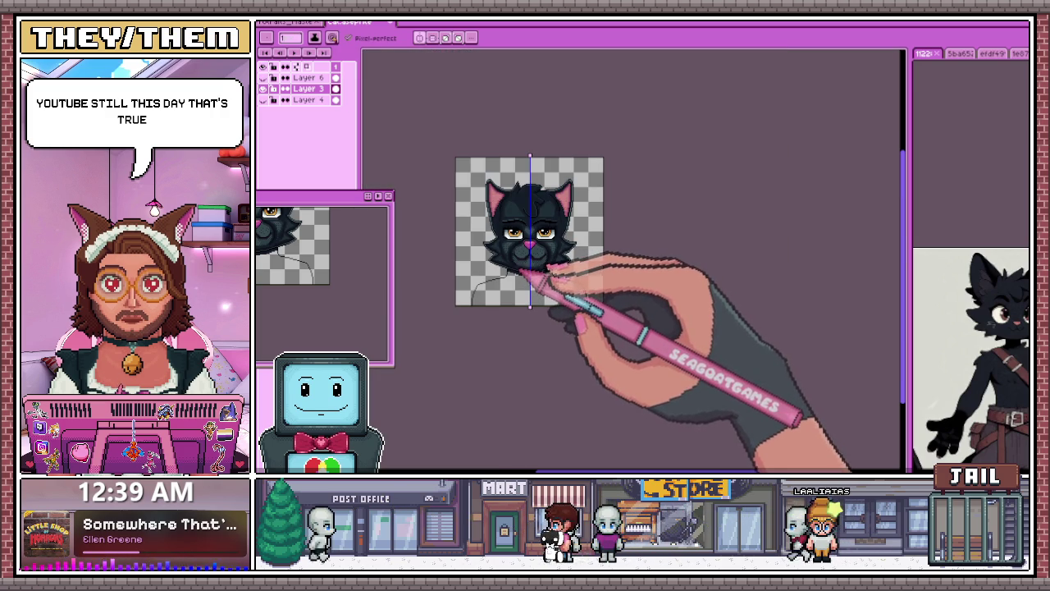
scroll(519, 247, up, 5)
scroll(504, 211, up, 2)
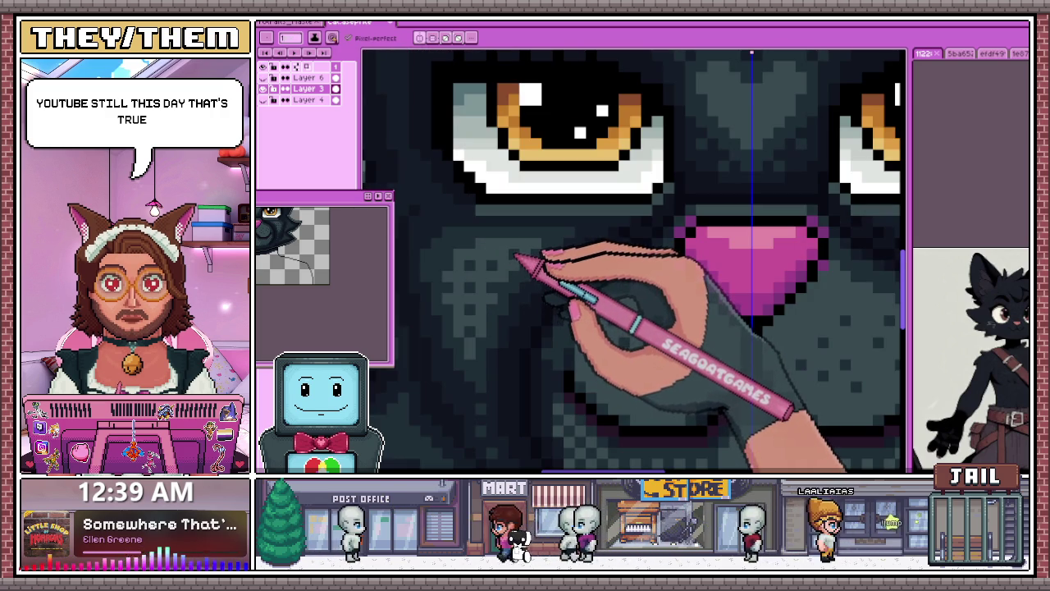
scroll(496, 250, down, 1)
scroll(480, 229, down, 1)
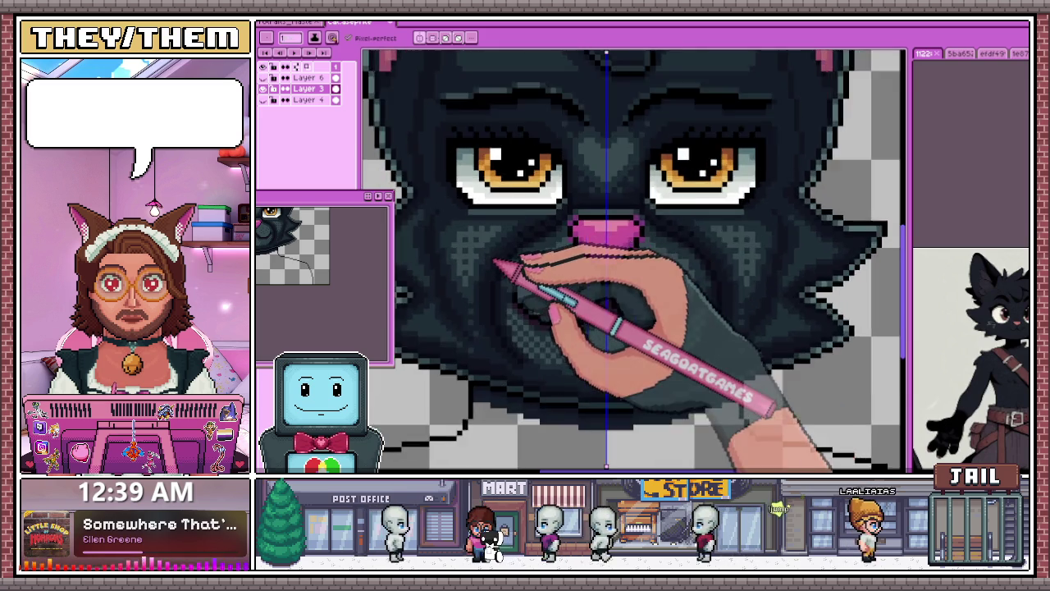
scroll(492, 244, up, 2)
scroll(492, 248, down, 1)
scroll(499, 286, down, 1)
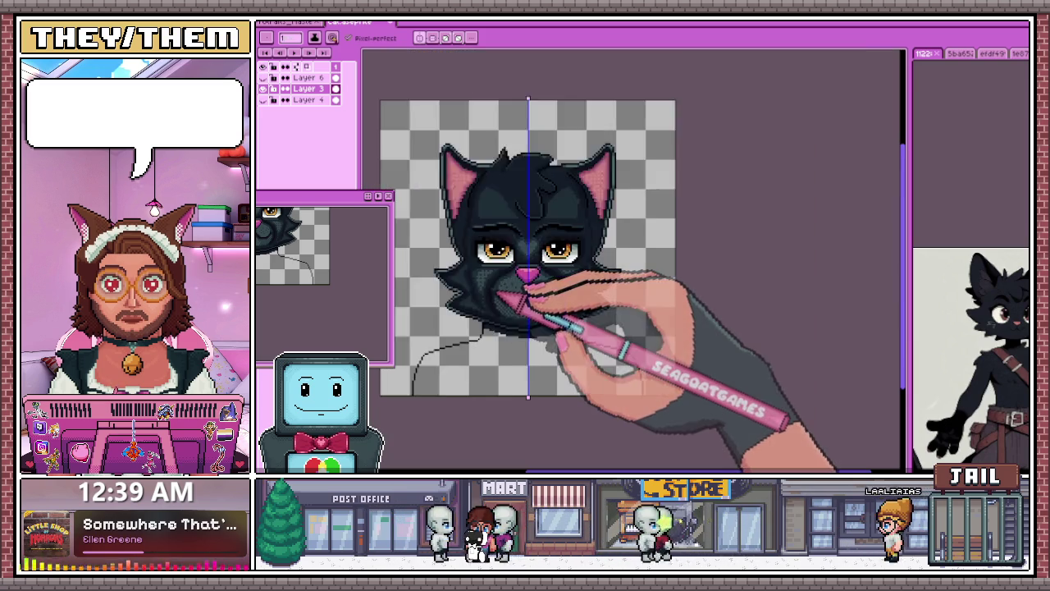
scroll(502, 303, down, 1)
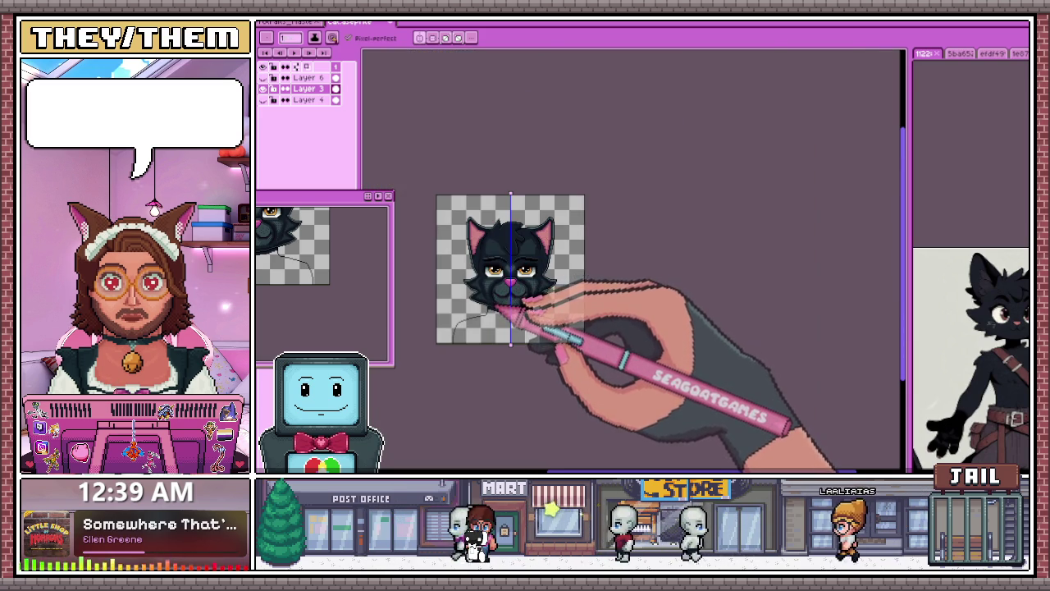
scroll(502, 302, up, 2)
scroll(493, 304, up, 1)
scroll(484, 292, up, 1)
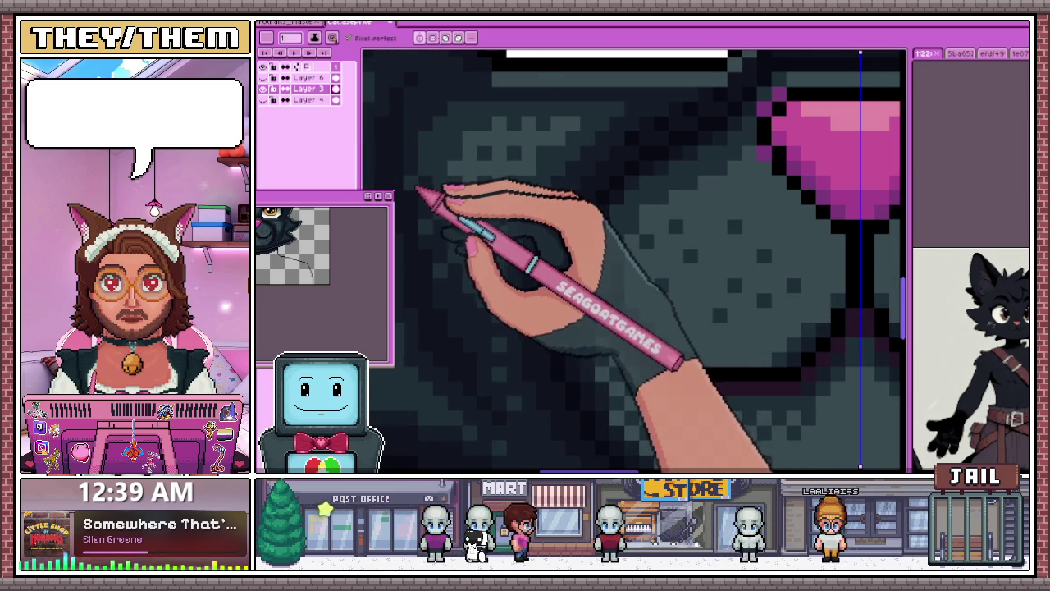
scroll(439, 266, down, 1)
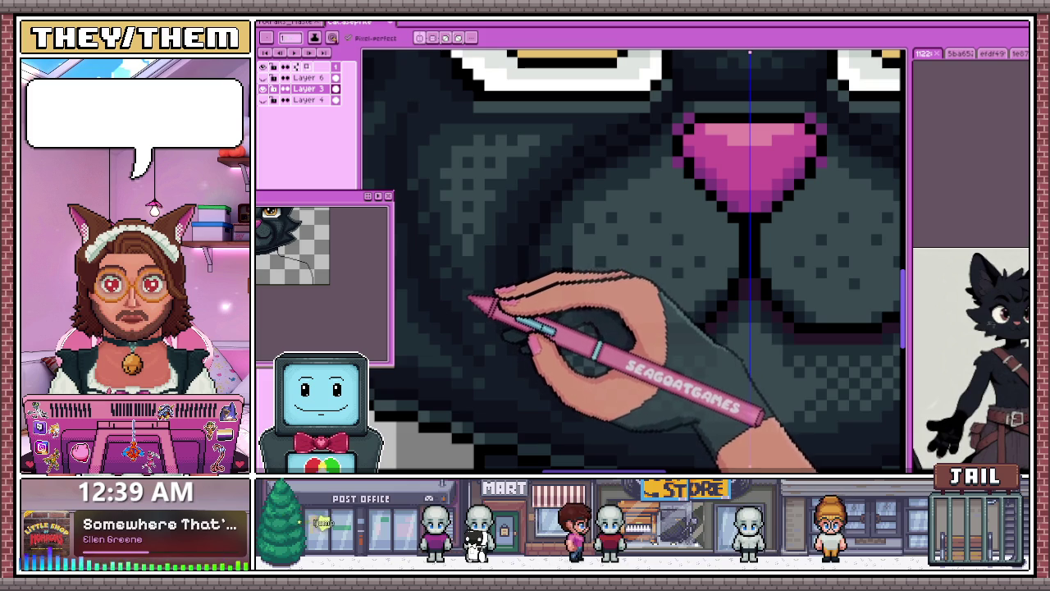
scroll(470, 299, down, 2)
scroll(480, 328, down, 1)
scroll(496, 336, down, 2)
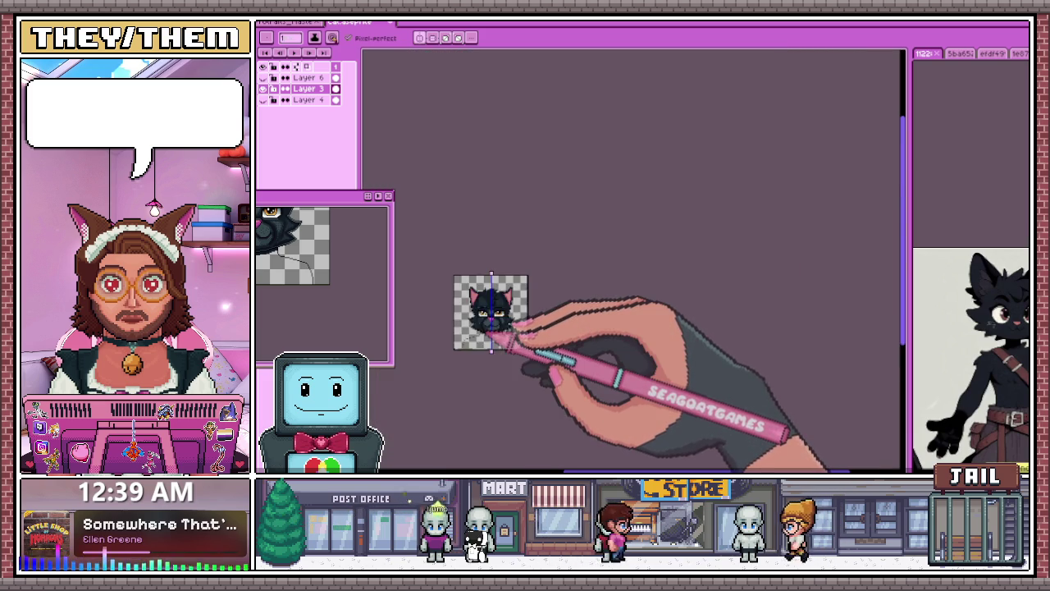
scroll(494, 334, up, 1)
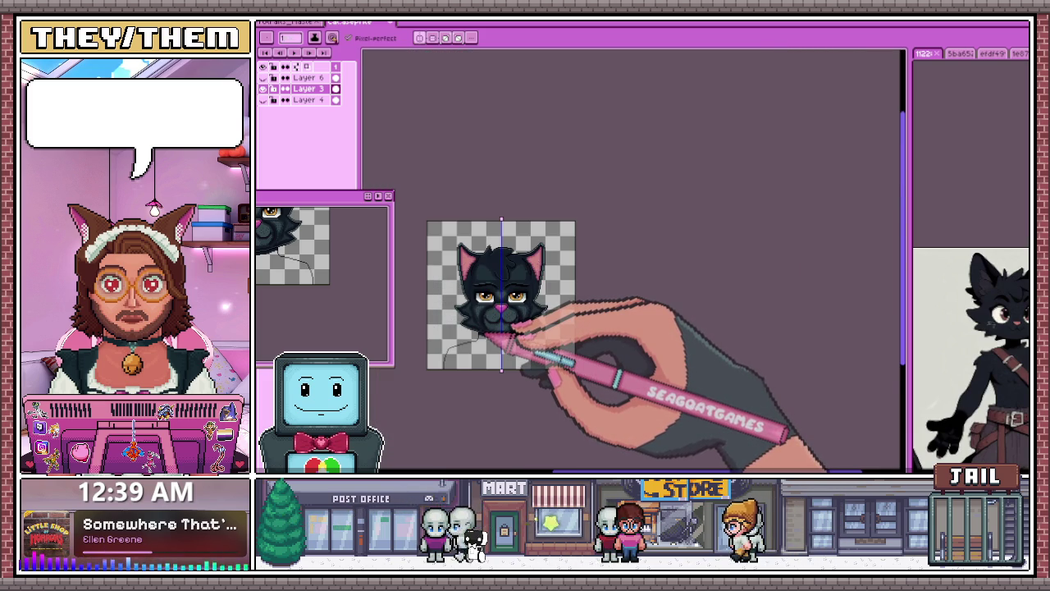
scroll(488, 334, up, 2)
scroll(493, 347, up, 1)
scroll(484, 282, down, 1)
scroll(468, 274, up, 1)
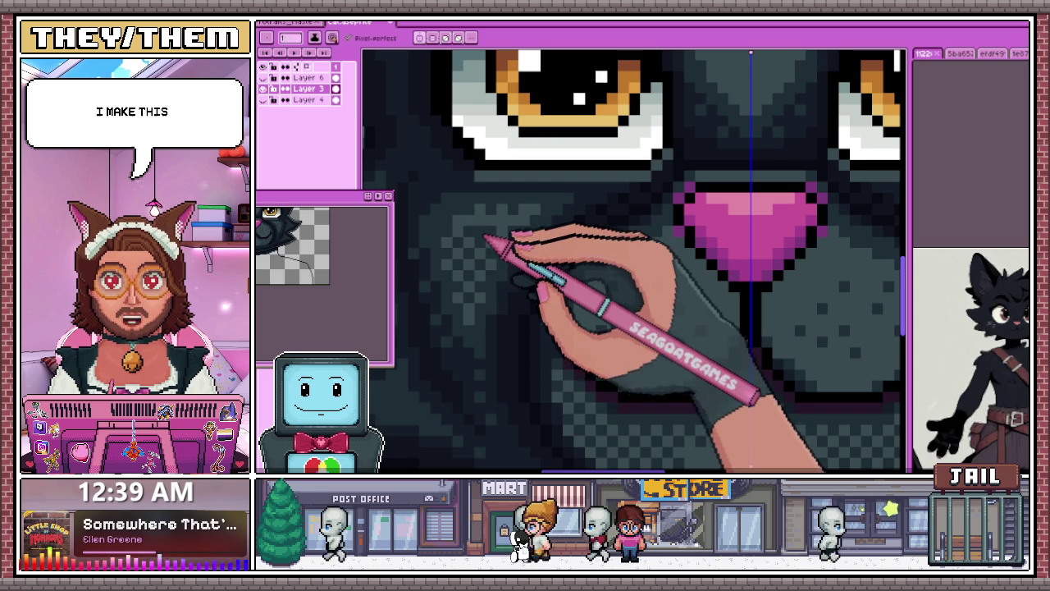
scroll(485, 238, down, 2)
scroll(488, 262, down, 1)
scroll(500, 296, down, 2)
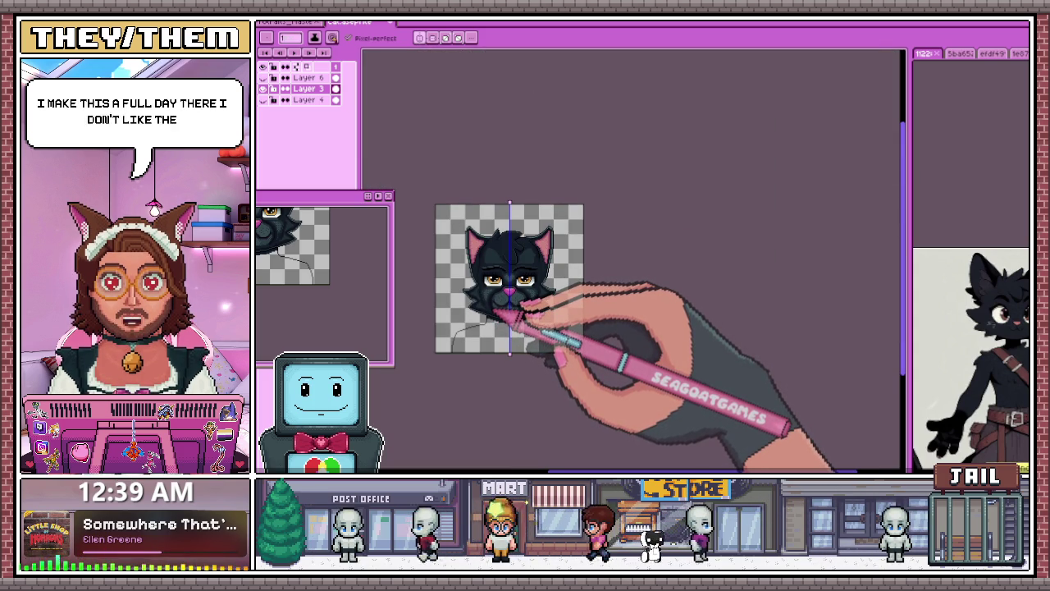
scroll(507, 313, up, 3)
scroll(498, 291, up, 1)
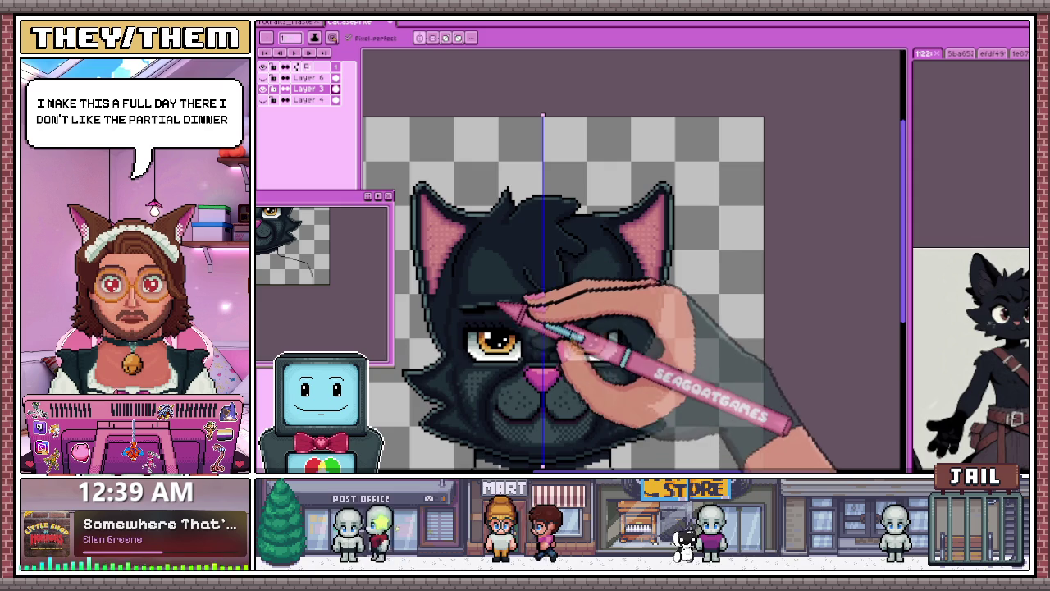
scroll(492, 304, down, 3)
scroll(517, 257, up, 4)
scroll(499, 277, up, 1)
scroll(485, 287, down, 1)
scroll(483, 295, up, 1)
scroll(471, 271, up, 1)
scroll(443, 269, up, 1)
scroll(431, 271, up, 1)
scroll(444, 254, down, 3)
scroll(452, 246, up, 2)
scroll(452, 246, up, 1)
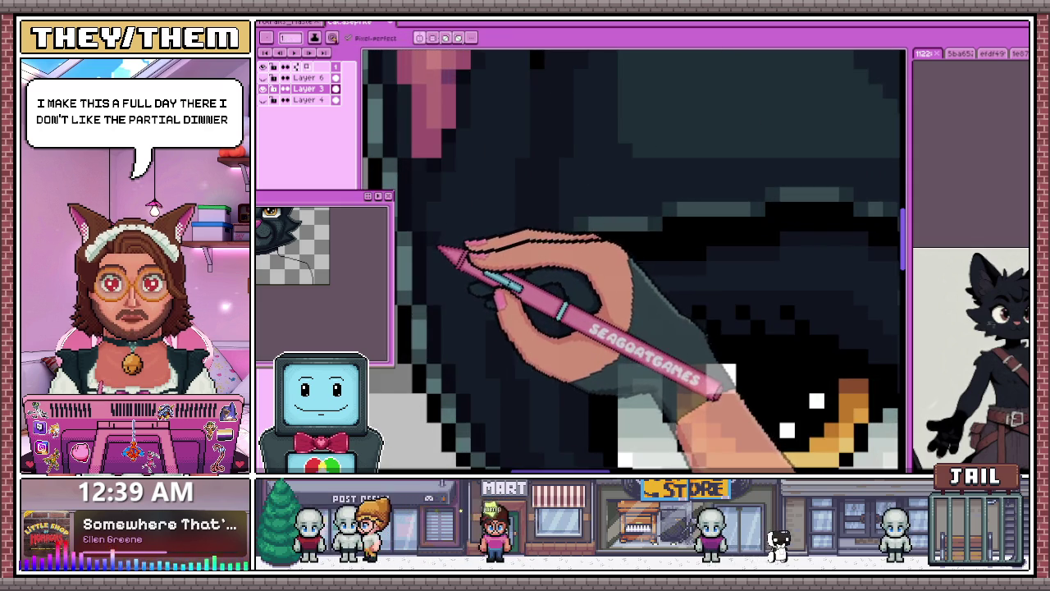
scroll(459, 234, down, 1)
scroll(459, 262, up, 2)
scroll(455, 296, down, 1)
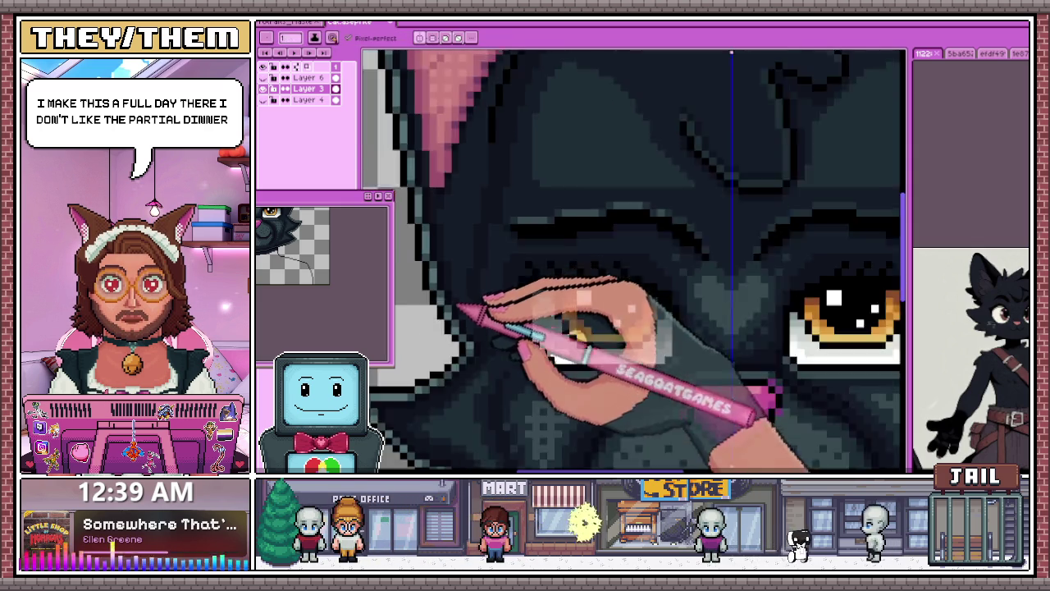
scroll(468, 307, up, 1)
scroll(493, 328, down, 1)
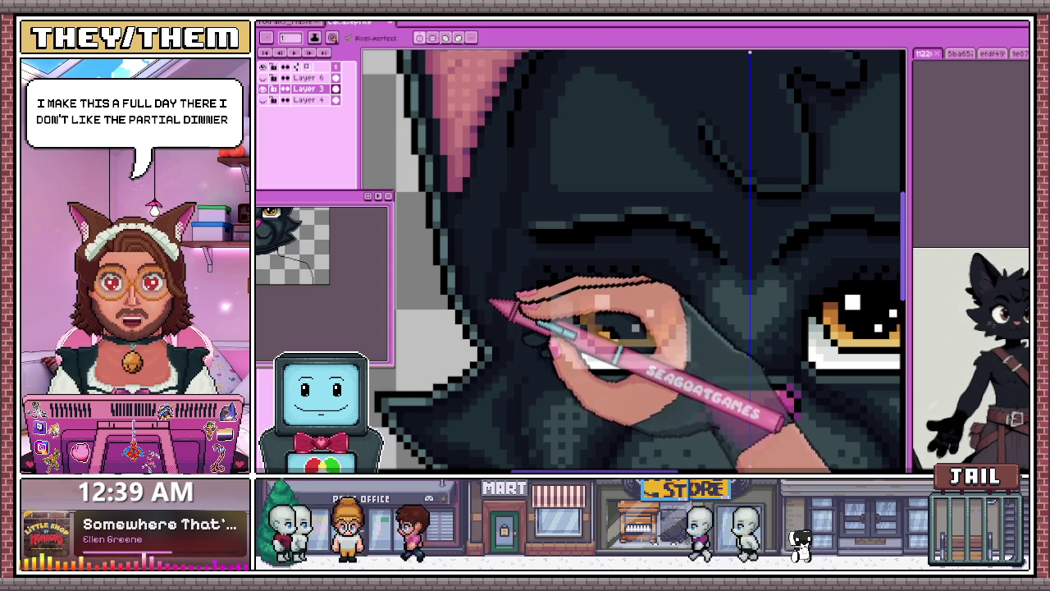
scroll(493, 307, down, 2)
scroll(488, 225, down, 1)
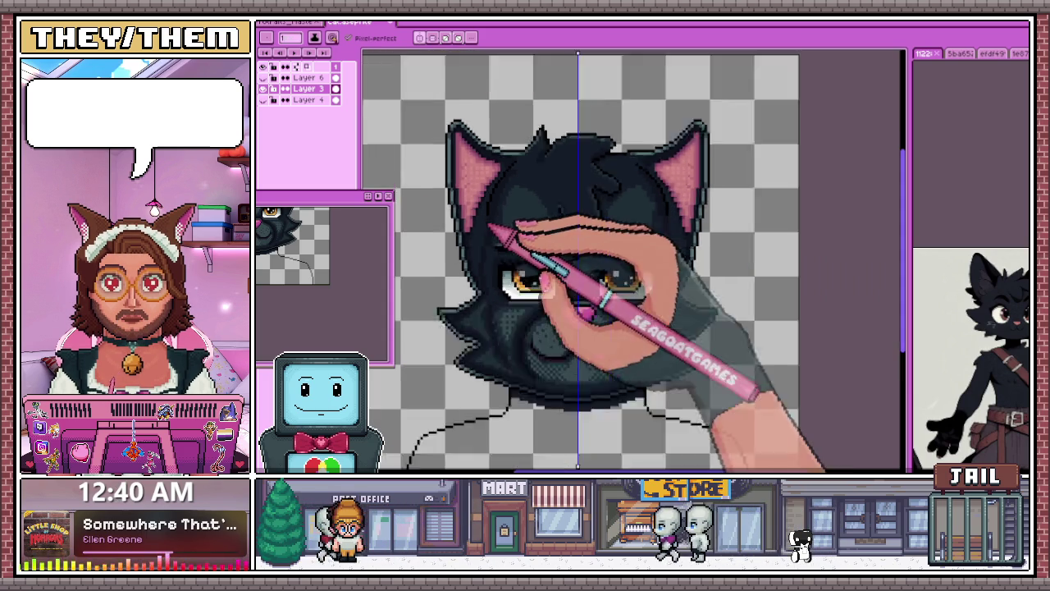
scroll(488, 226, down, 1)
scroll(617, 250, up, 2)
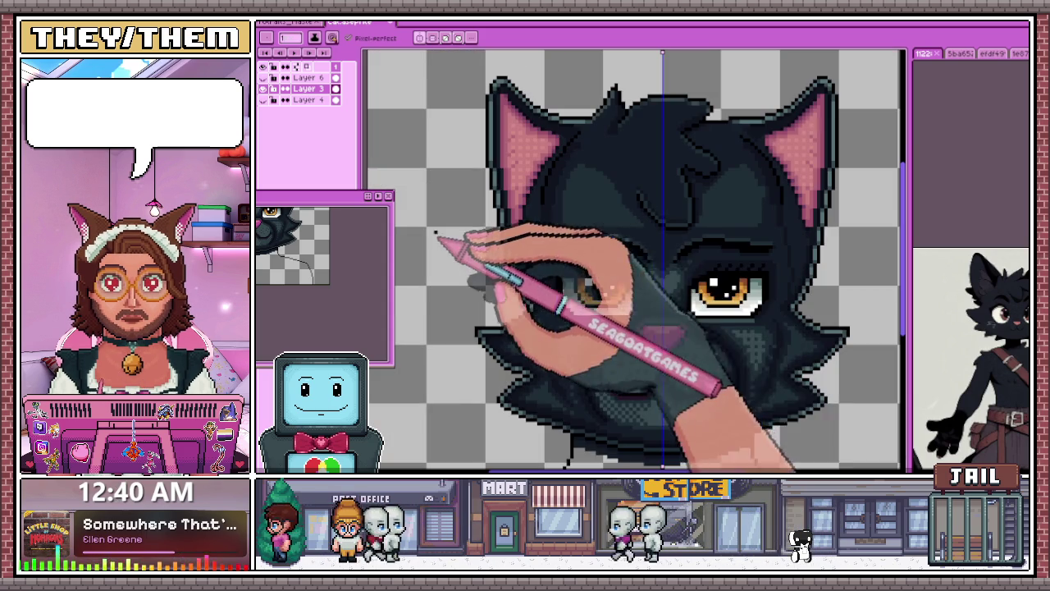
scroll(706, 259, up, 1)
scroll(832, 254, up, 3)
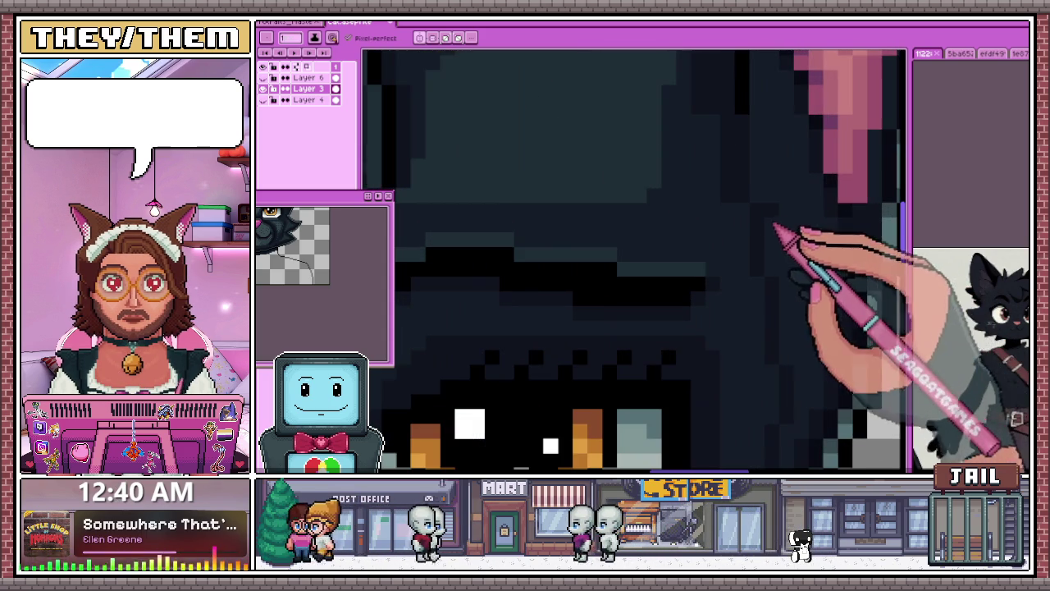
scroll(763, 328, down, 2)
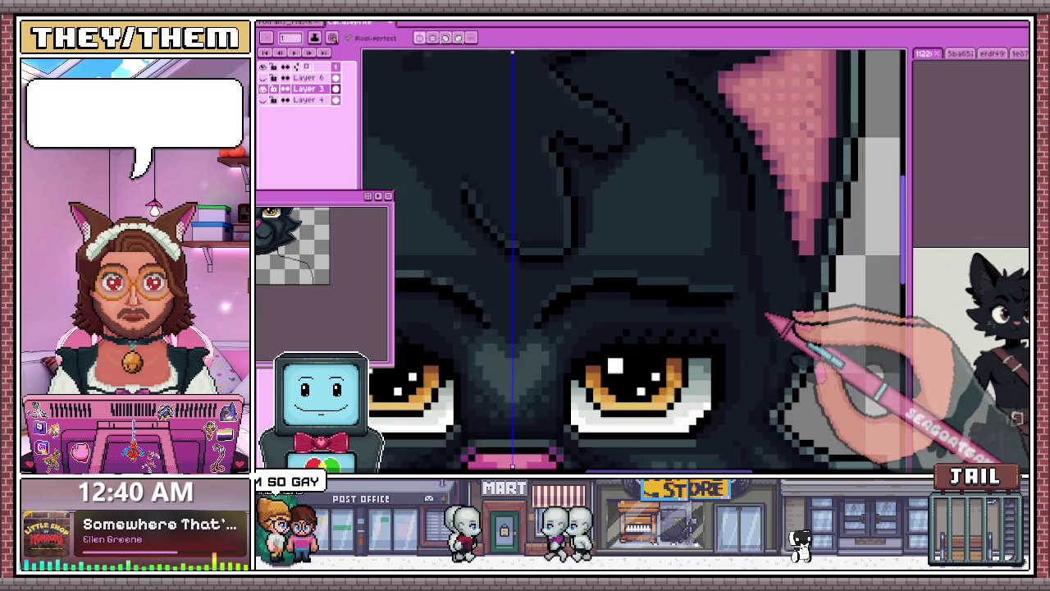
scroll(738, 305, down, 1)
scroll(743, 296, up, 3)
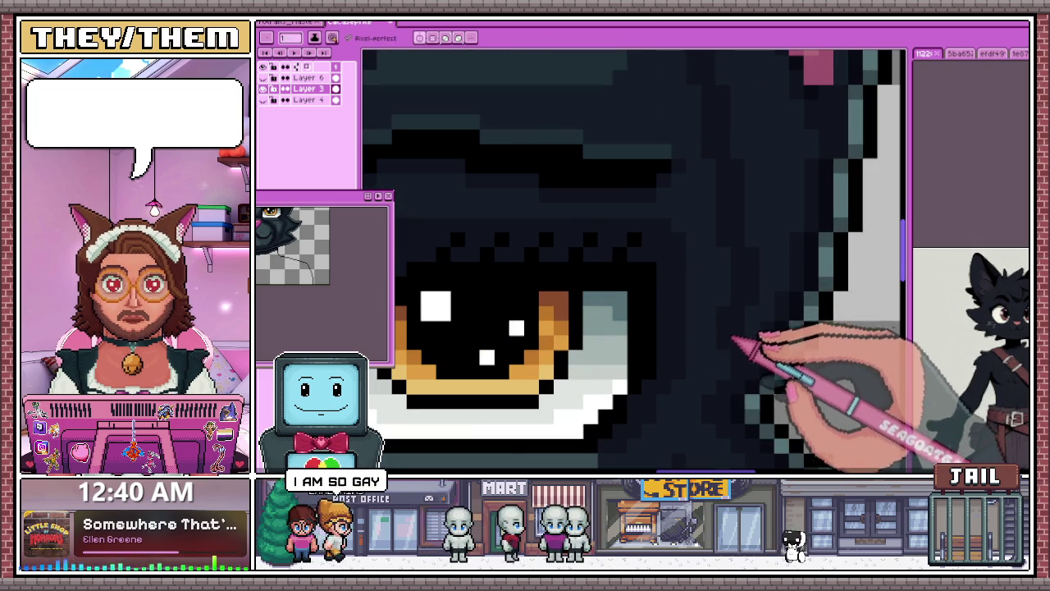
scroll(739, 328, down, 2)
scroll(731, 332, down, 1)
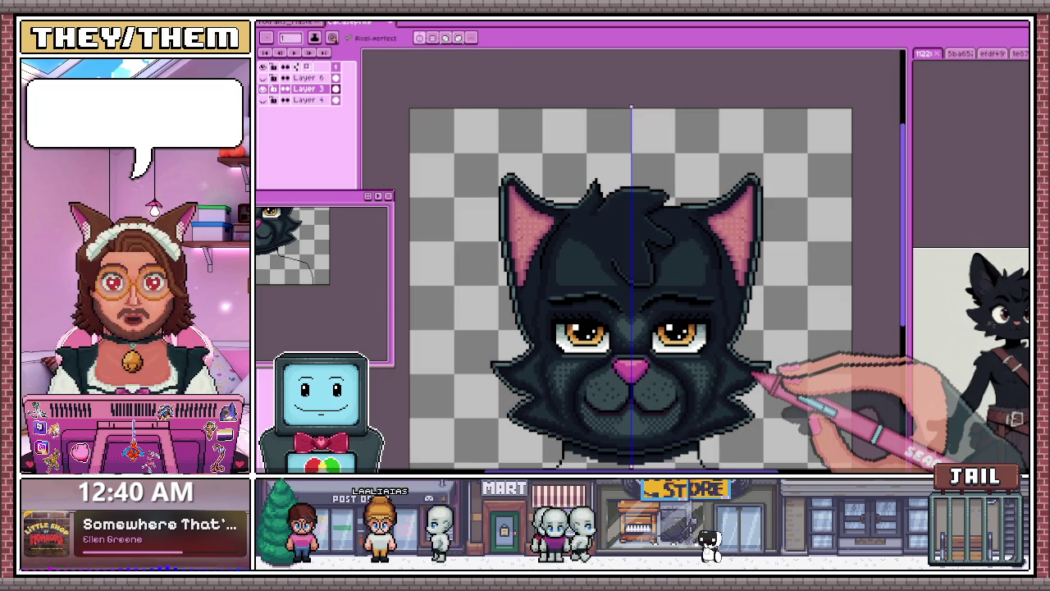
scroll(703, 200, up, 1)
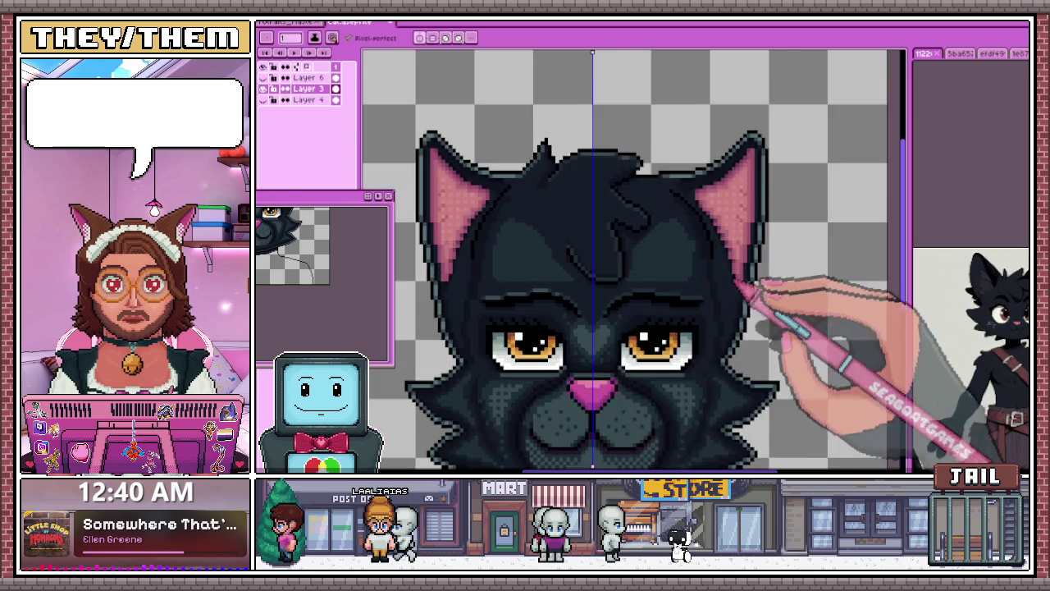
Step: Zoom in and out on the muzzle around the pink nose to pick its colour
scroll(773, 300, up, 1)
scroll(633, 154, up, 2)
scroll(673, 293, up, 1)
scroll(664, 145, down, 3)
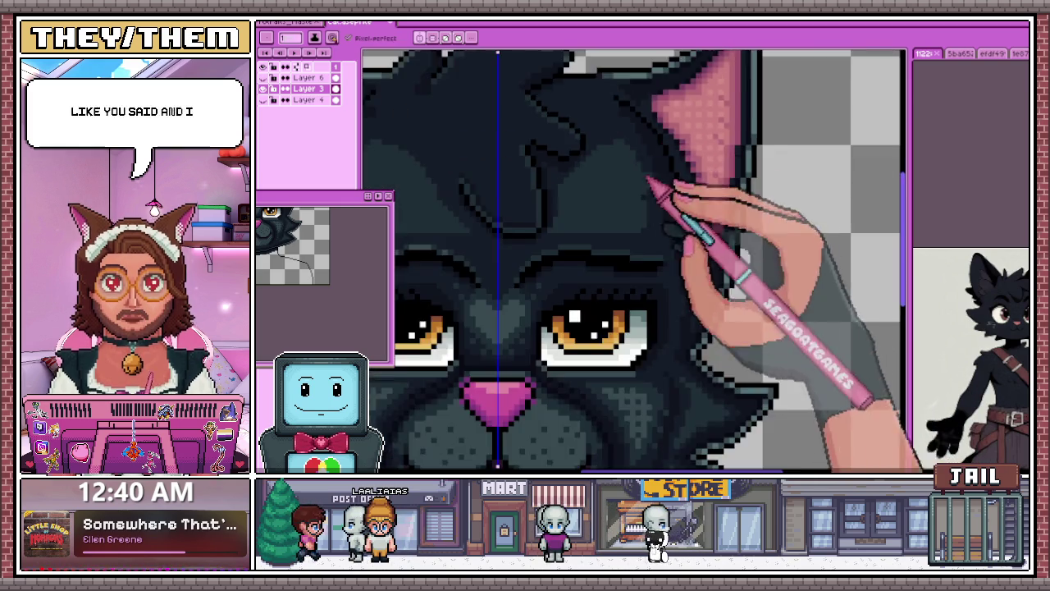
scroll(678, 251, up, 2)
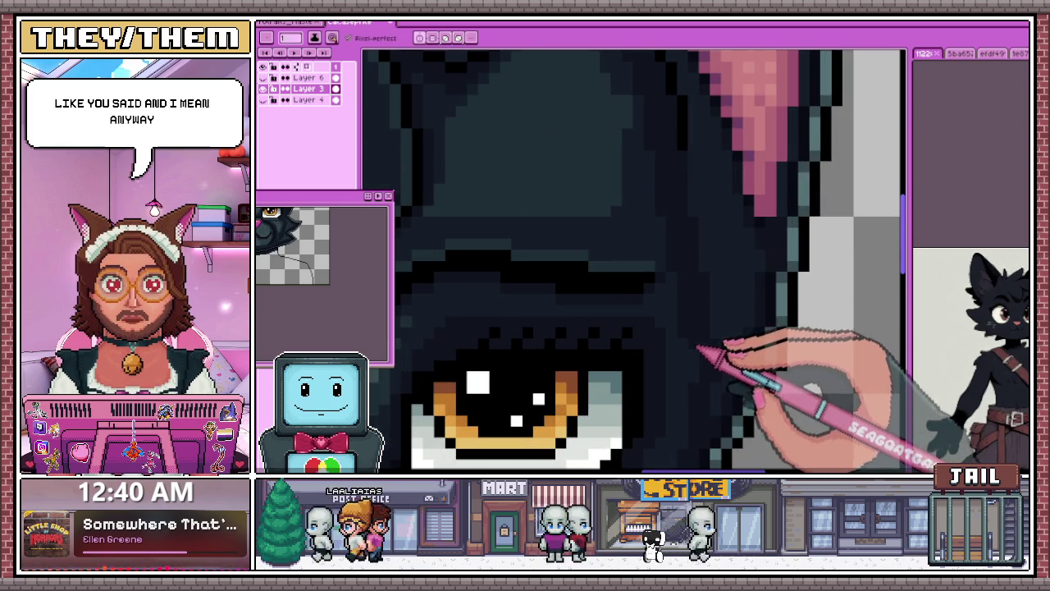
scroll(698, 349, down, 2)
scroll(505, 357, down, 1)
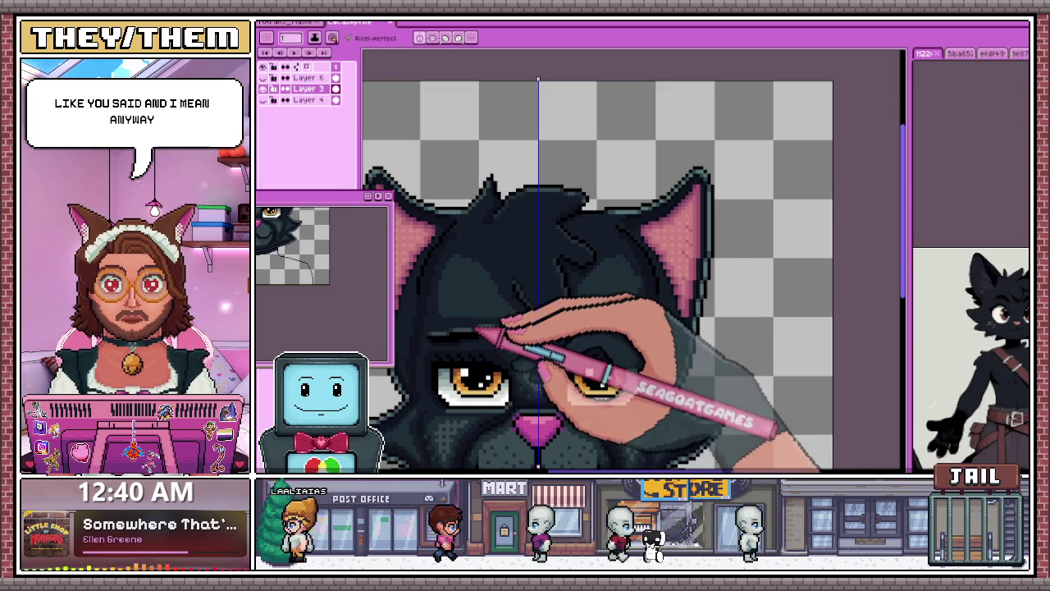
scroll(484, 310, down, 1)
scroll(486, 313, up, 2)
scroll(483, 287, down, 1)
scroll(482, 247, up, 1)
scroll(482, 219, up, 1)
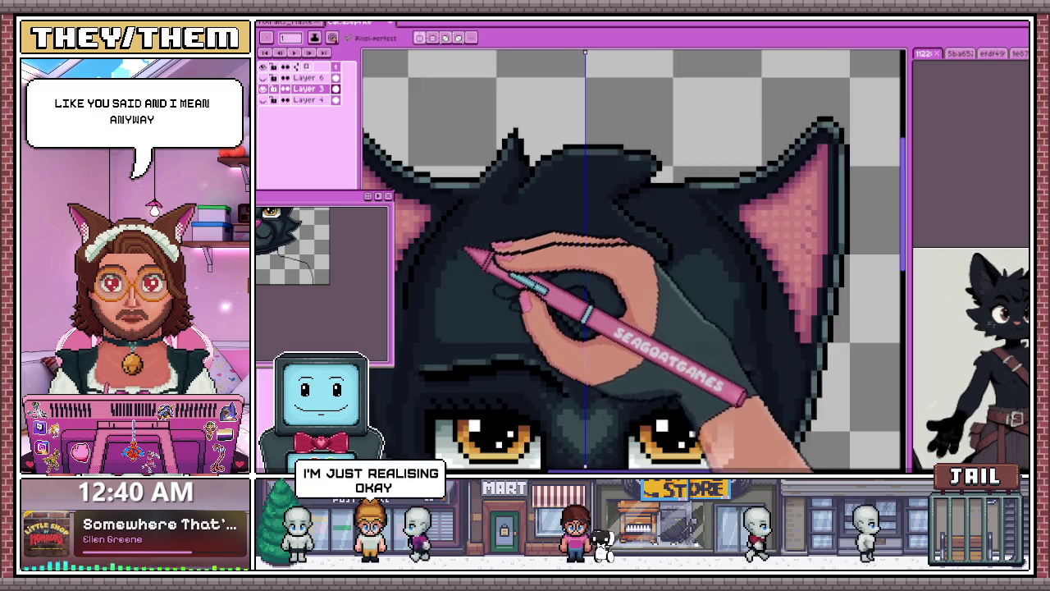
scroll(481, 201, down, 1)
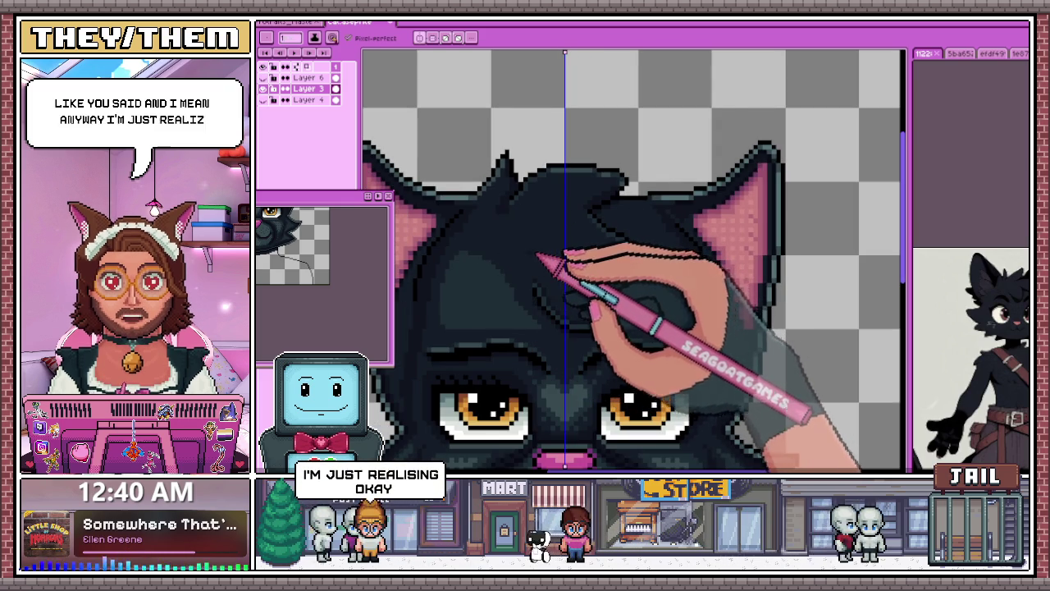
scroll(548, 261, down, 2)
scroll(483, 329, up, 1)
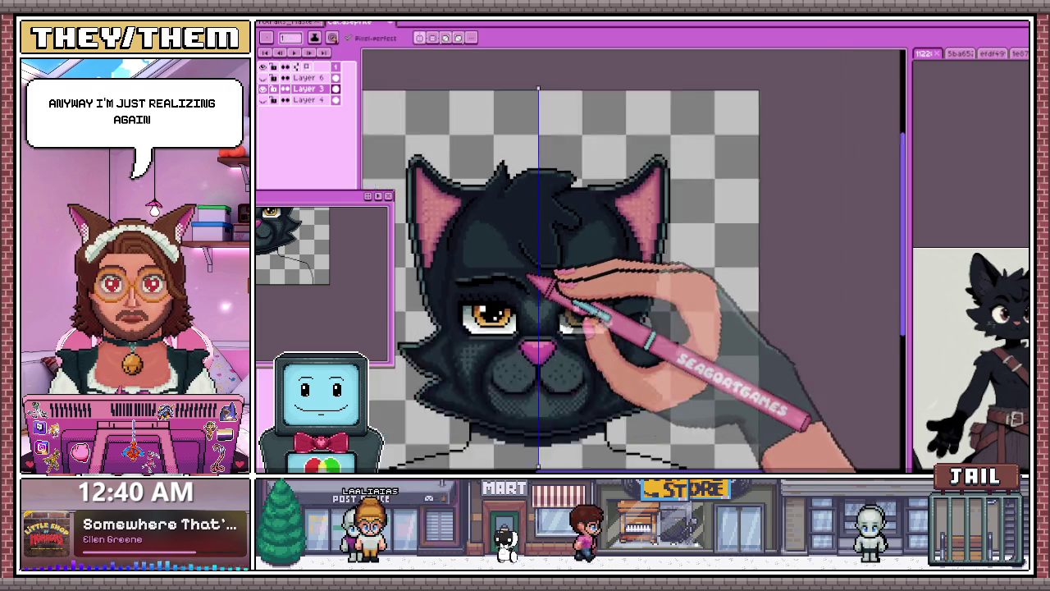
scroll(480, 271, down, 1)
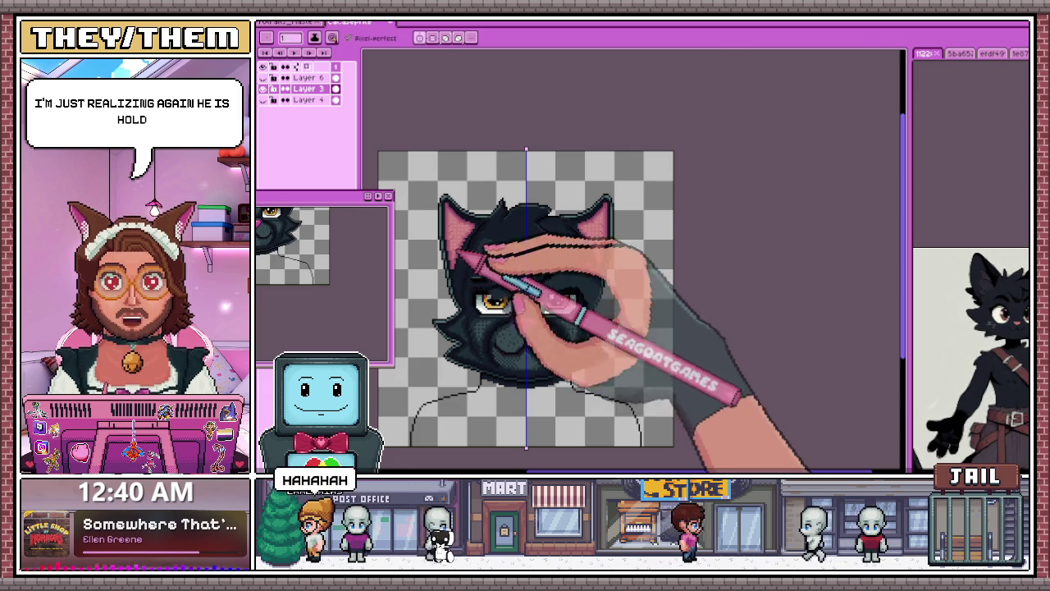
scroll(485, 337, up, 1)
scroll(486, 346, down, 1)
scroll(472, 246, up, 1)
scroll(481, 304, up, 1)
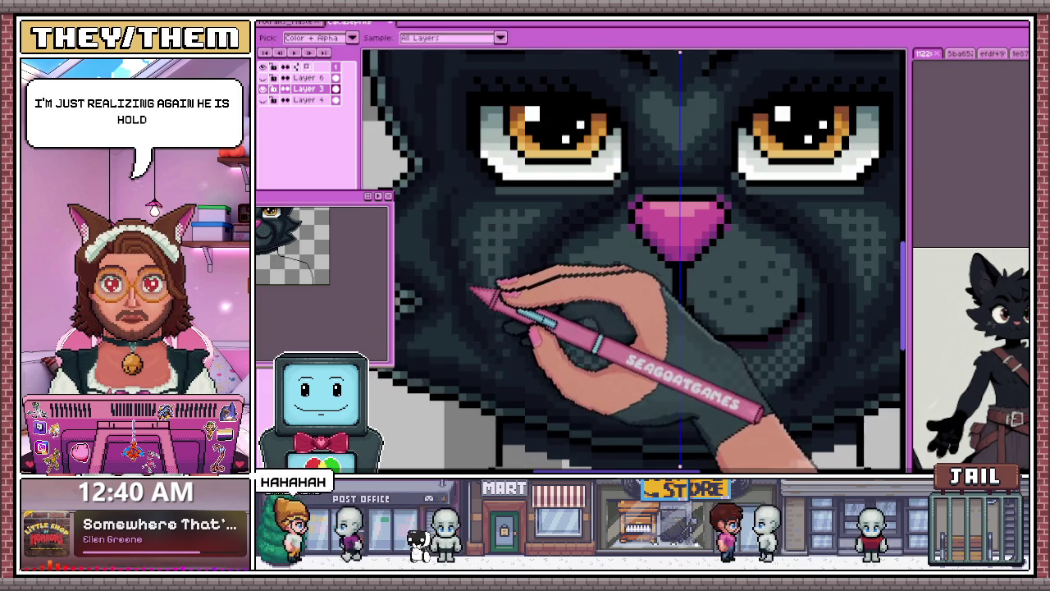
scroll(481, 293, up, 1)
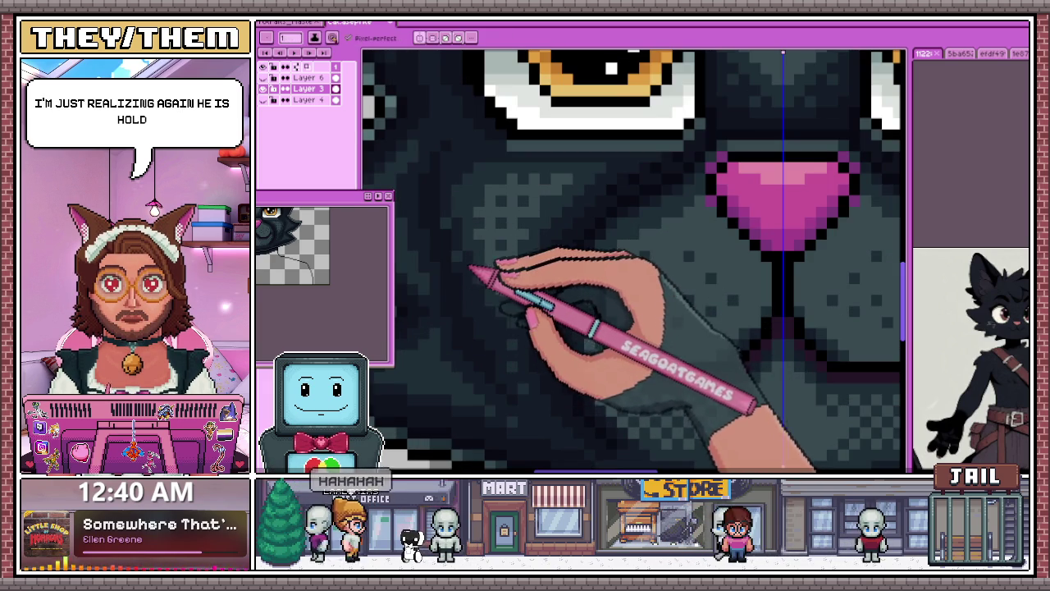
scroll(476, 284, down, 2)
scroll(492, 263, down, 1)
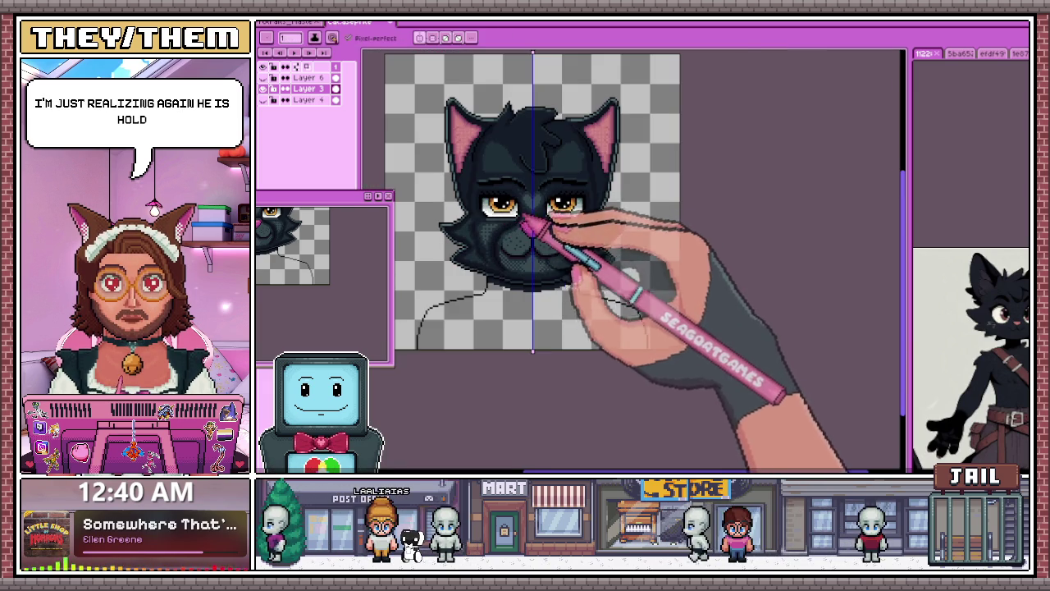
scroll(523, 222, up, 1)
scroll(517, 229, up, 1)
scroll(517, 234, up, 1)
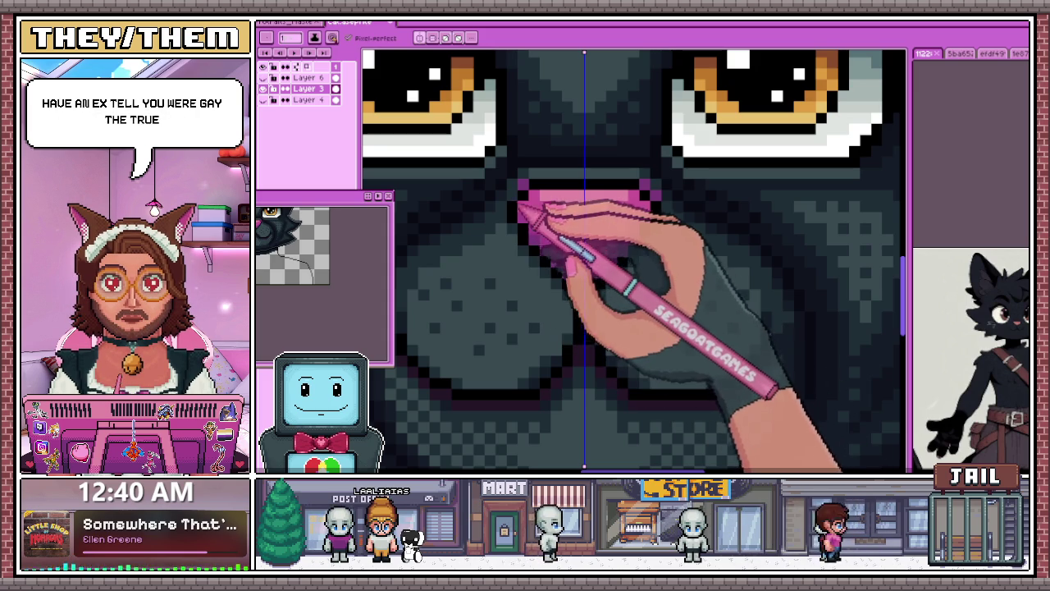
scroll(518, 197, down, 3)
Step: Zoom in on the forehead between the amber eyes with the Pencil ready
scroll(509, 235, up, 2)
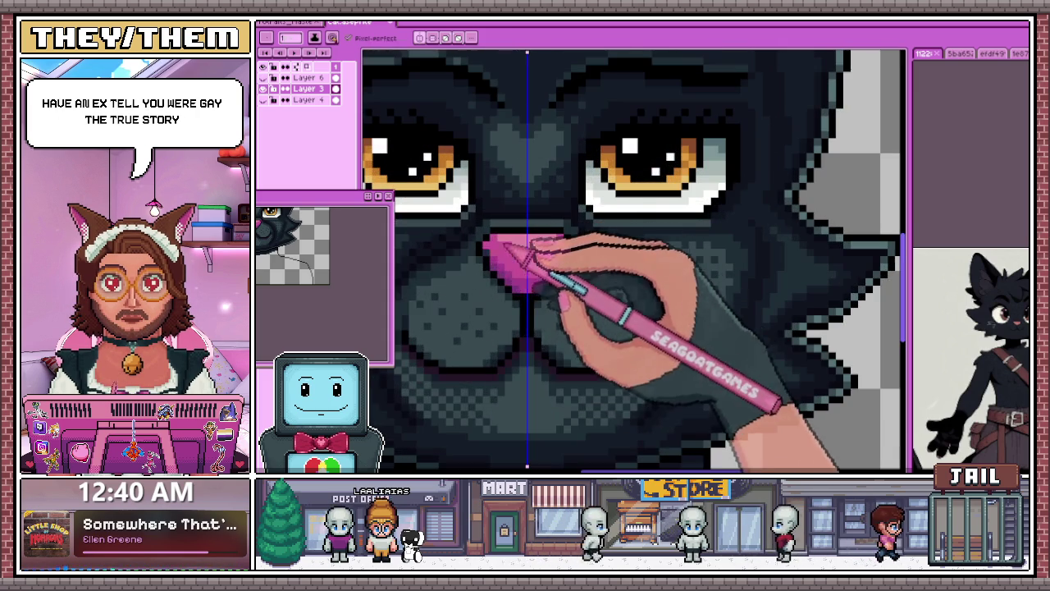
key(b)
scroll(523, 238, up, 2)
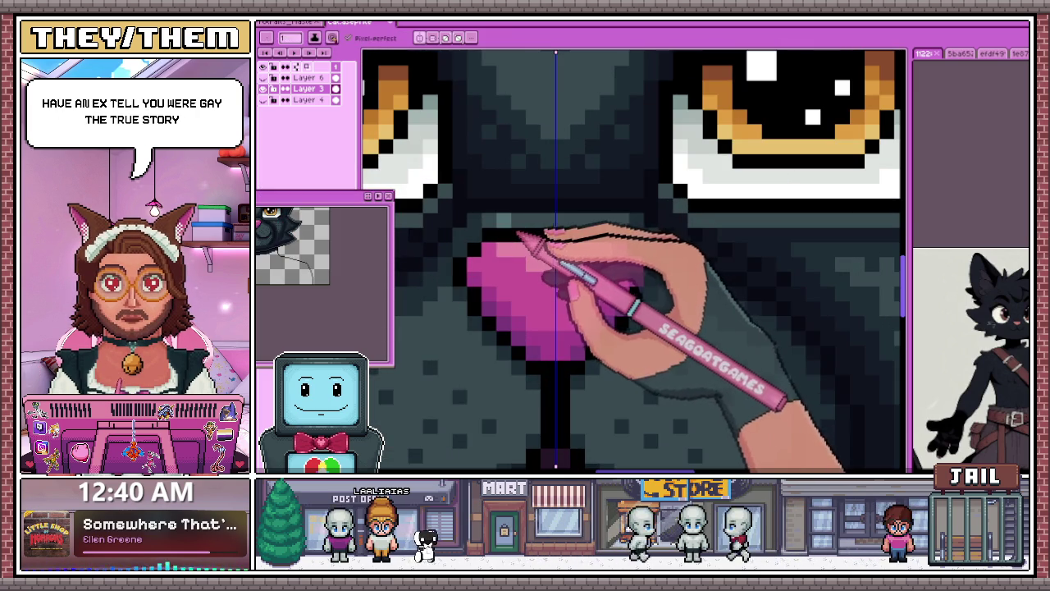
scroll(577, 234, down, 3)
scroll(533, 298, up, 2)
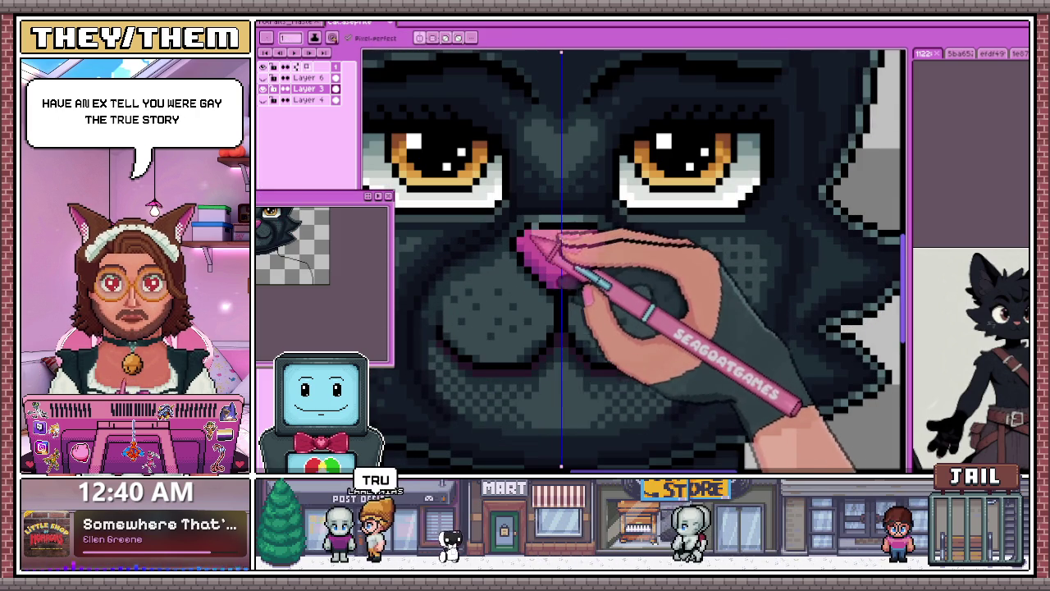
scroll(547, 240, up, 1)
scroll(509, 213, up, 2)
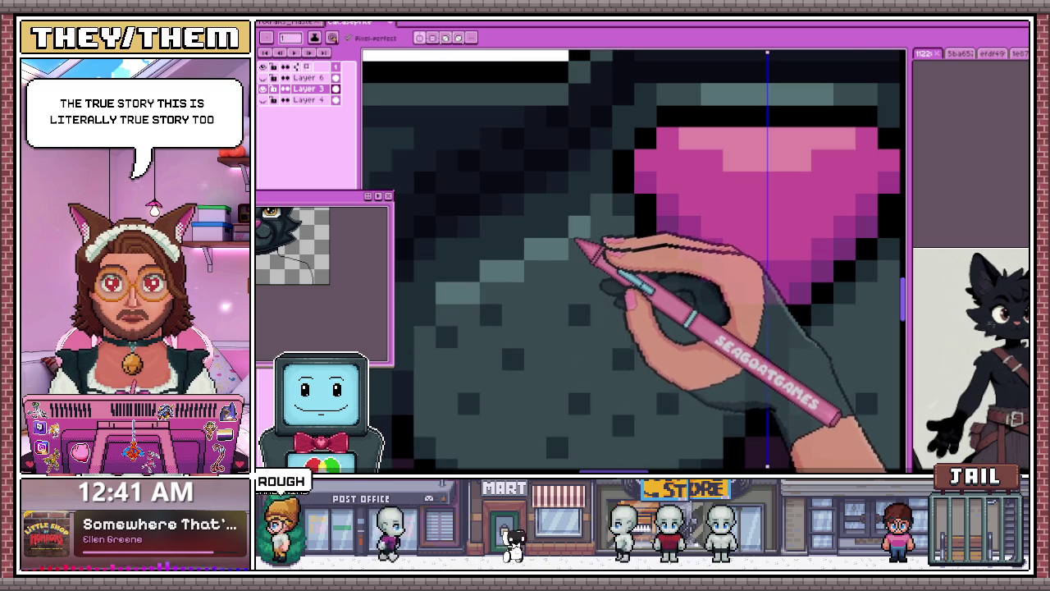
scroll(546, 262, down, 3)
scroll(550, 257, down, 2)
scroll(558, 281, up, 2)
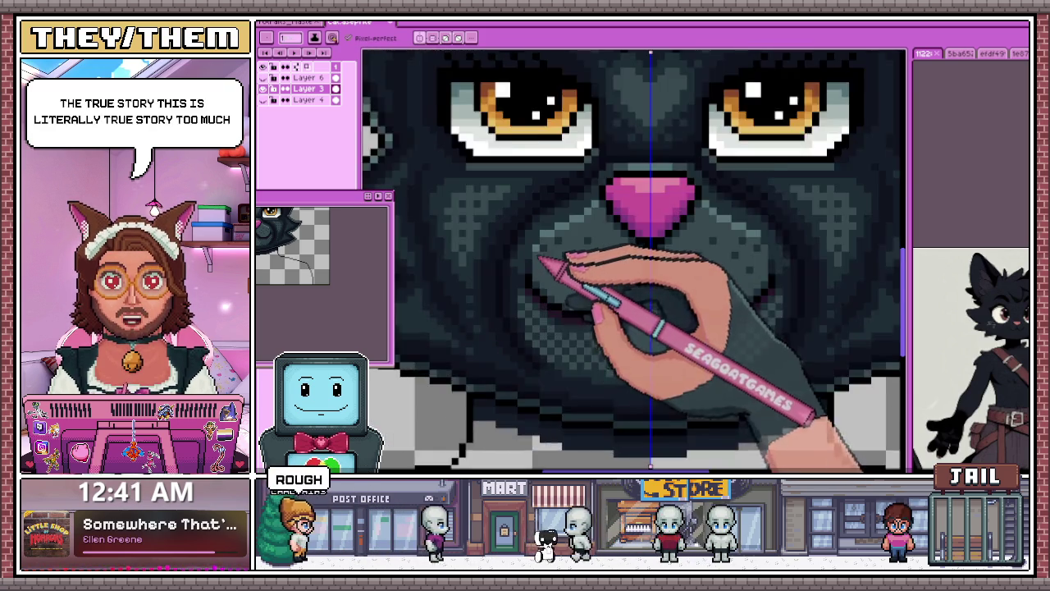
scroll(544, 265, up, 1)
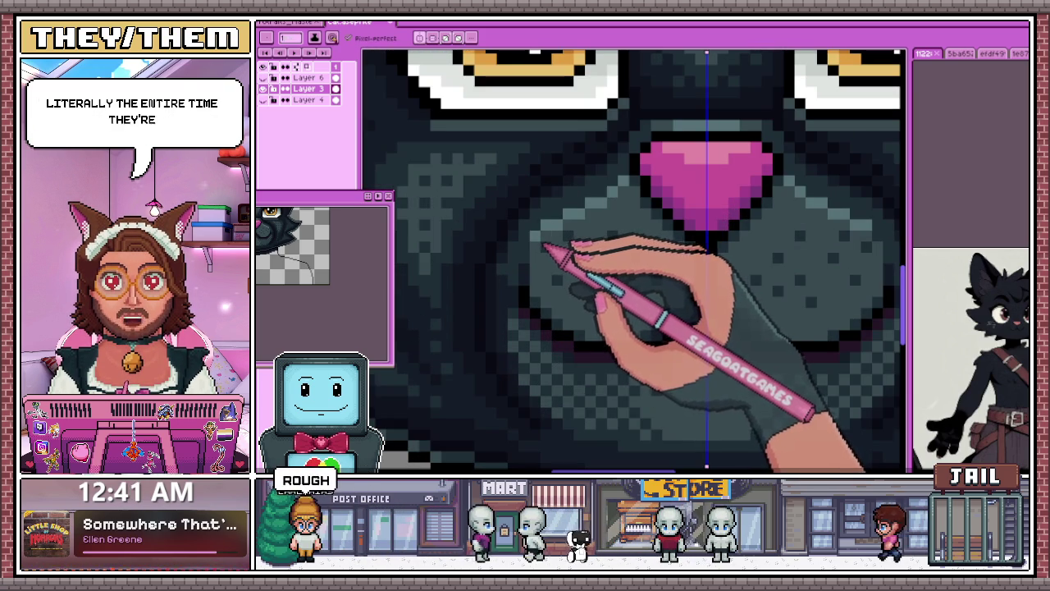
scroll(534, 261, down, 2)
scroll(558, 296, down, 1)
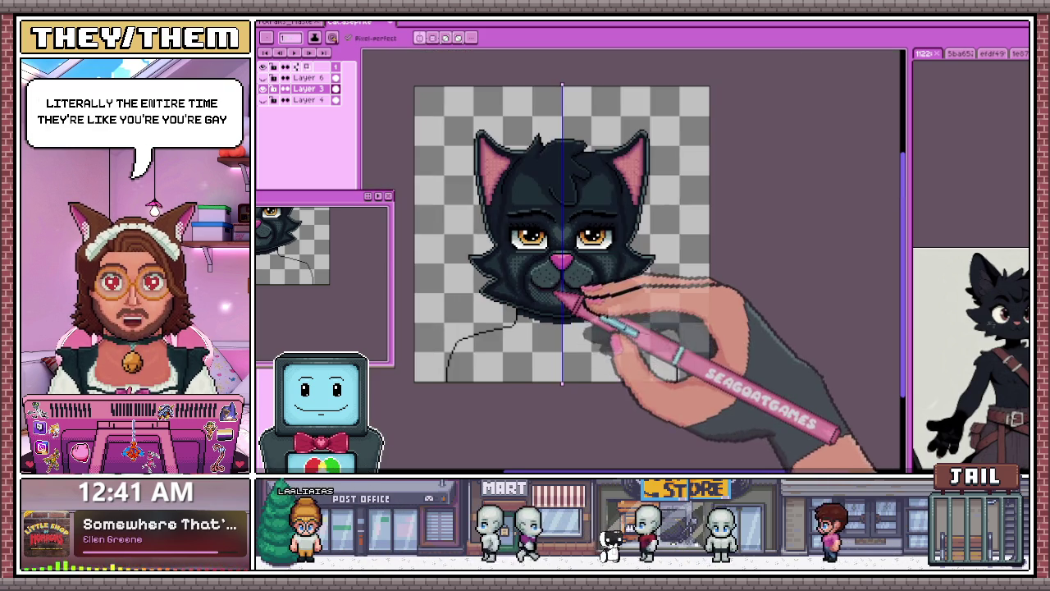
scroll(579, 292, down, 1)
scroll(595, 296, up, 1)
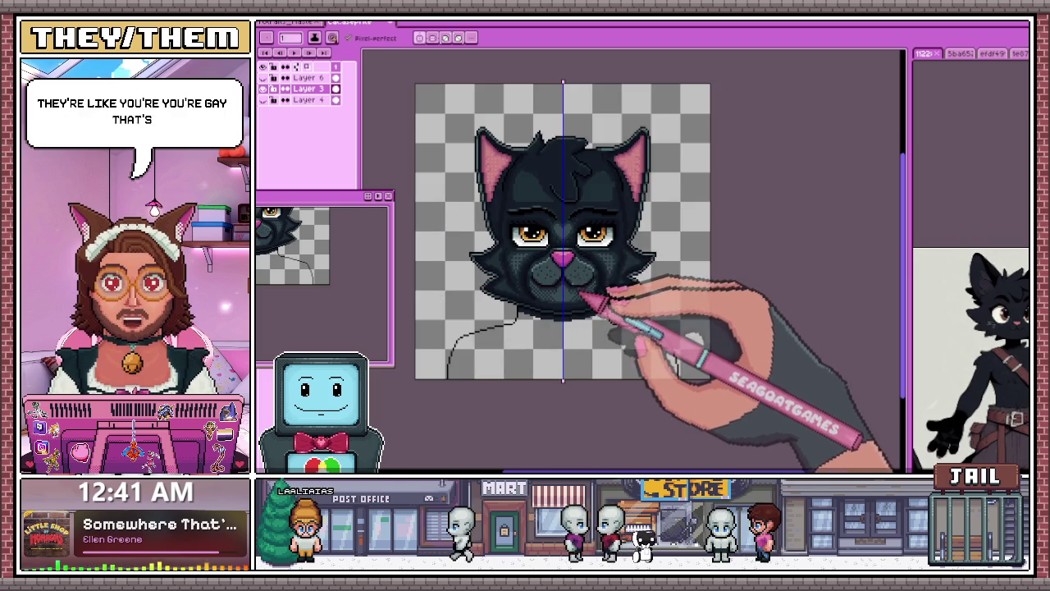
scroll(547, 300, up, 1)
scroll(547, 274, up, 2)
scroll(534, 277, up, 1)
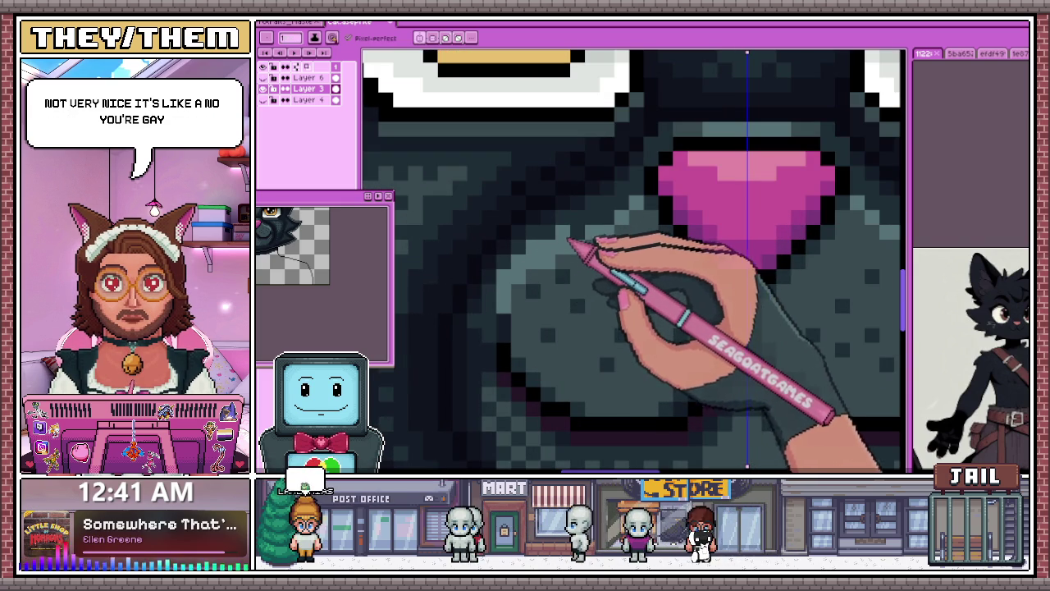
scroll(624, 234, down, 2)
scroll(615, 279, down, 1)
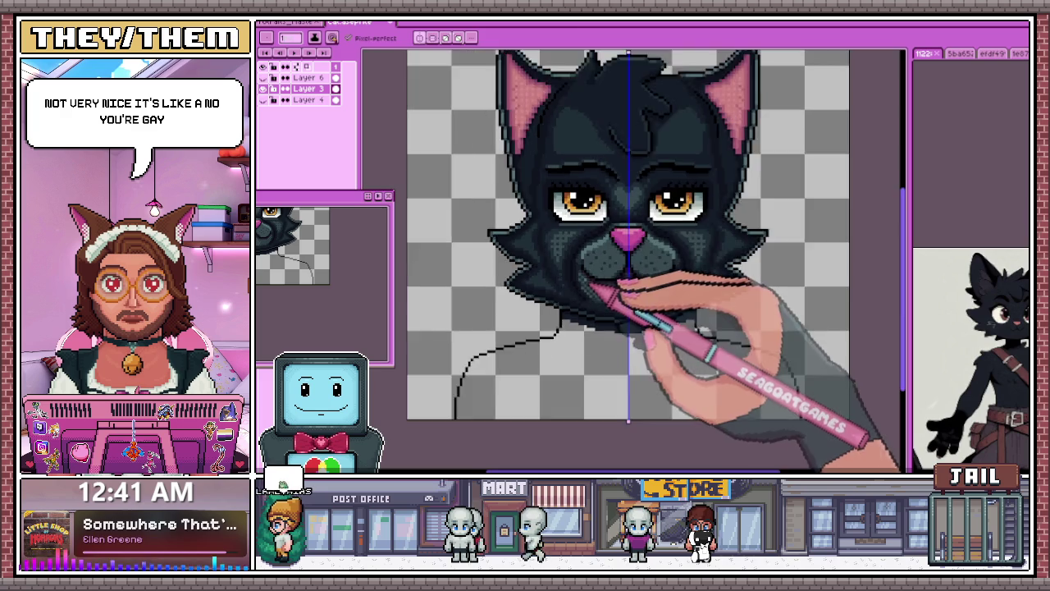
scroll(603, 287, down, 2)
scroll(629, 274, up, 2)
scroll(586, 293, up, 1)
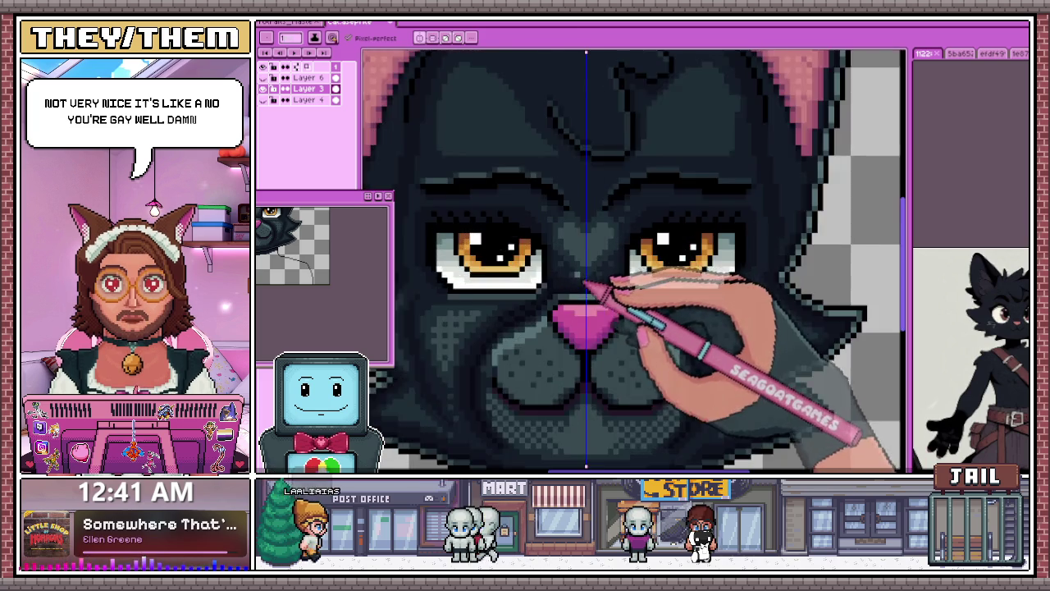
scroll(586, 244, up, 1)
Step: Paint light grey pixels forming the heart mark on the forehead
drag(589, 232, 591, 242)
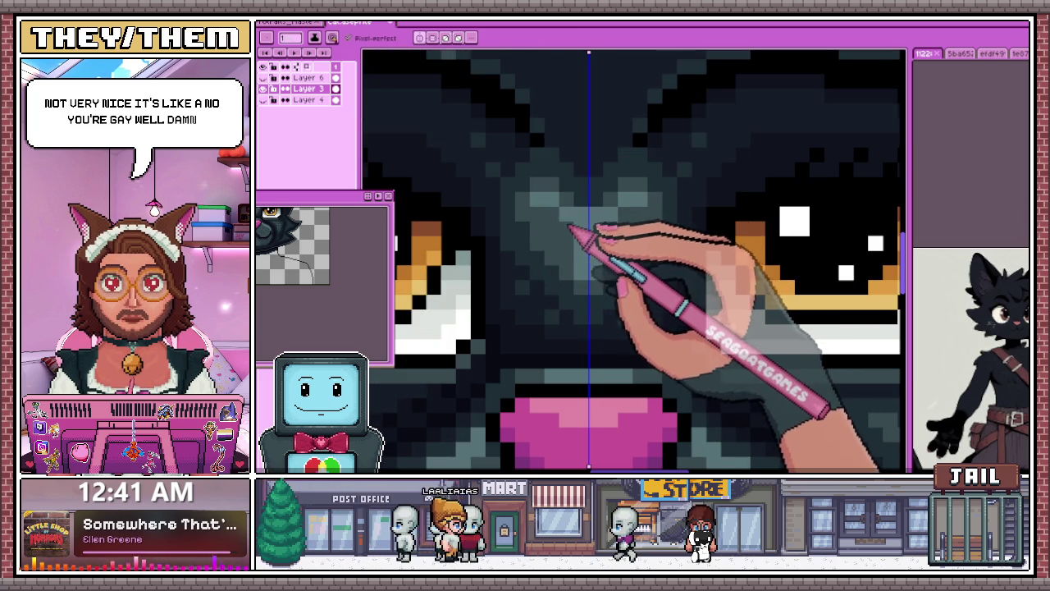
scroll(574, 246, down, 2)
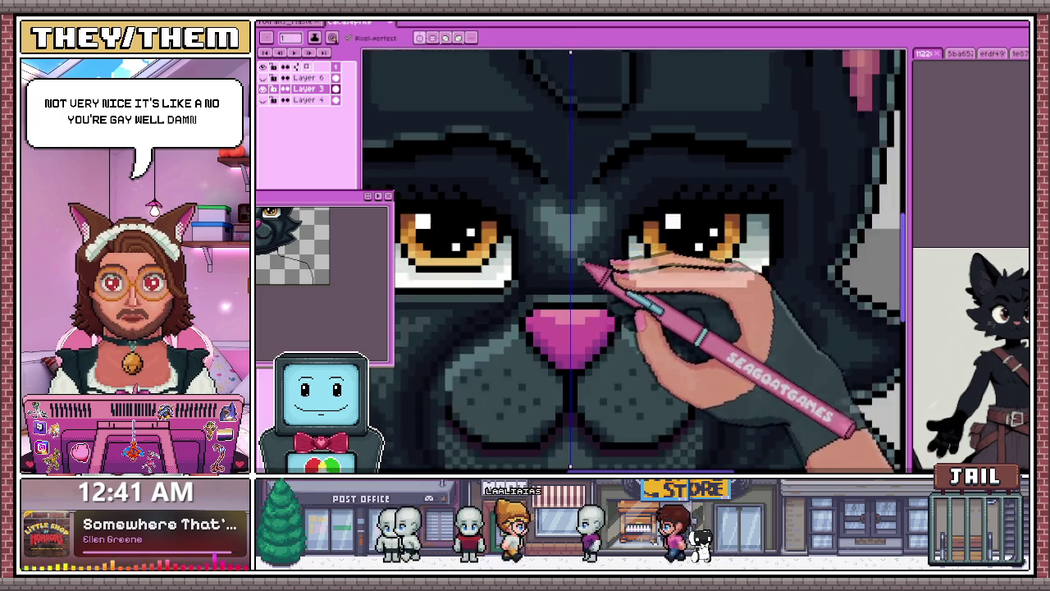
scroll(582, 275, down, 1)
scroll(584, 283, down, 2)
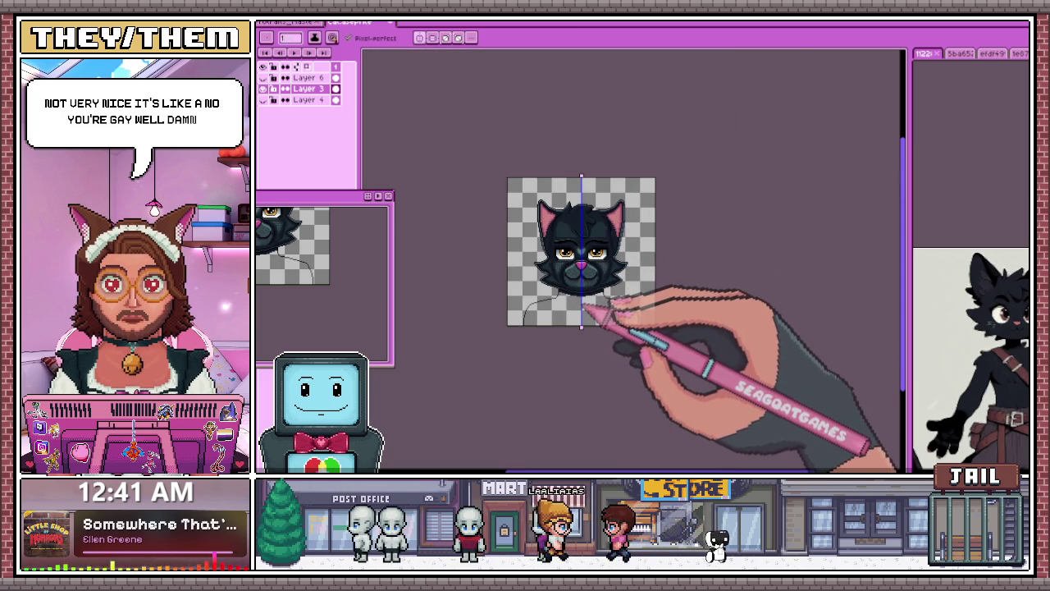
scroll(585, 277, up, 3)
scroll(566, 292, up, 1)
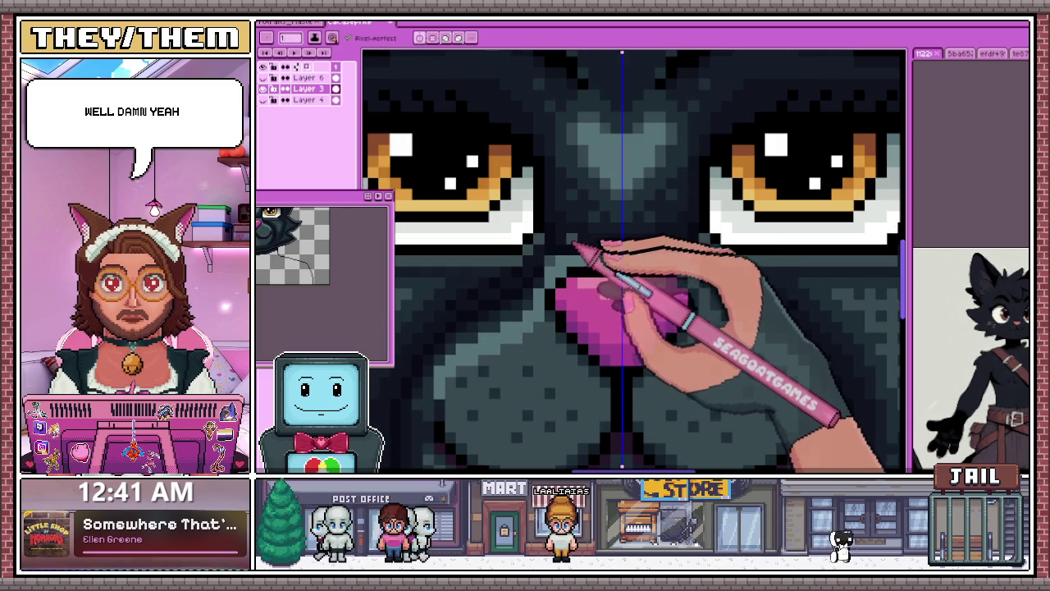
Step: Sample pink tones from the nose for reshading it
key(b)
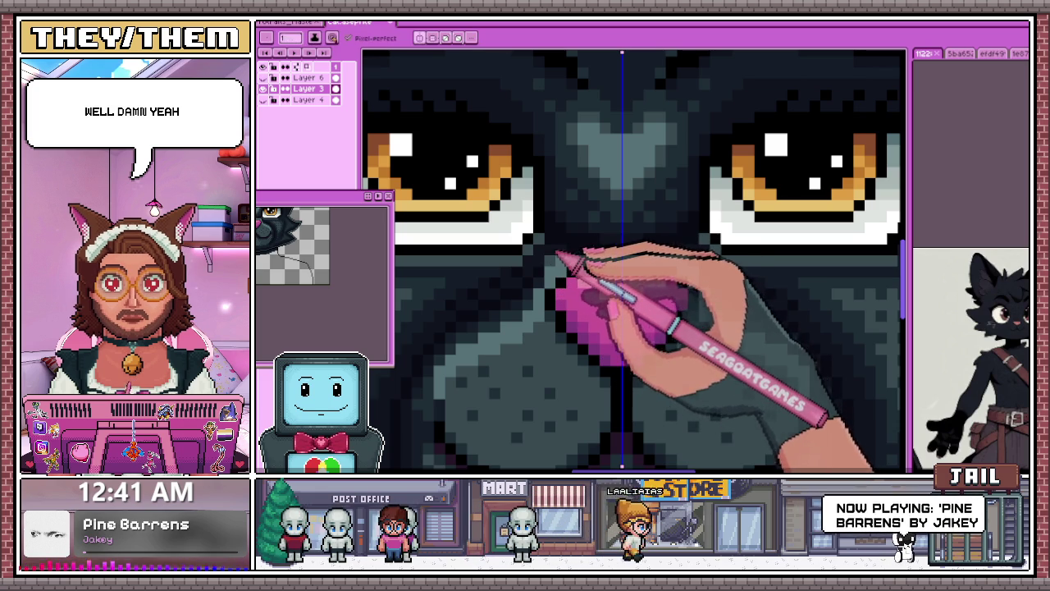
scroll(604, 261, down, 1)
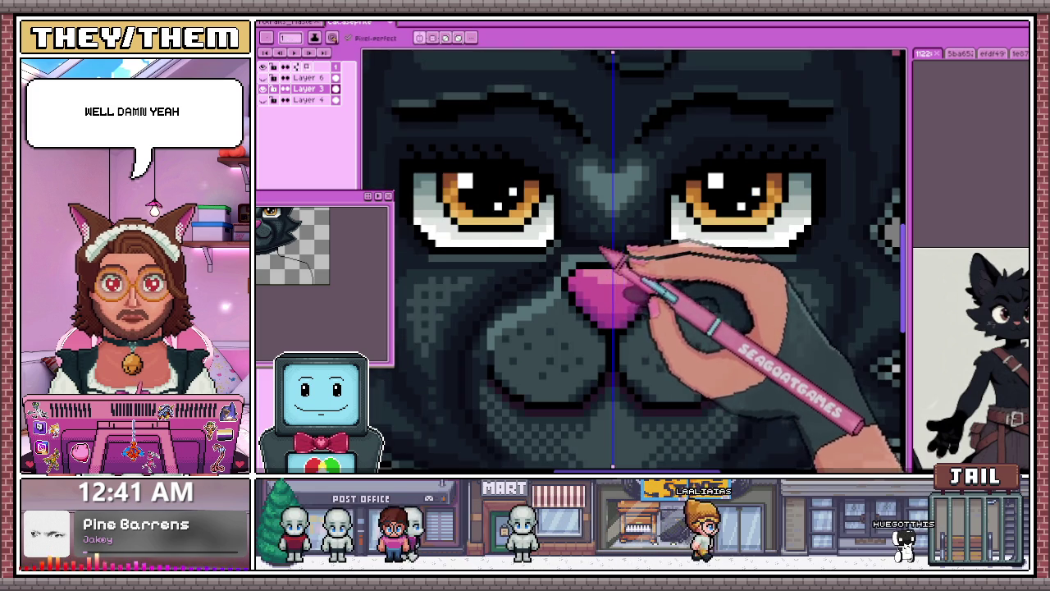
scroll(624, 255, up, 2)
key(i)
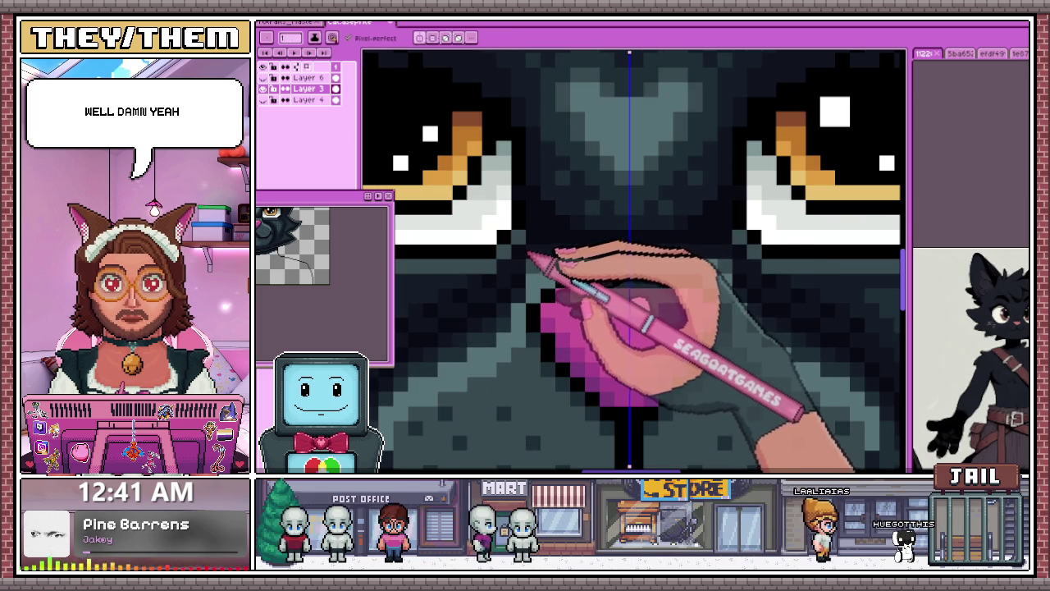
scroll(533, 271, down, 3)
scroll(534, 279, up, 2)
key(i)
key(b)
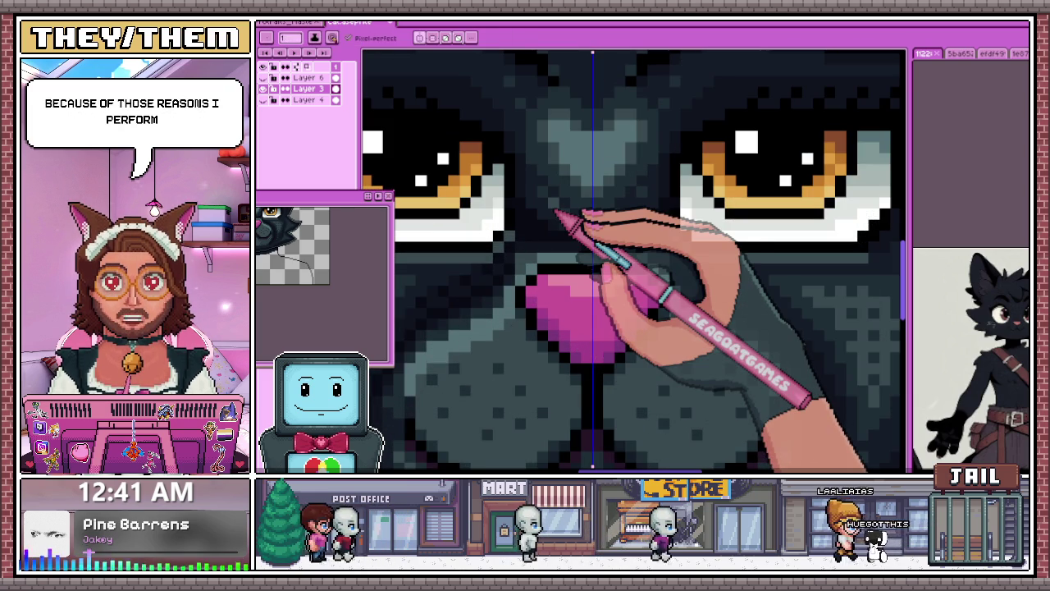
Step: Paint a lighter pink highlight band above the deeper pink on the nose
scroll(558, 215, down, 3)
scroll(544, 253, up, 3)
scroll(487, 300, down, 3)
scroll(520, 253, up, 2)
scroll(475, 312, up, 2)
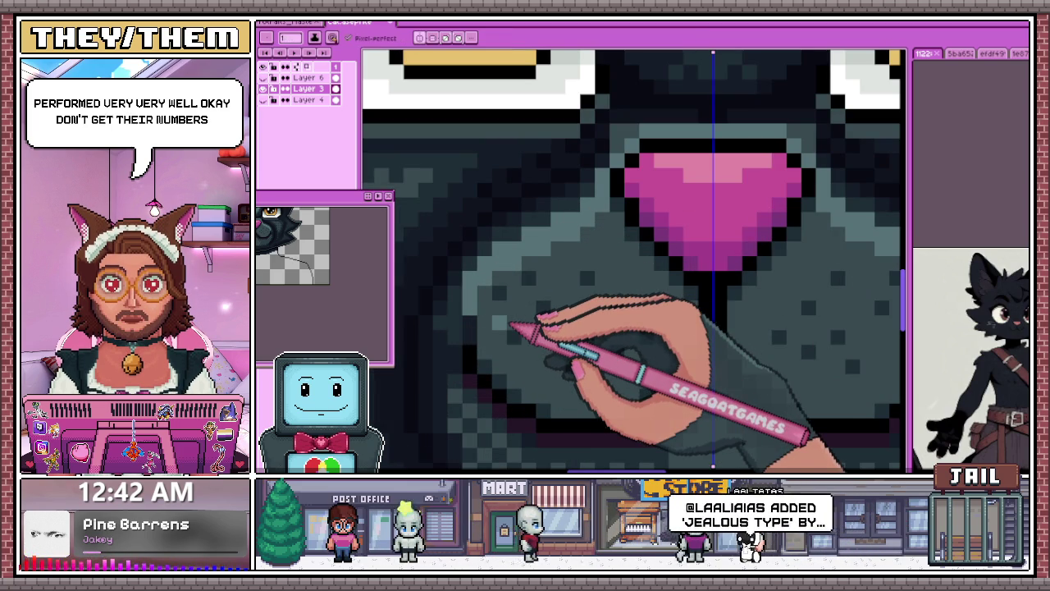
scroll(507, 305, down, 1)
scroll(525, 299, down, 2)
scroll(542, 300, down, 2)
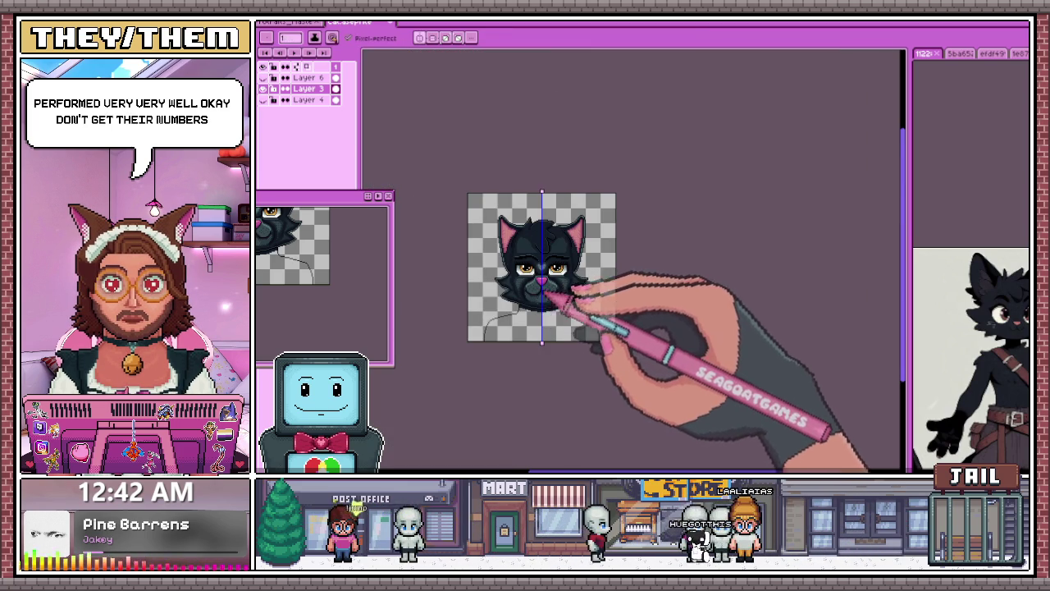
scroll(572, 285, up, 2)
scroll(534, 304, up, 2)
Step: Paint light grey-teal brow pixels over both amber eyes, lowering the upper lids
scroll(558, 337, up, 2)
scroll(528, 300, up, 1)
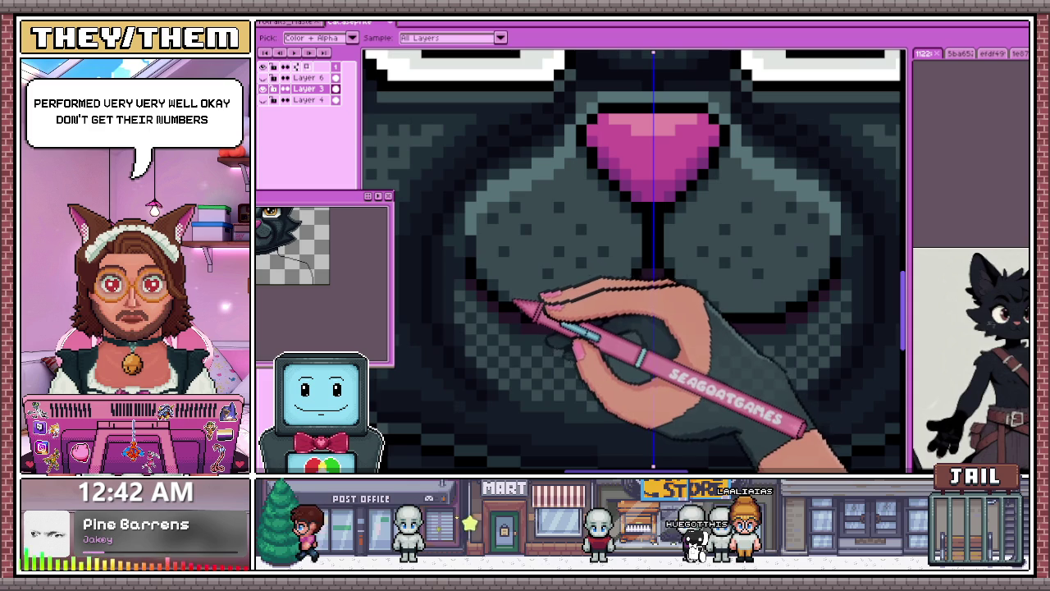
scroll(517, 238, down, 2)
scroll(526, 275, down, 1)
scroll(525, 273, down, 3)
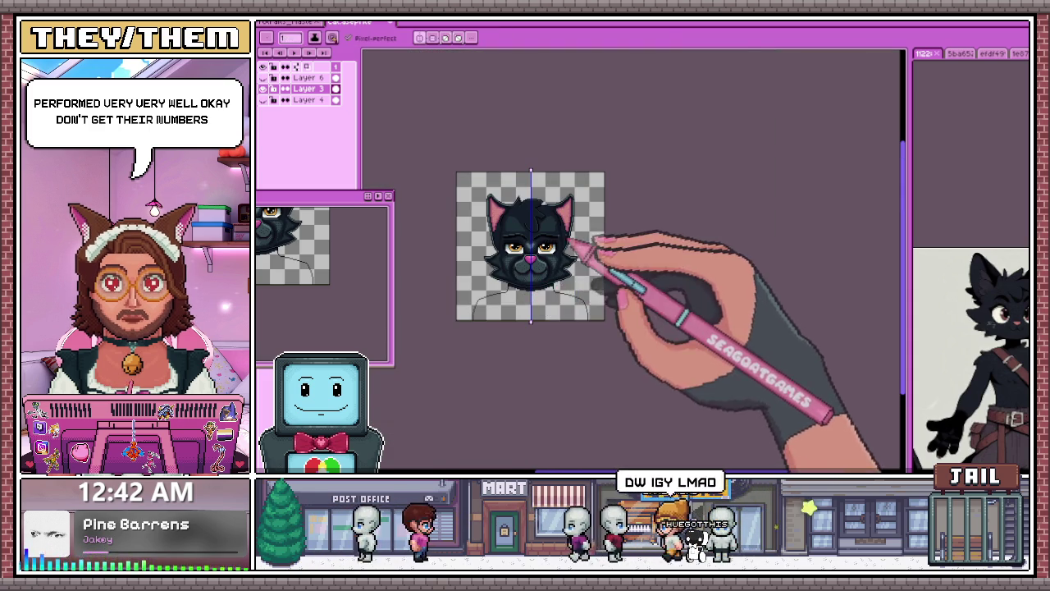
scroll(509, 189, up, 3)
scroll(488, 169, up, 1)
scroll(468, 213, up, 1)
scroll(453, 270, up, 1)
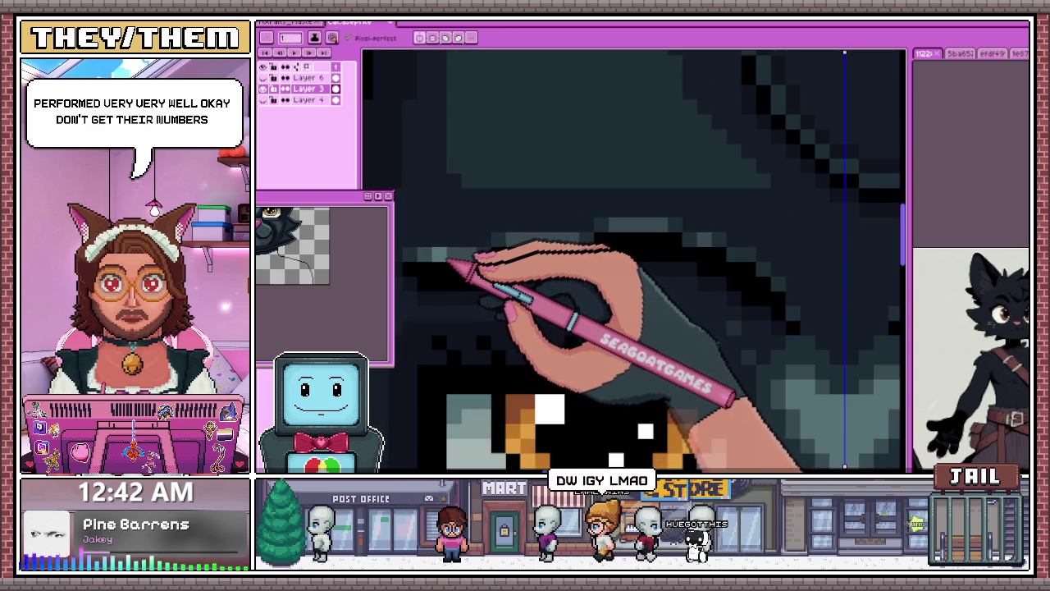
scroll(564, 241, down, 2)
scroll(556, 206, down, 2)
scroll(614, 353, down, 1)
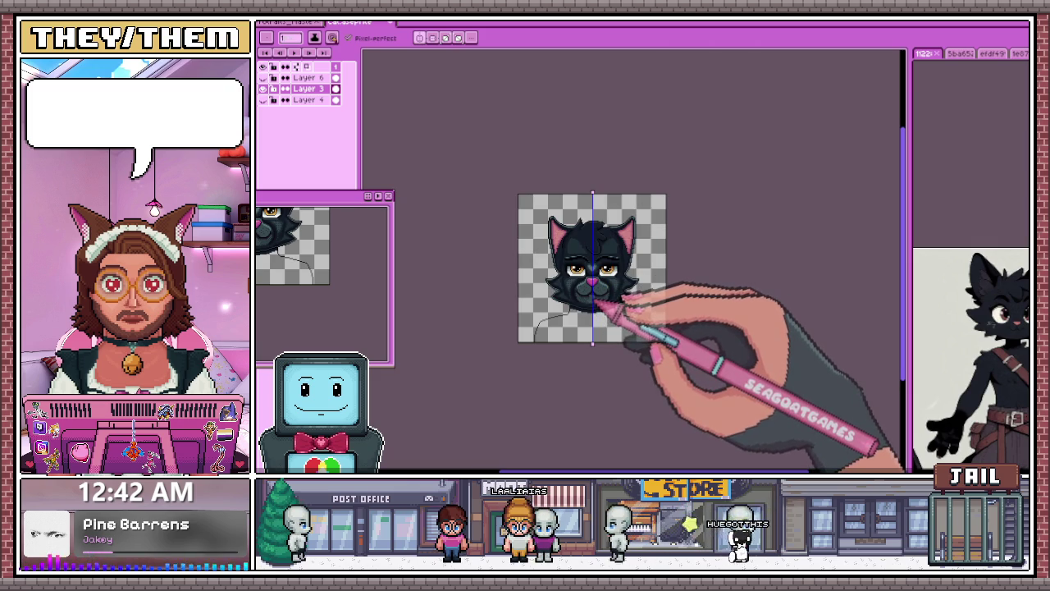
scroll(592, 280, up, 3)
scroll(554, 175, up, 2)
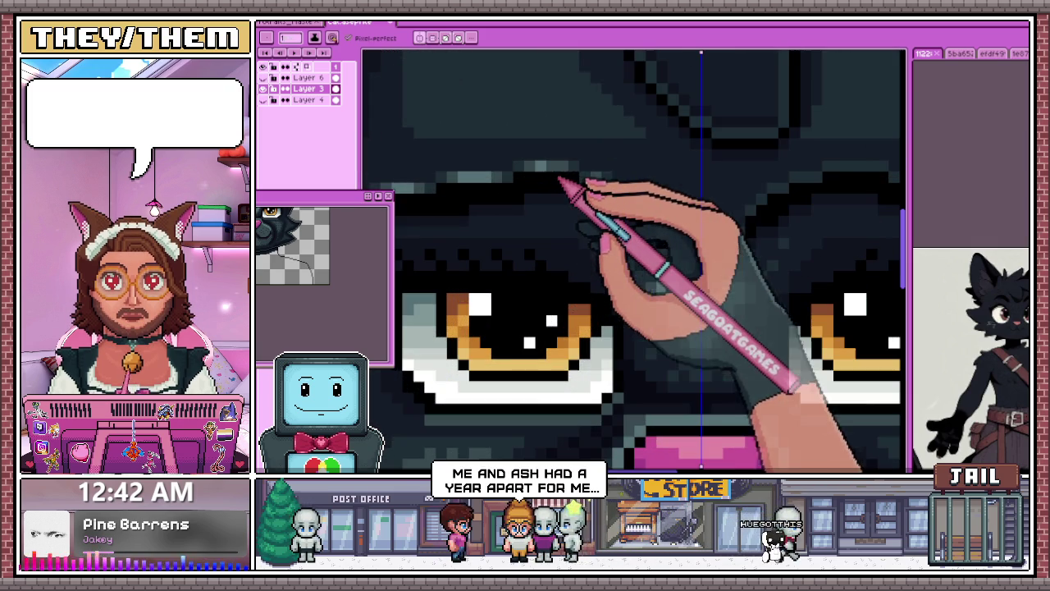
scroll(615, 193, down, 2)
scroll(623, 199, up, 2)
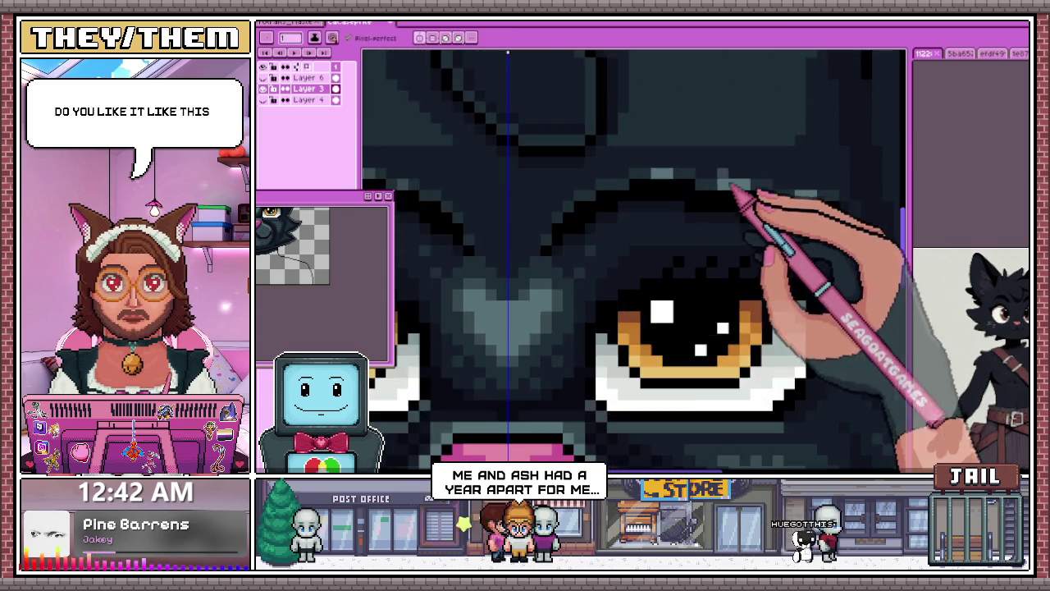
scroll(747, 199, up, 1)
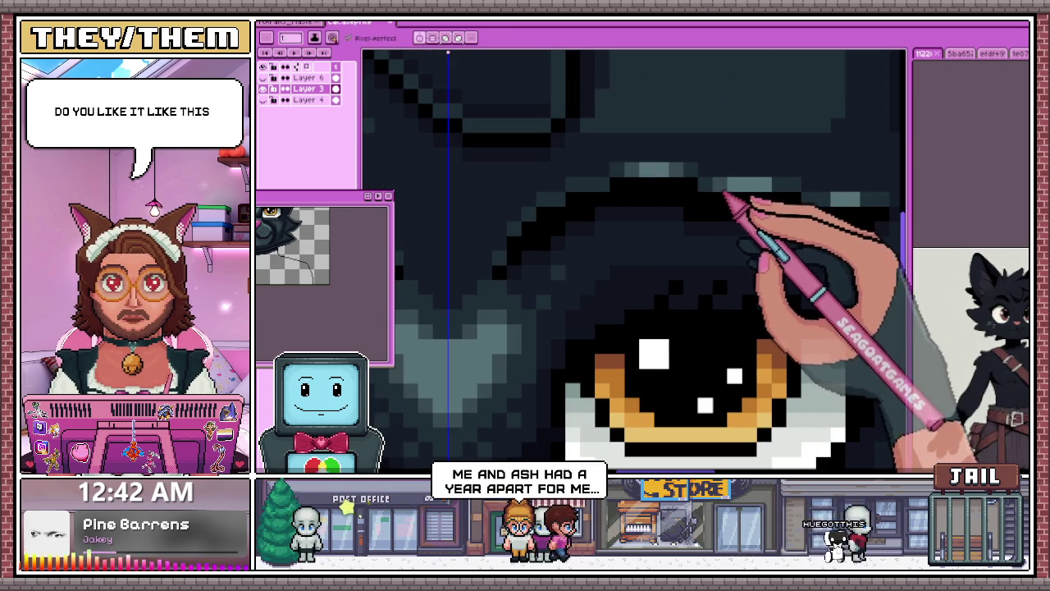
scroll(617, 218, down, 3)
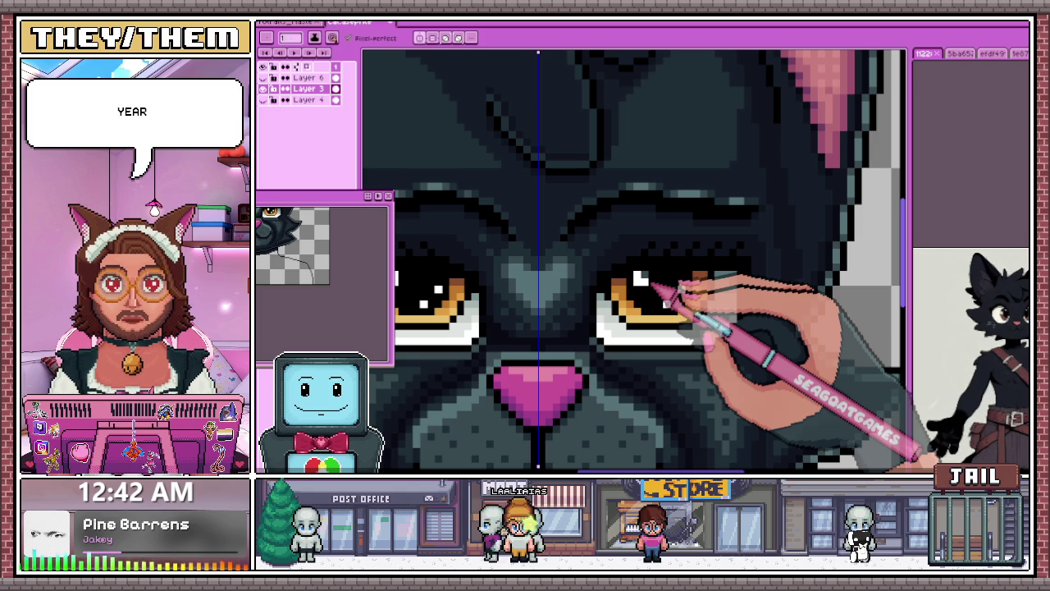
scroll(689, 279, up, 5)
scroll(689, 279, down, 3)
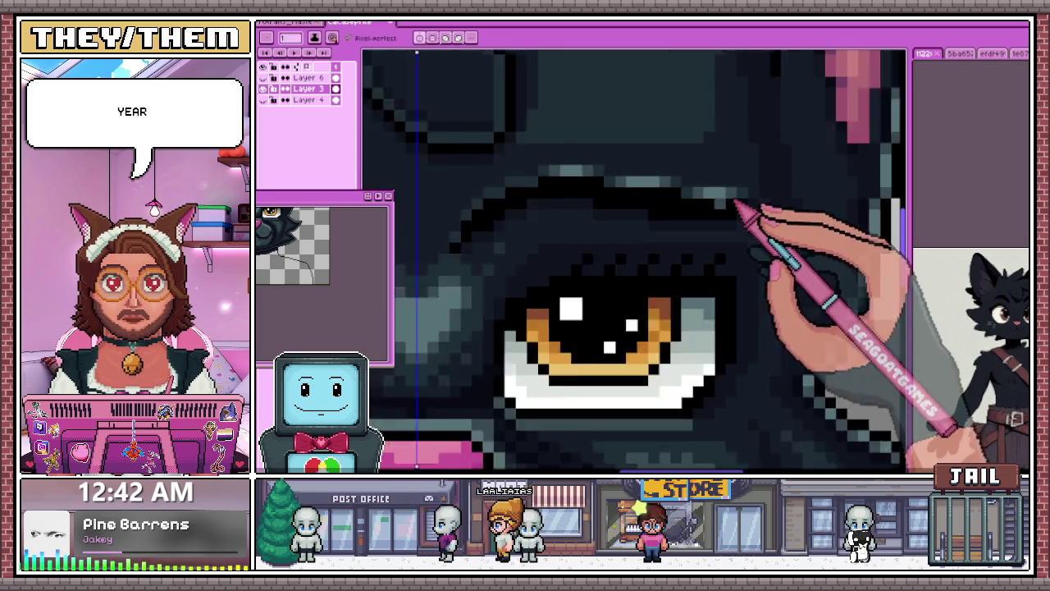
scroll(736, 202, down, 2)
scroll(605, 213, up, 1)
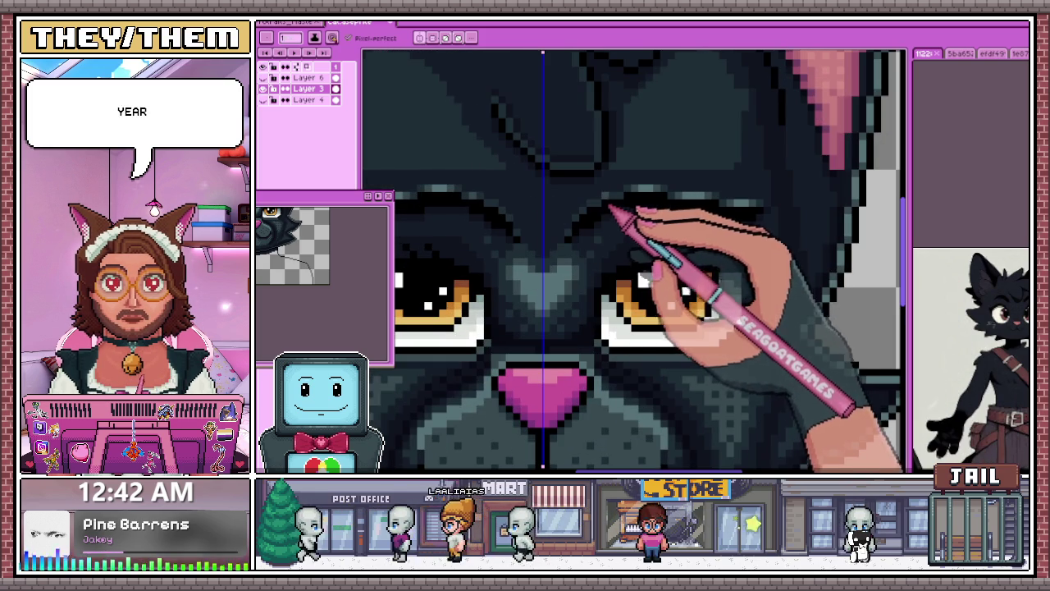
scroll(606, 209, up, 1)
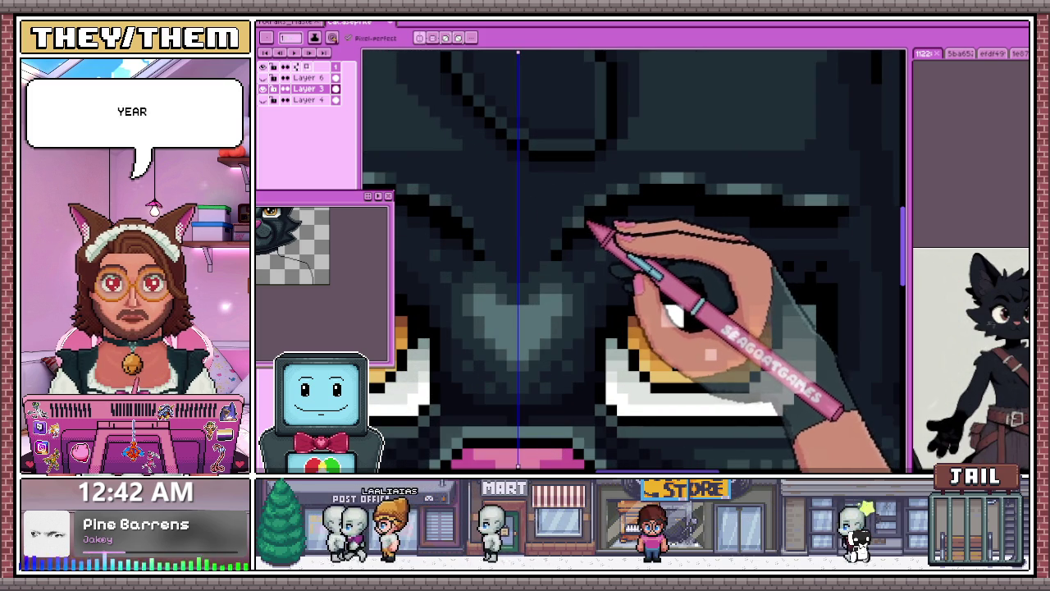
scroll(584, 223, down, 1)
scroll(544, 241, down, 1)
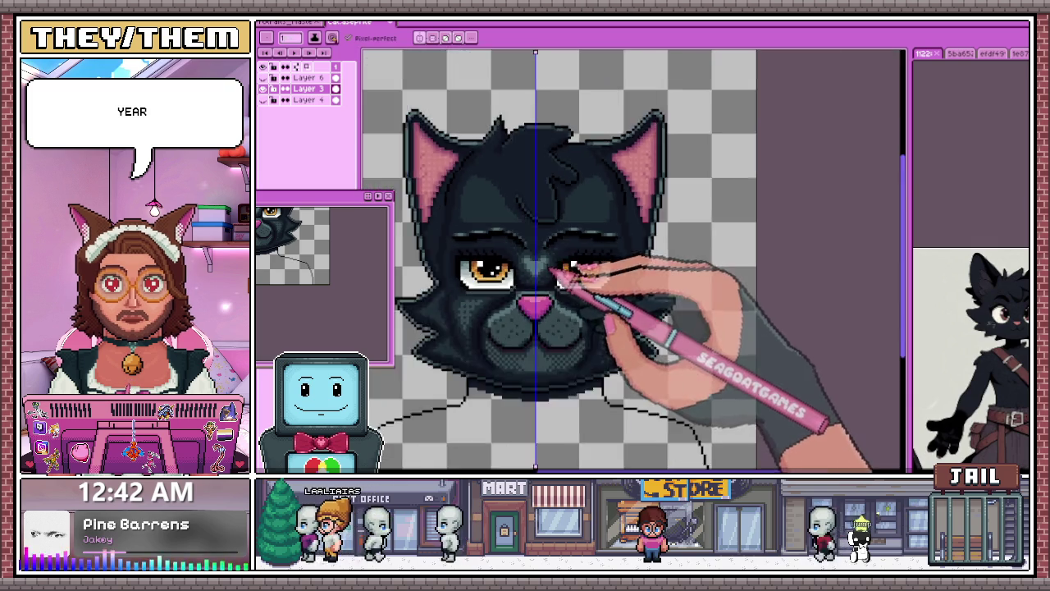
scroll(534, 241, up, 1)
scroll(488, 295, up, 1)
scroll(482, 337, up, 1)
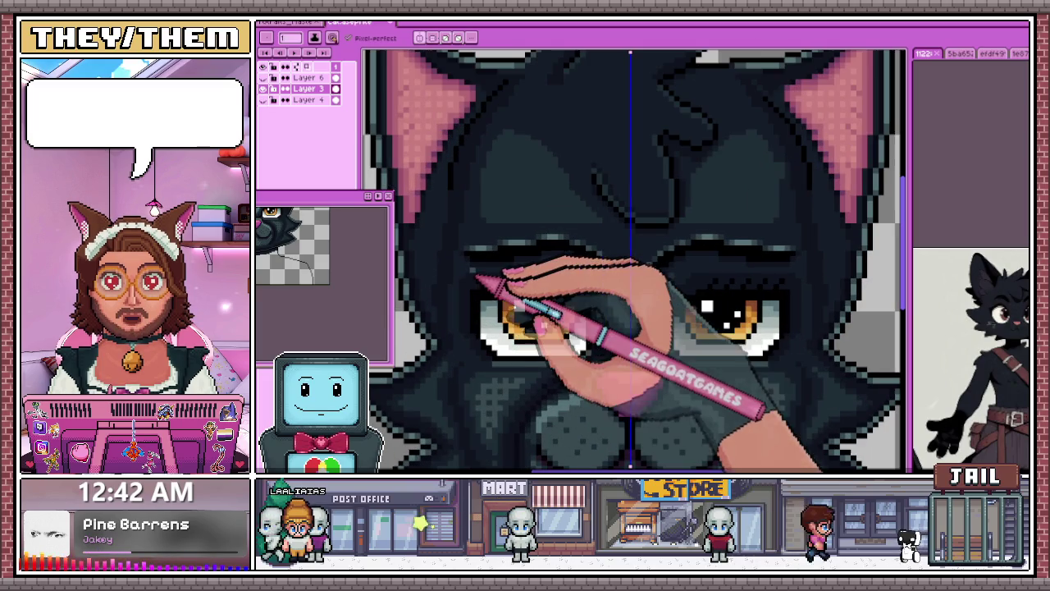
scroll(486, 283, down, 2)
scroll(479, 221, up, 1)
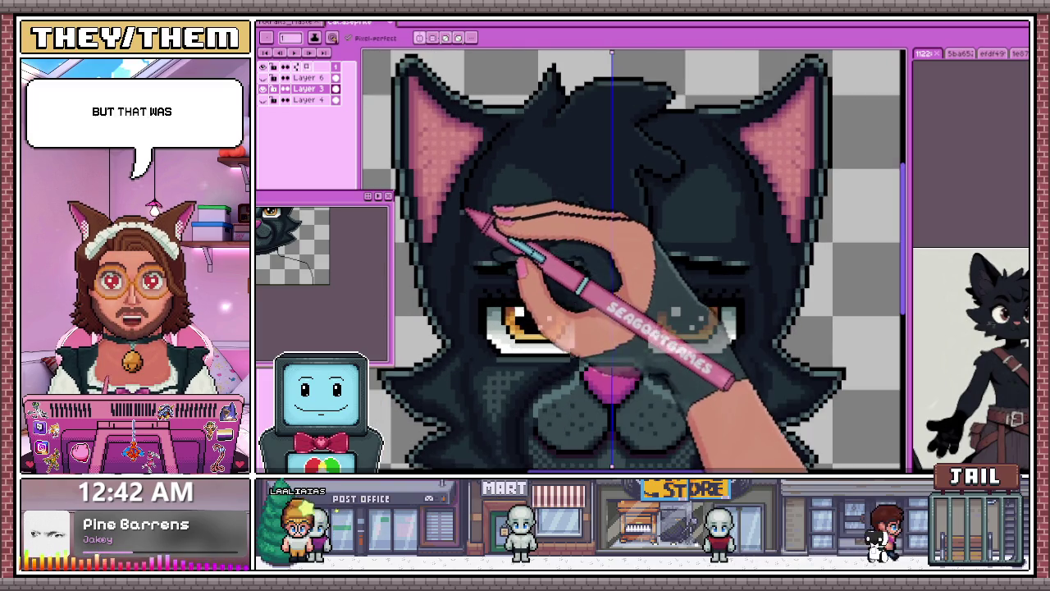
scroll(499, 203, down, 2)
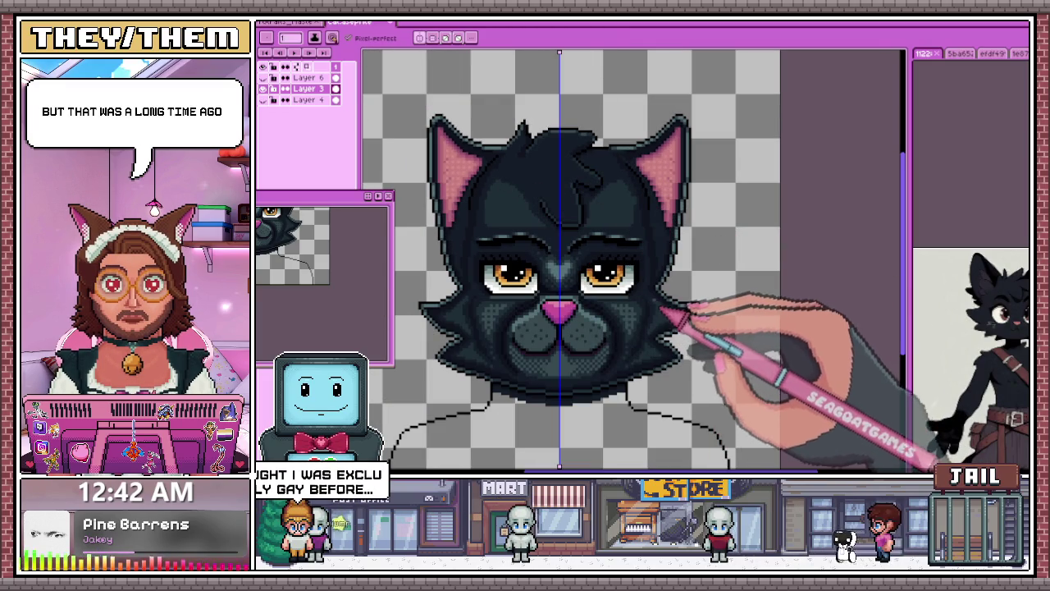
scroll(574, 278, up, 2)
scroll(574, 279, up, 1)
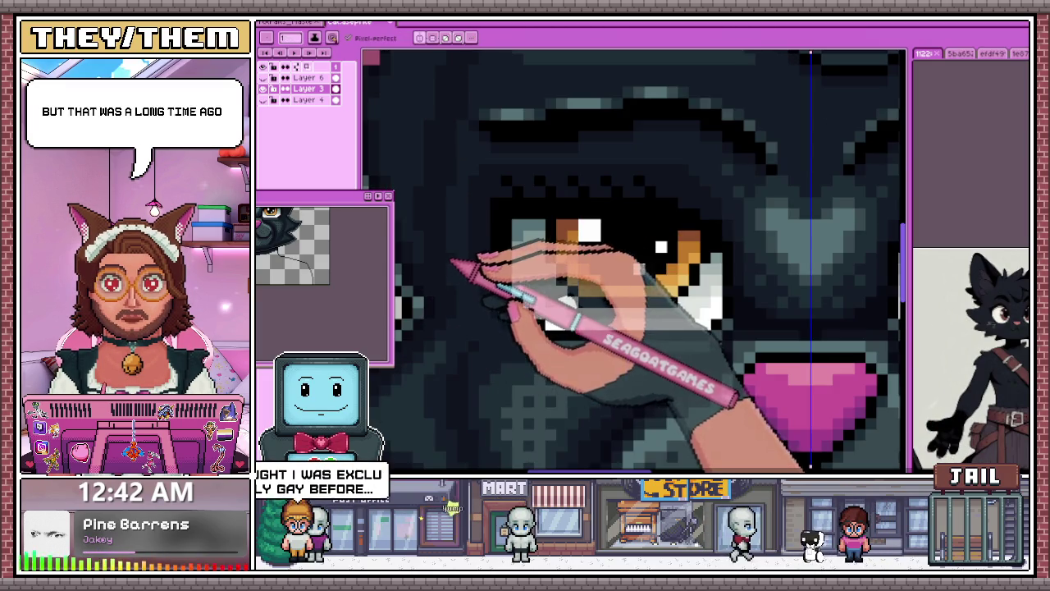
scroll(575, 279, down, 1)
scroll(467, 277, down, 1)
scroll(460, 247, down, 2)
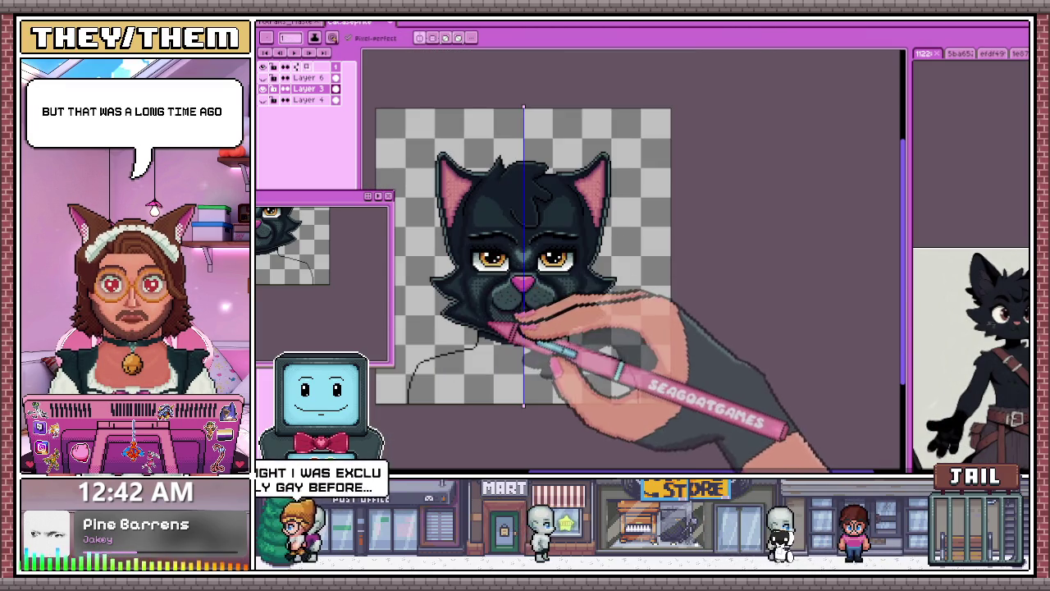
scroll(443, 222, up, 4)
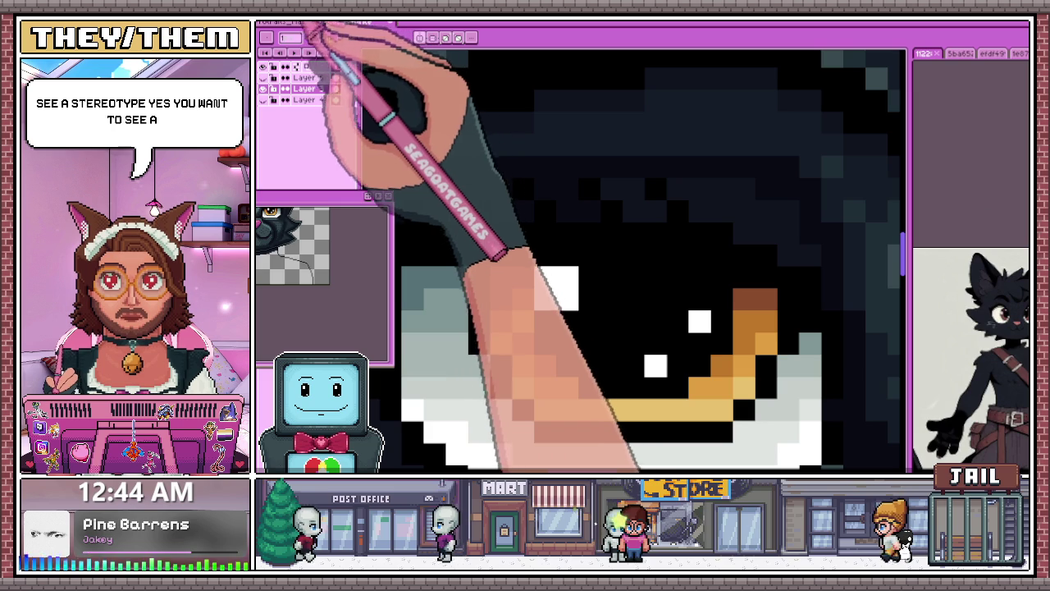
click(264, 88)
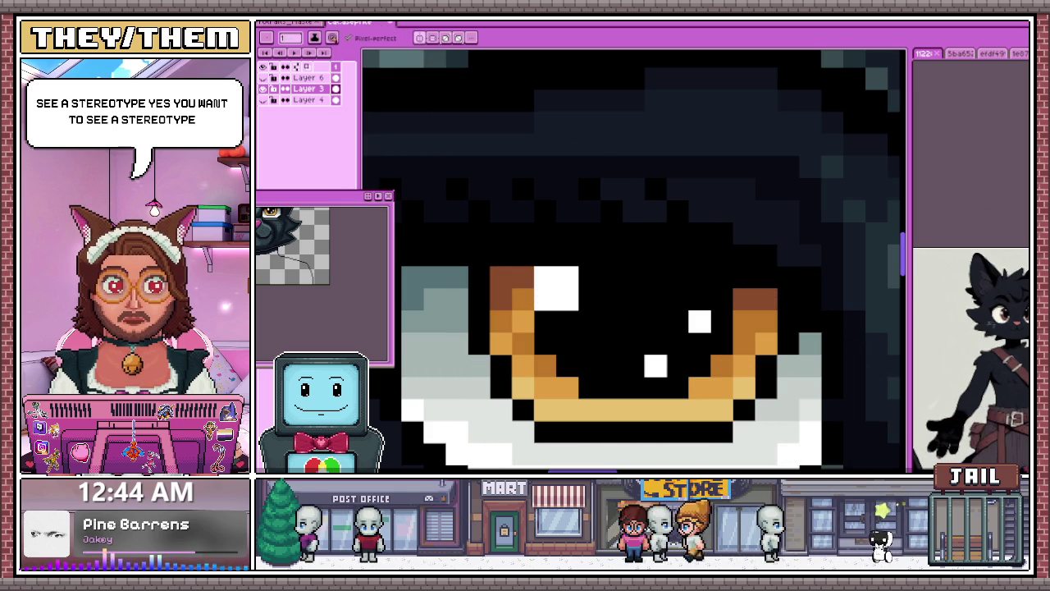
key(alt+Tab)
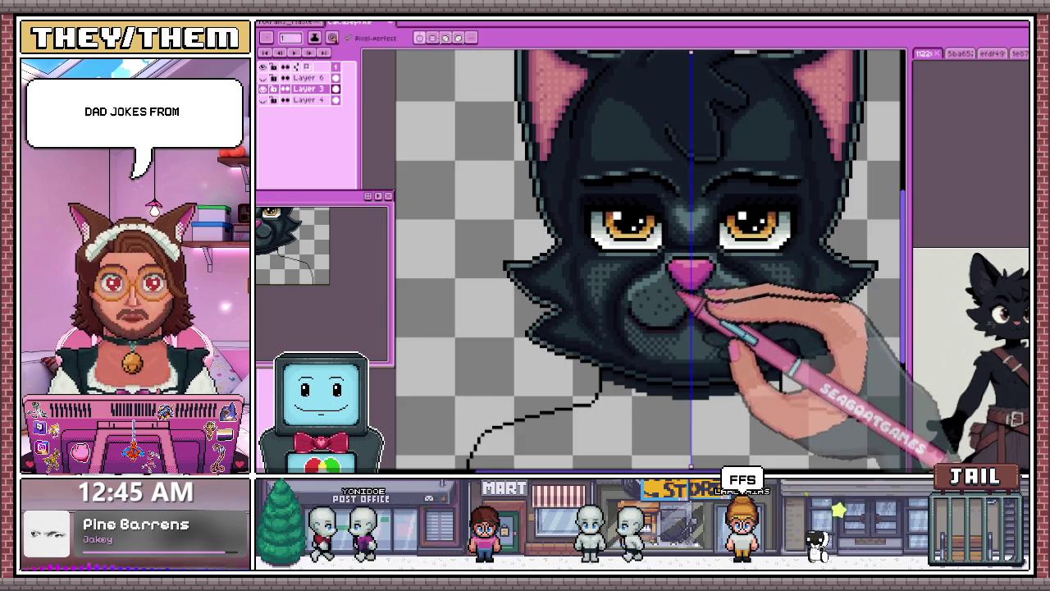
scroll(640, 238, up, 5)
scroll(640, 238, up, 2)
scroll(640, 238, down, 2)
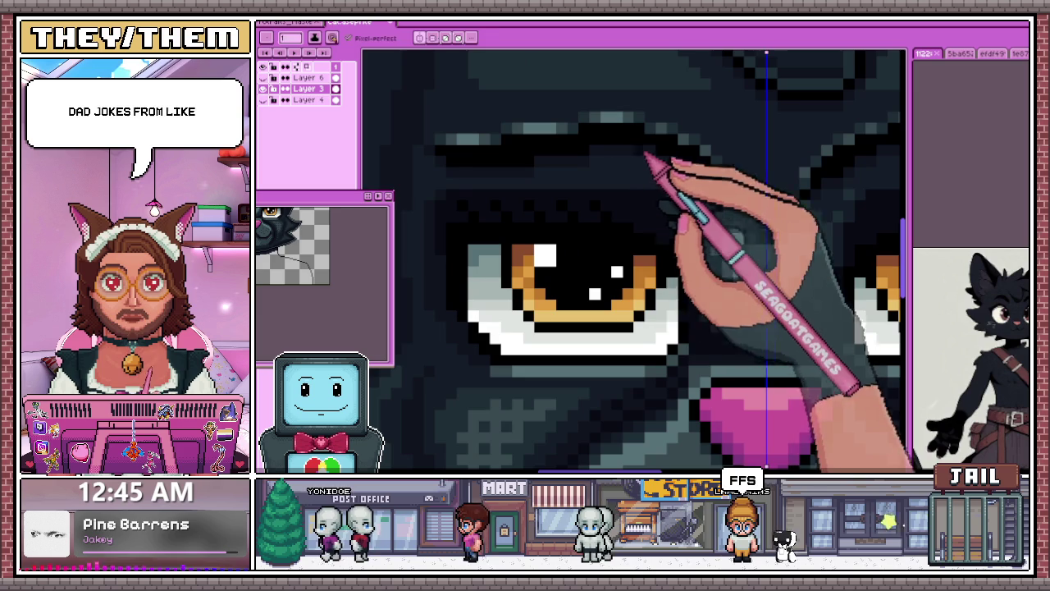
scroll(651, 207, up, 2)
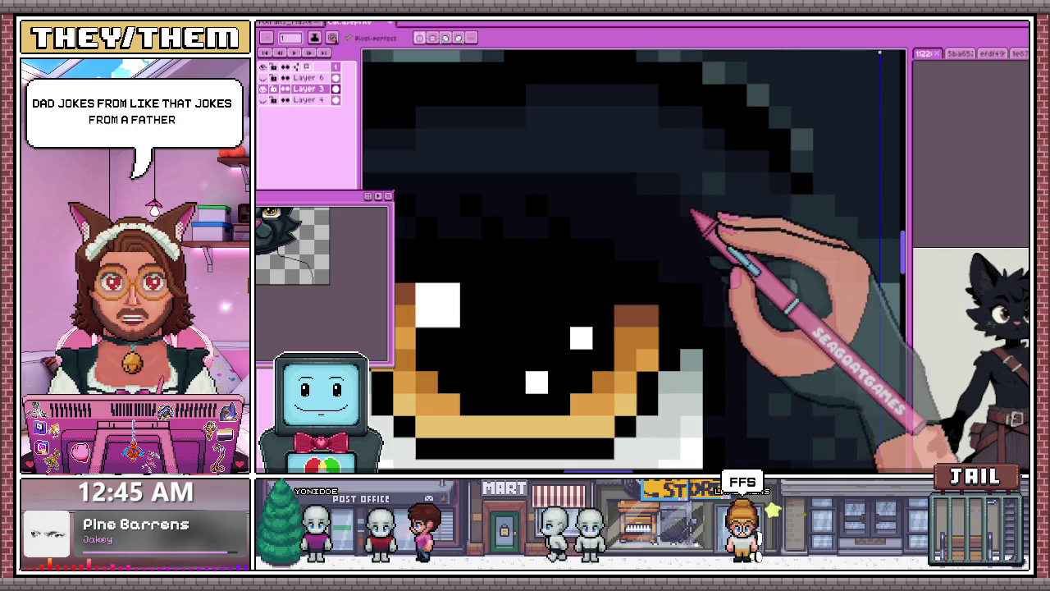
scroll(654, 208, down, 2)
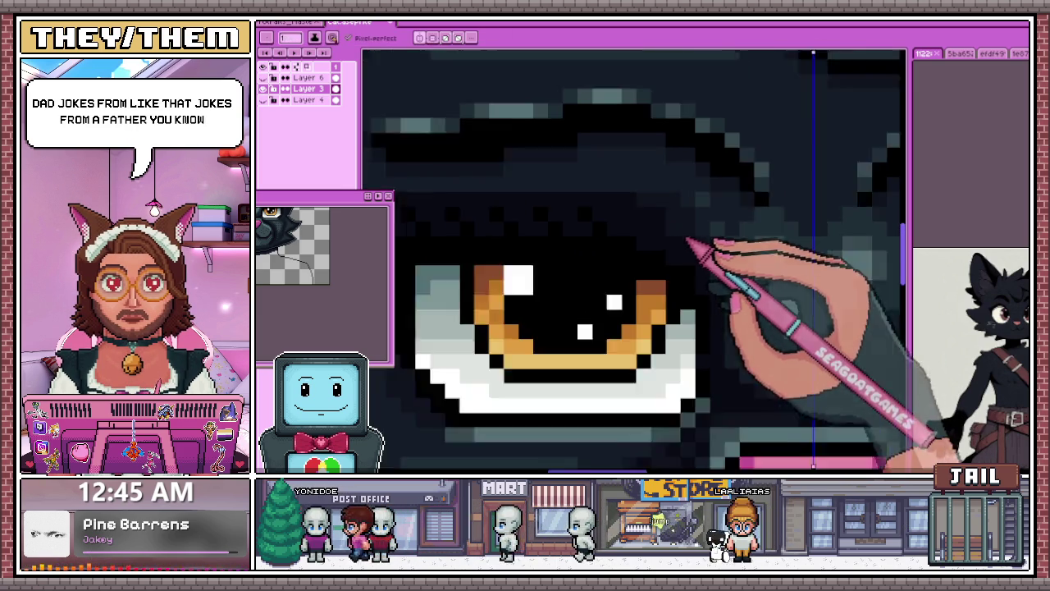
scroll(654, 208, down, 1)
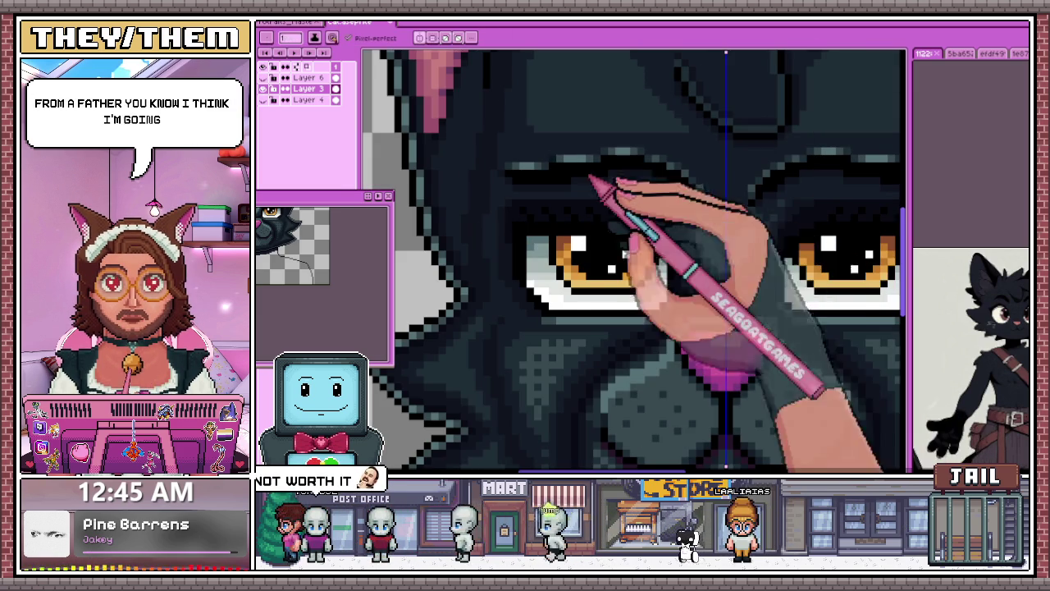
scroll(709, 220, up, 2)
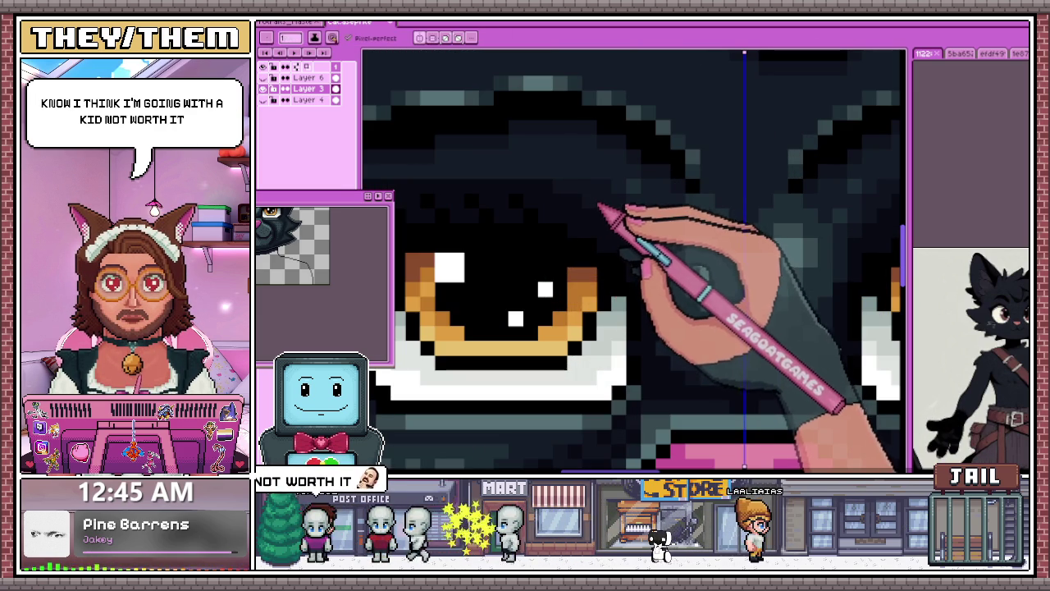
scroll(631, 246, down, 2)
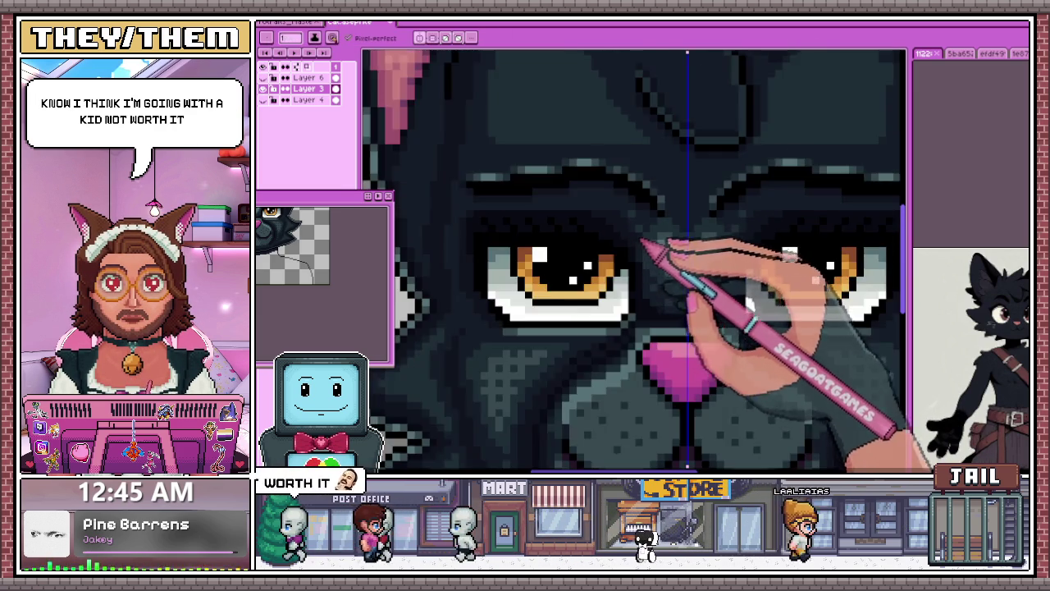
scroll(632, 246, down, 2)
scroll(648, 296, down, 1)
scroll(656, 312, up, 3)
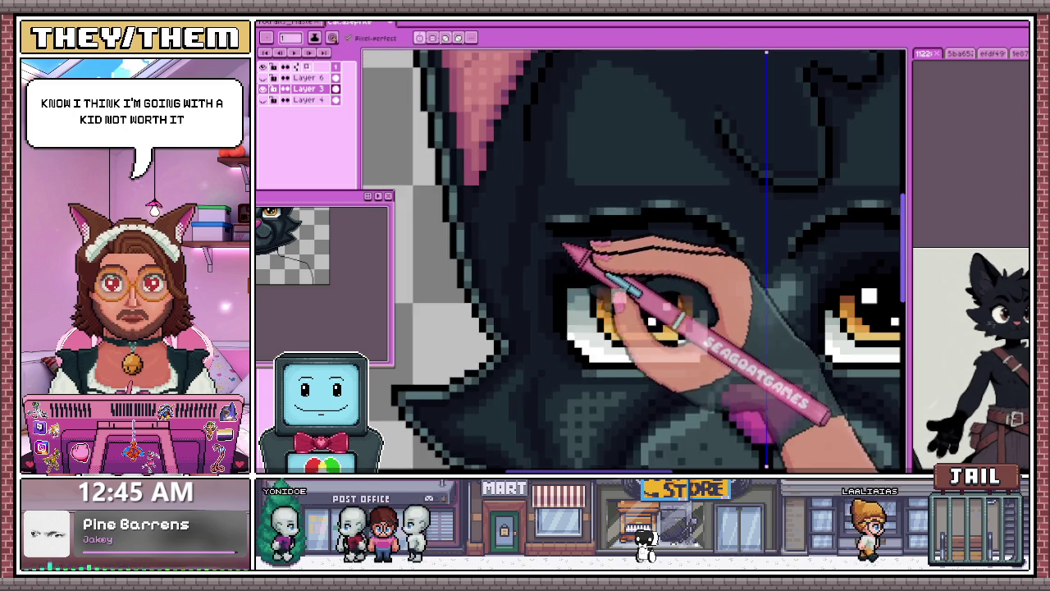
scroll(681, 338, up, 3)
scroll(693, 246, down, 1)
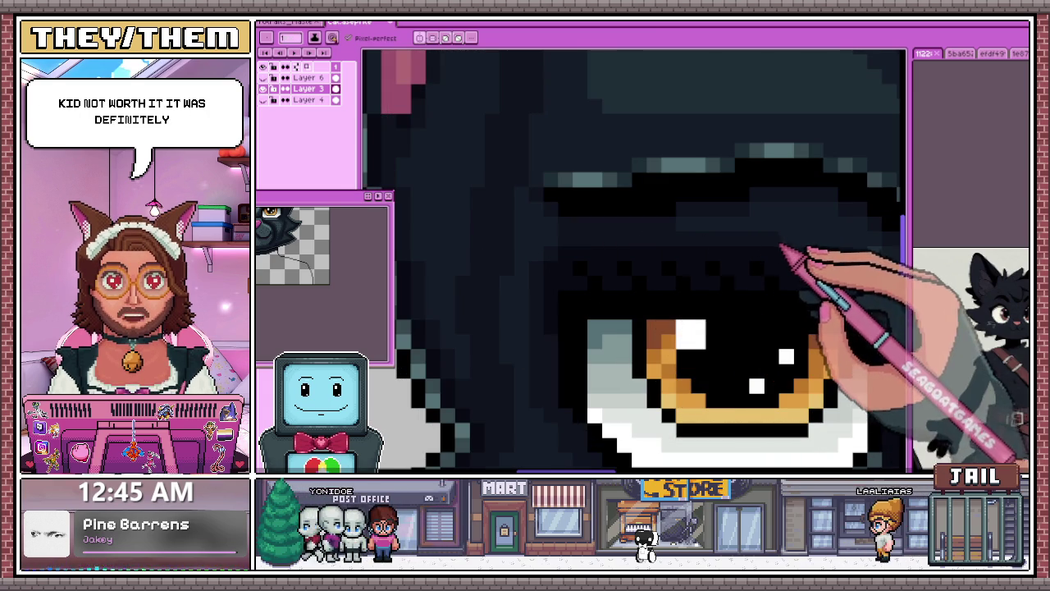
scroll(681, 271, down, 2)
scroll(673, 295, down, 1)
scroll(669, 310, down, 1)
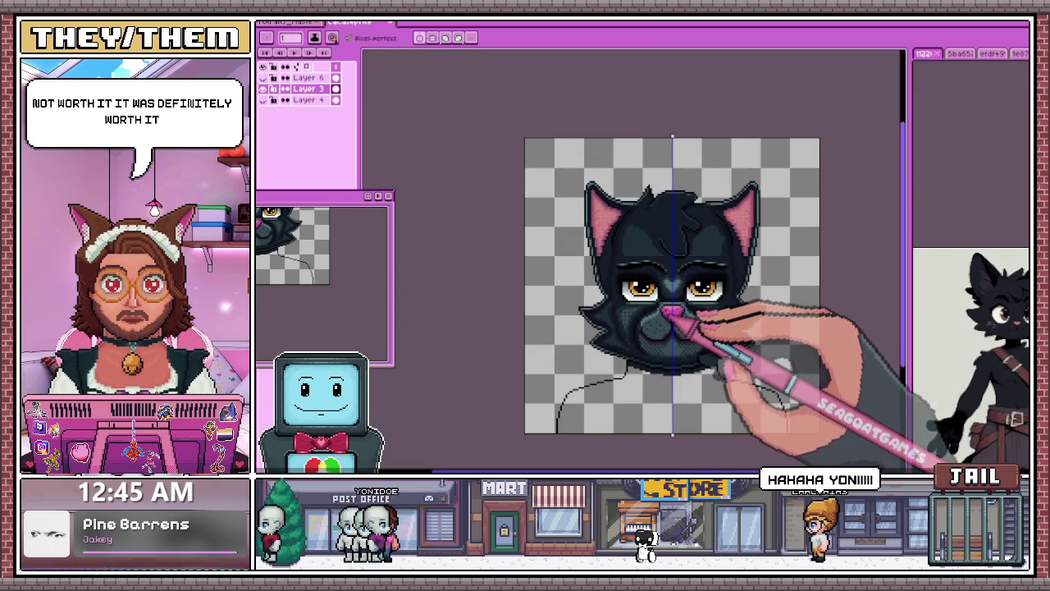
scroll(681, 328, up, 2)
scroll(623, 246, up, 2)
scroll(603, 226, up, 2)
scroll(675, 242, up, 2)
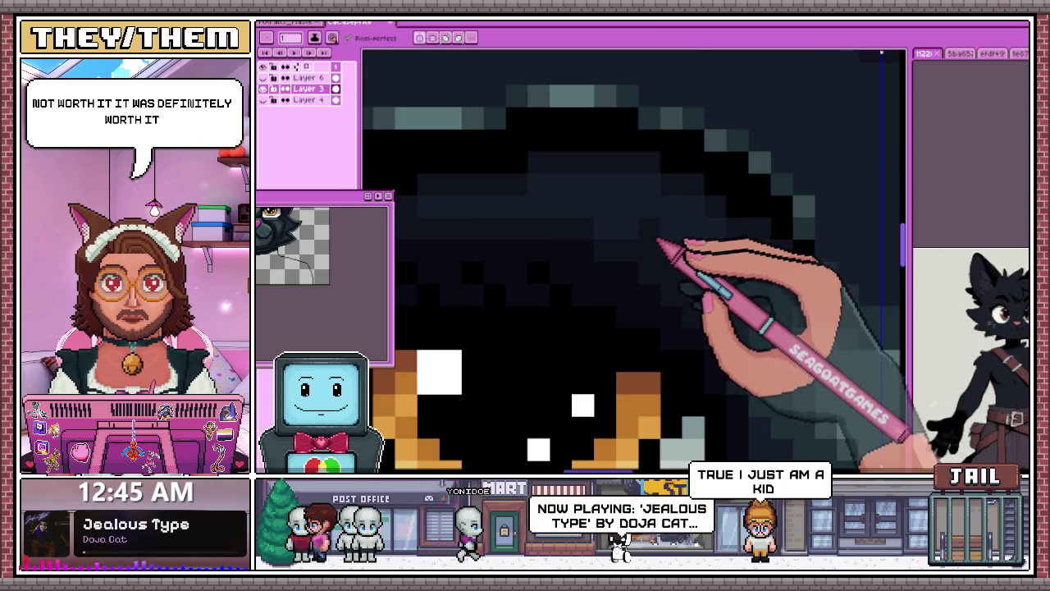
scroll(657, 225, down, 1)
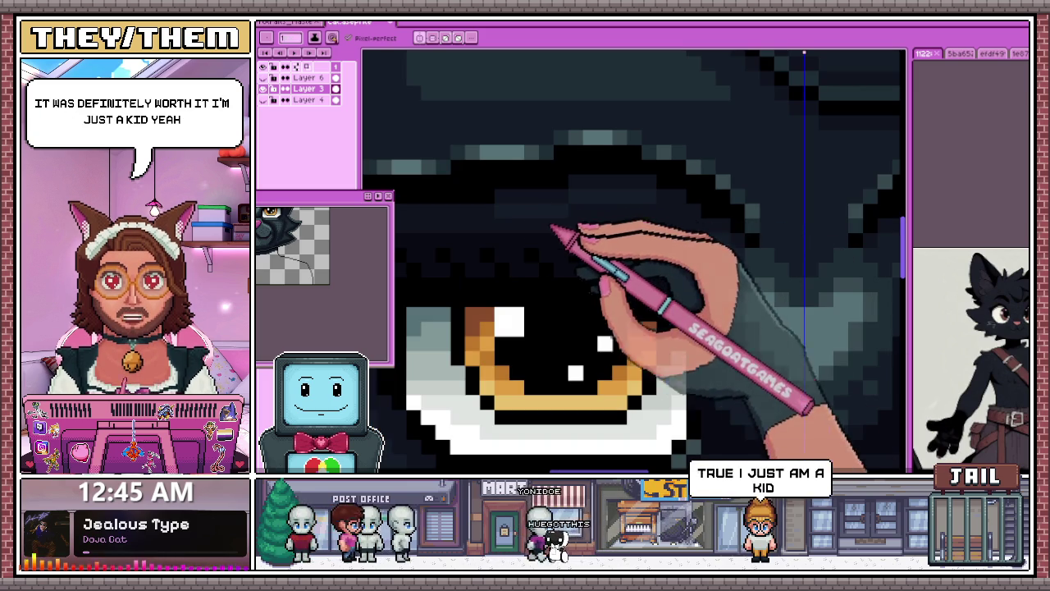
scroll(646, 217, down, 2)
scroll(648, 215, down, 1)
scroll(637, 216, down, 2)
scroll(574, 289, up, 3)
scroll(563, 246, up, 1)
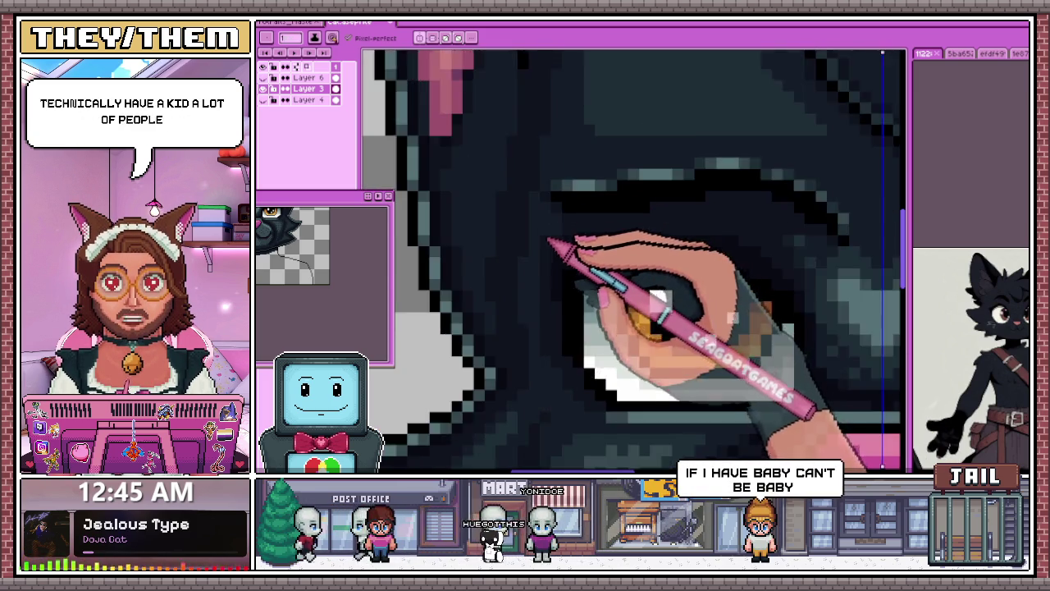
scroll(556, 235, up, 1)
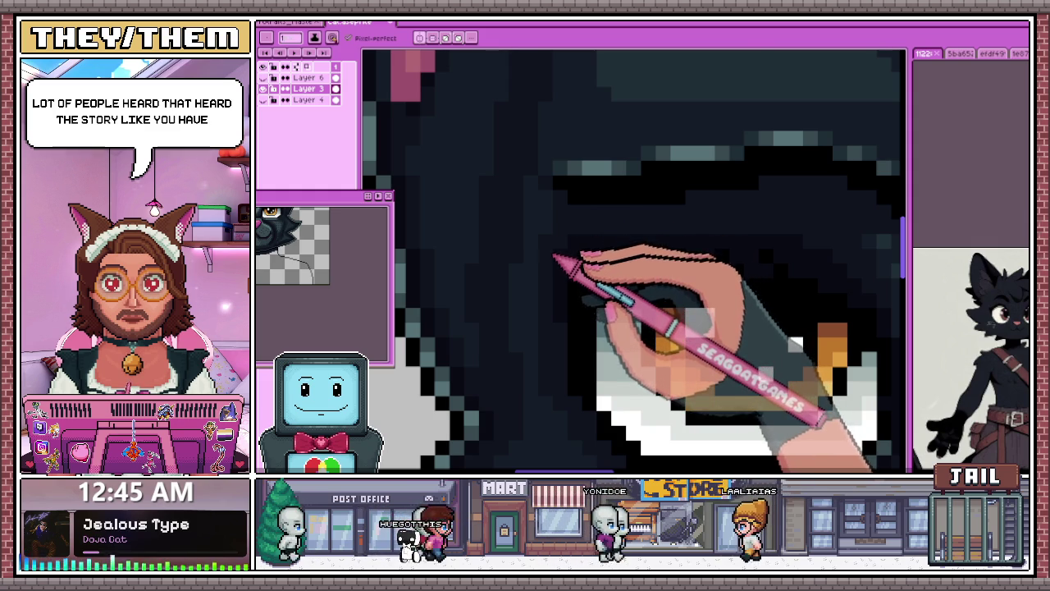
scroll(554, 257, down, 1)
scroll(544, 282, down, 1)
scroll(591, 227, down, 2)
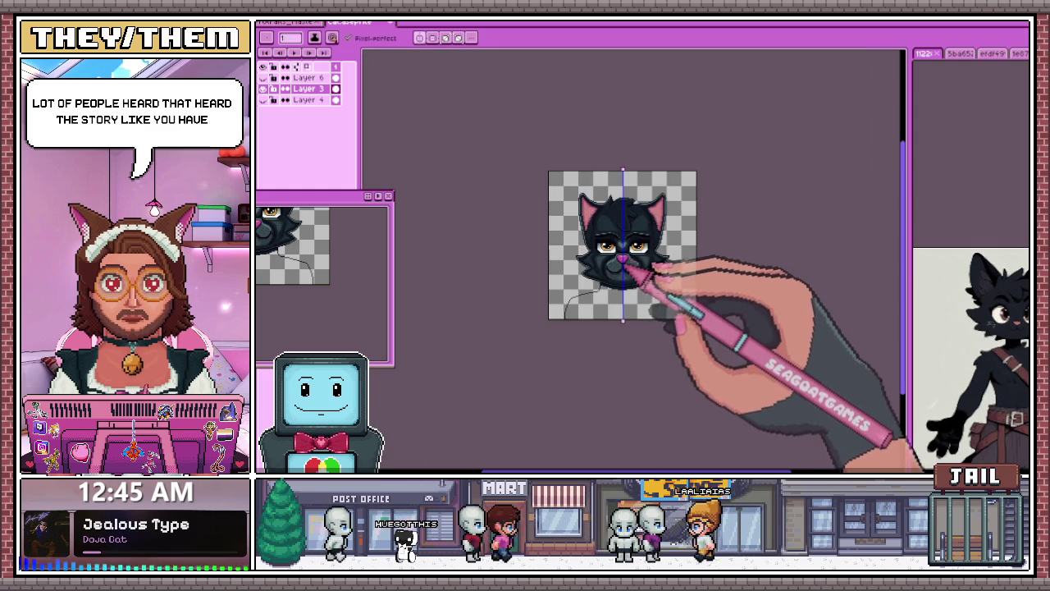
scroll(614, 277, up, 3)
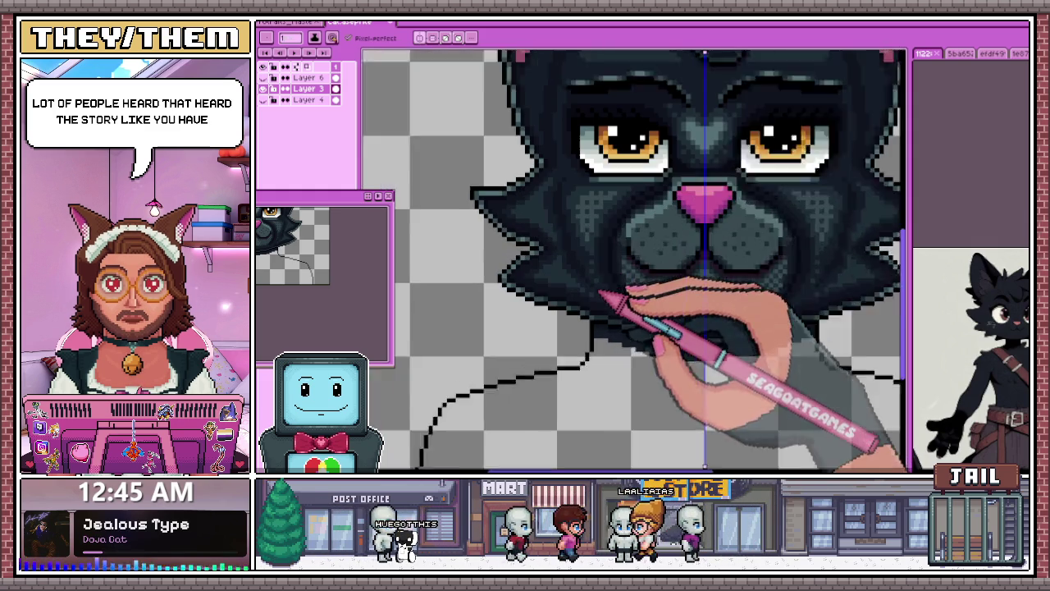
Step: Paint a lighter vertical streak into the dark cheek fur
scroll(580, 252, up, 2)
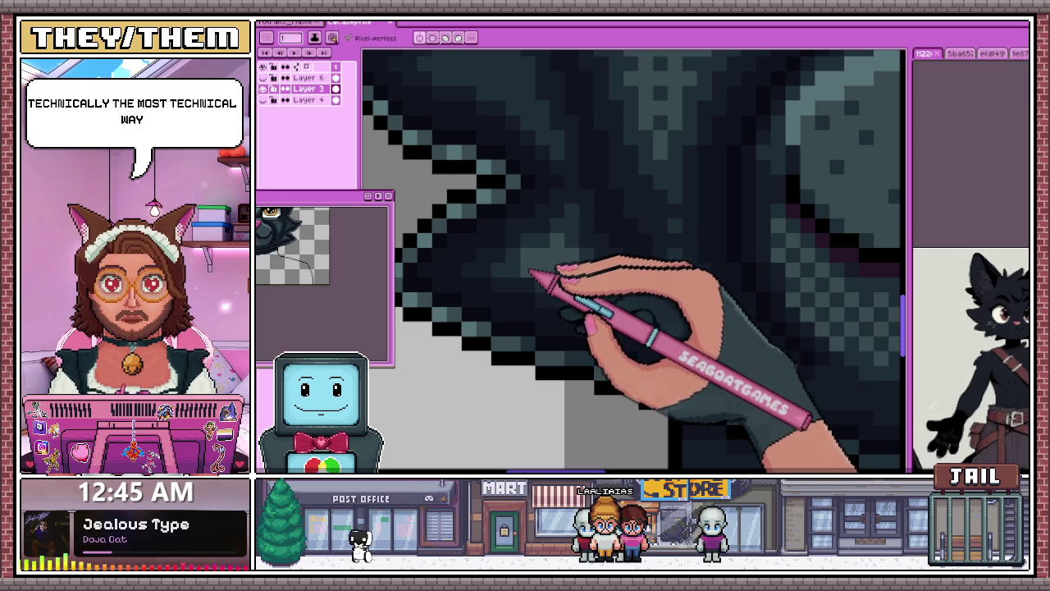
scroll(532, 273, down, 2)
scroll(497, 251, down, 1)
scroll(558, 314, up, 1)
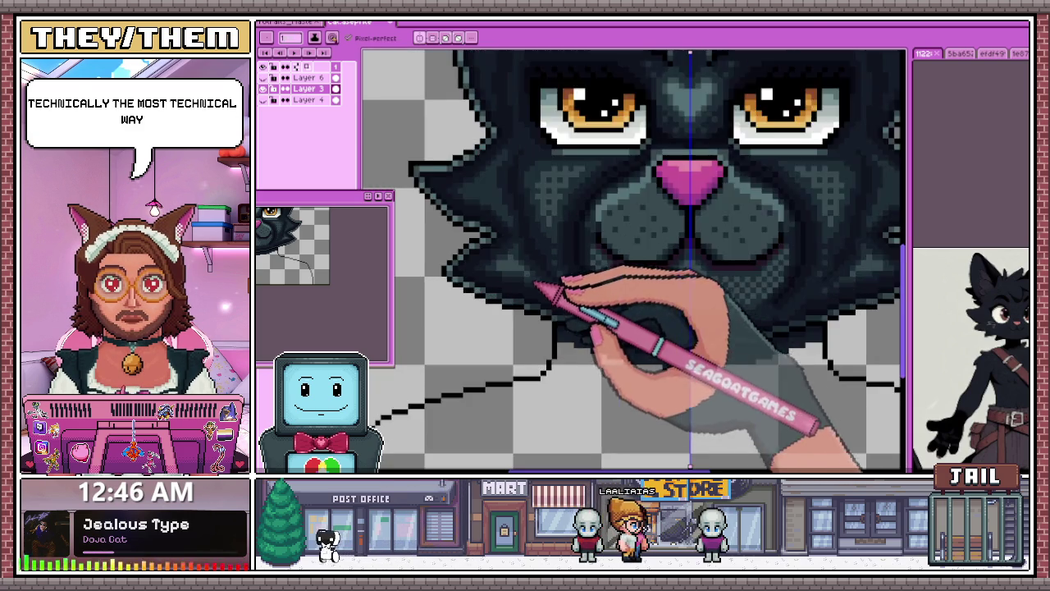
scroll(541, 246, up, 2)
scroll(497, 271, down, 2)
scroll(468, 188, up, 1)
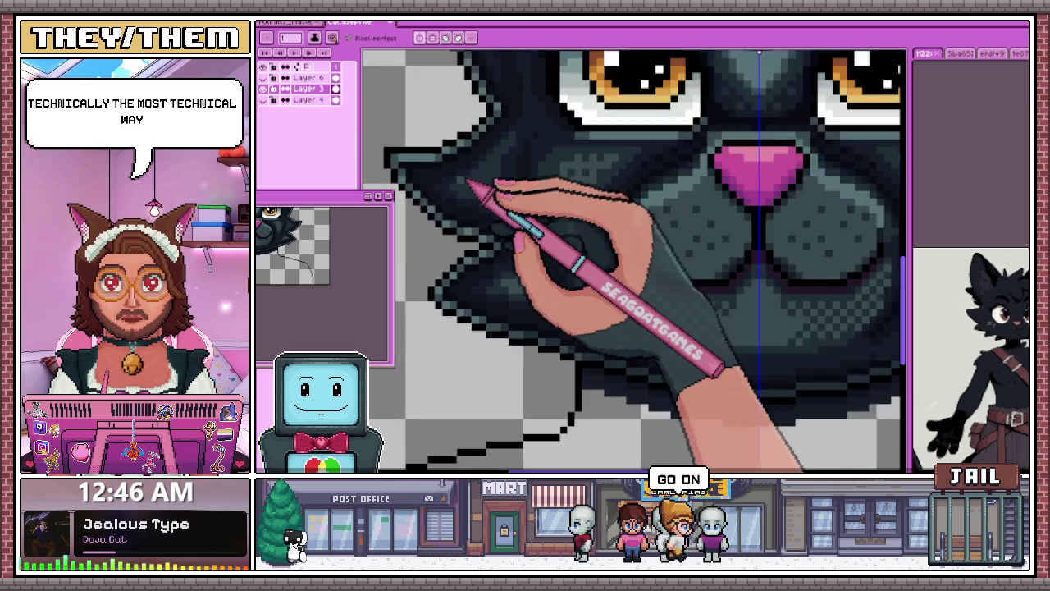
scroll(478, 197, up, 2)
scroll(493, 213, down, 1)
scroll(509, 230, up, 1)
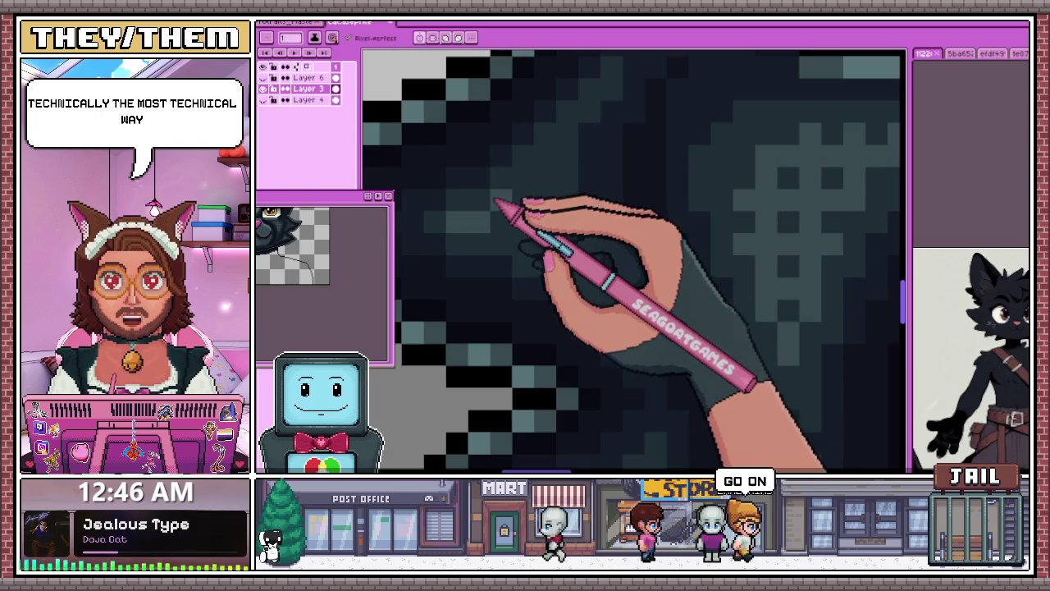
drag(552, 174, 552, 249)
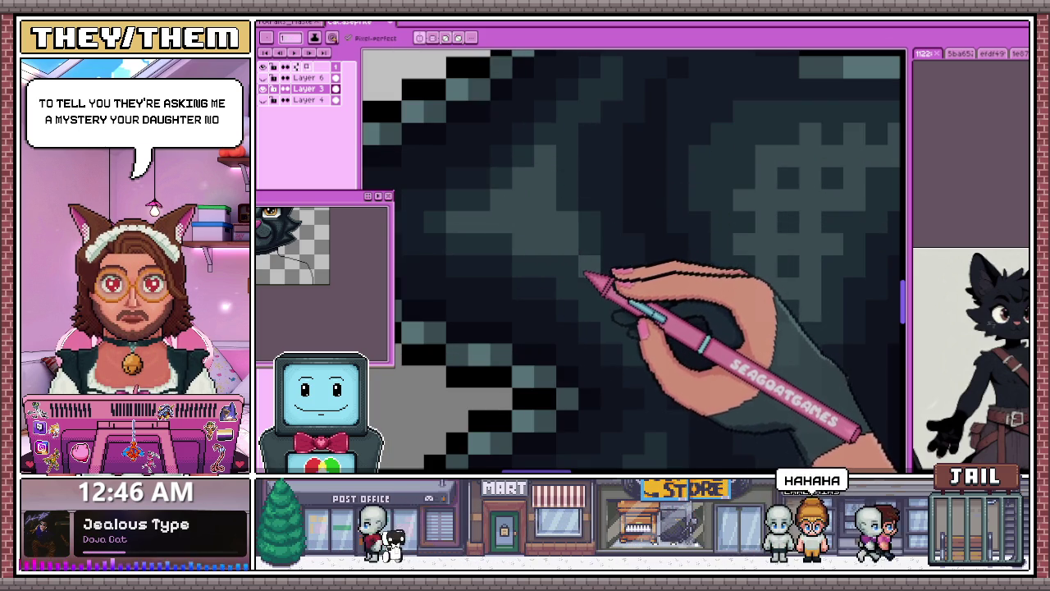
Step: With the Pencil, retouch dark dithered fur between the left pink ear and amber eye
scroll(610, 318, down, 1)
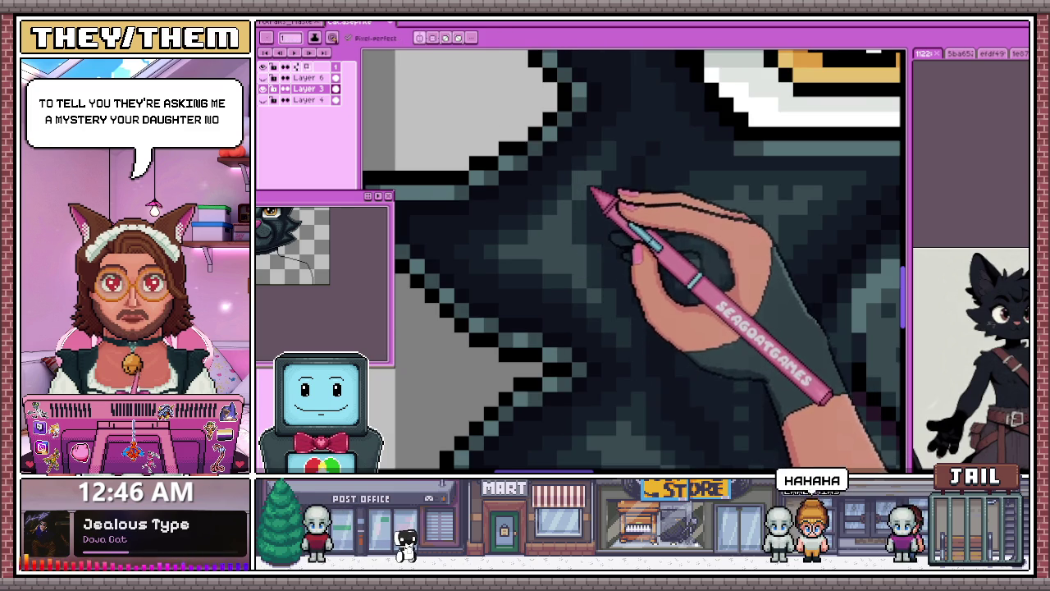
scroll(591, 187, down, 2)
scroll(604, 250, down, 2)
scroll(585, 305, down, 2)
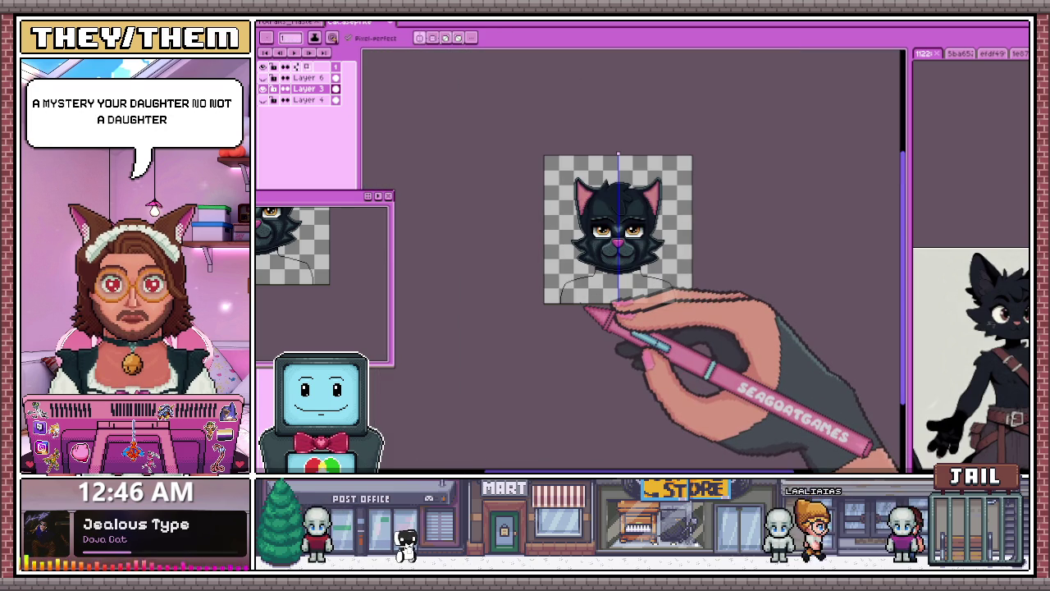
scroll(628, 227, up, 3)
scroll(500, 249, up, 2)
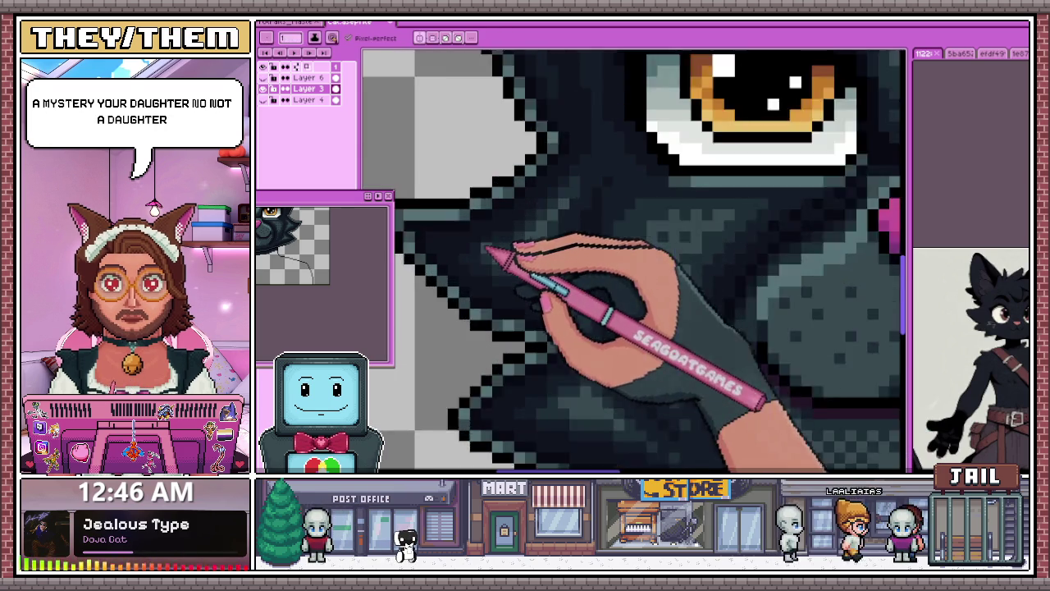
scroll(503, 271, up, 1)
key(b)
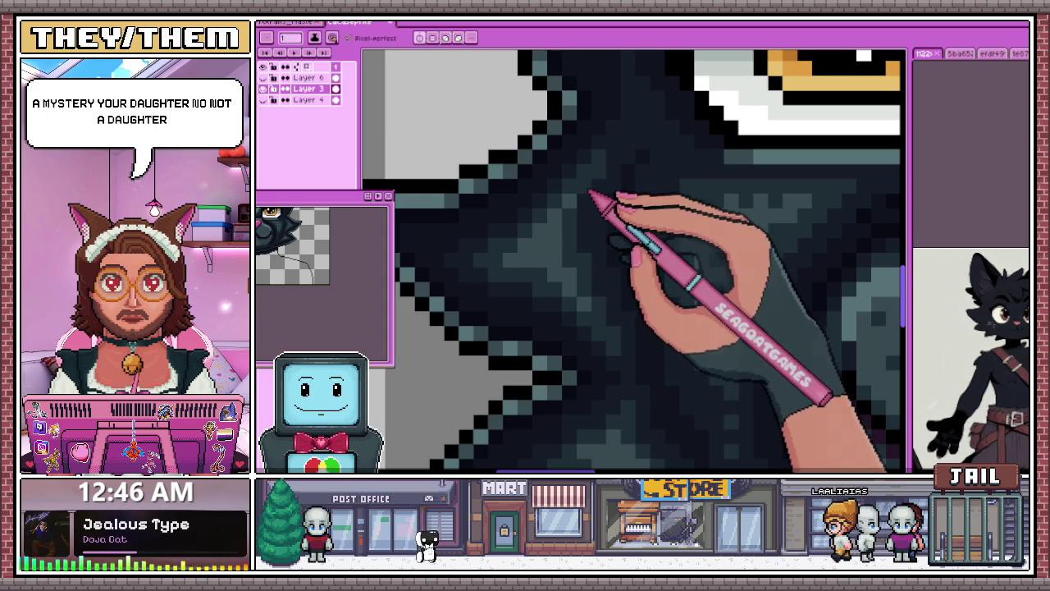
scroll(575, 238, down, 2)
scroll(566, 274, down, 1)
scroll(554, 275, down, 1)
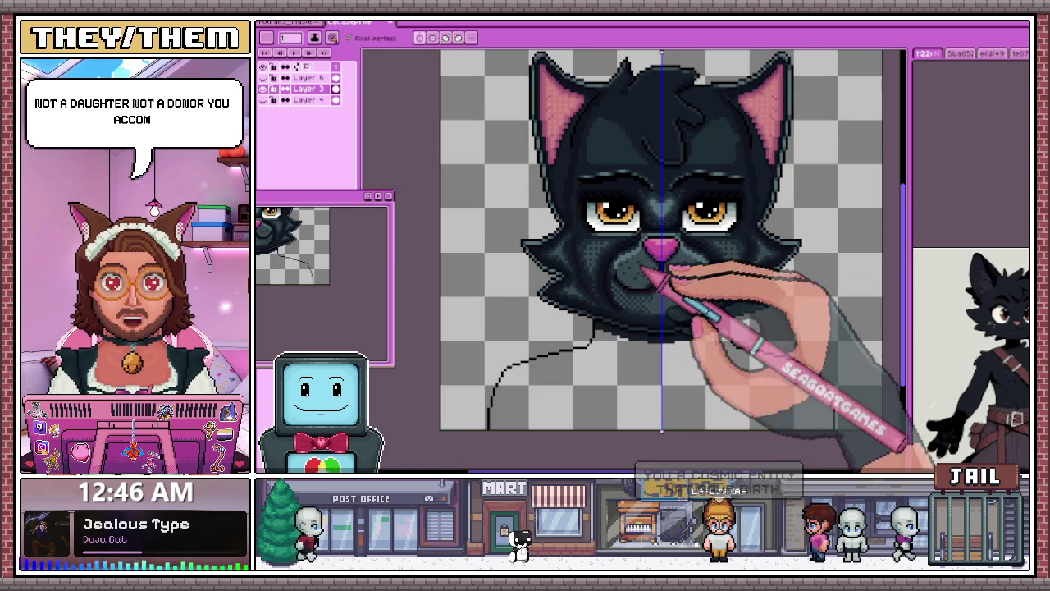
scroll(596, 265, up, 1)
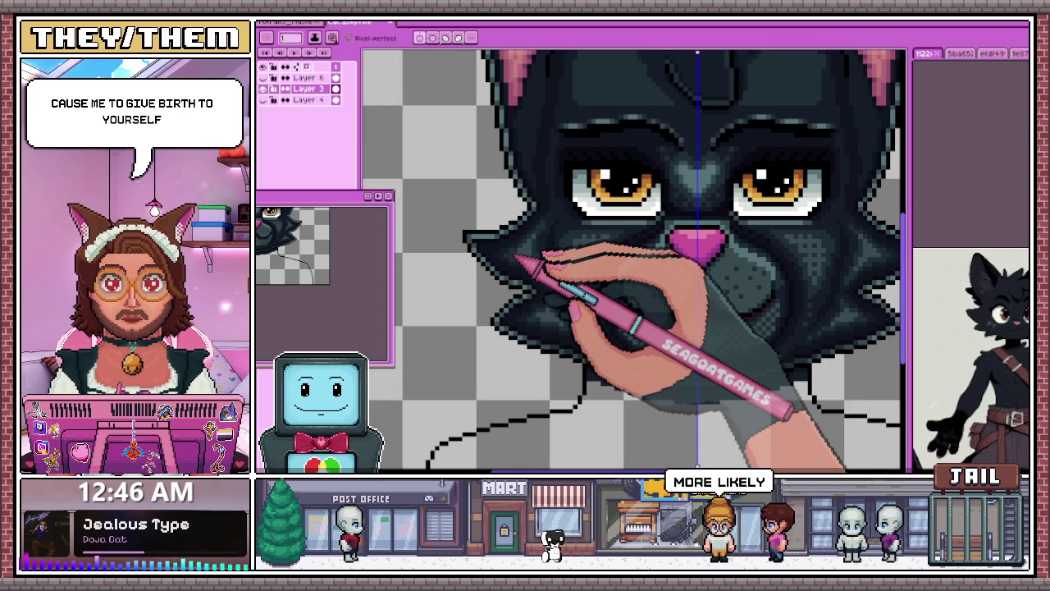
scroll(574, 268, up, 1)
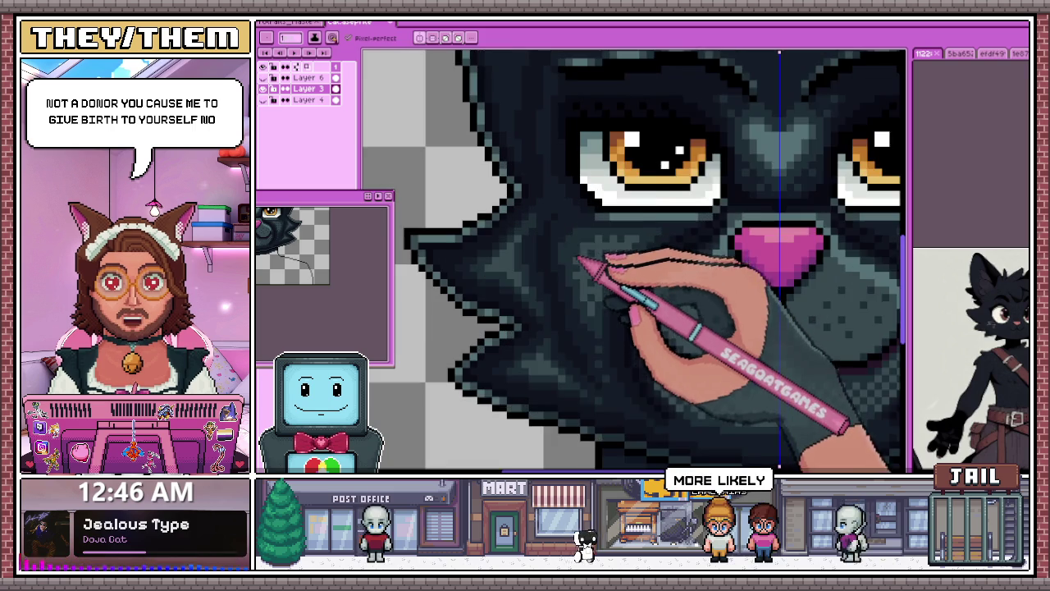
scroll(629, 246, up, 1)
scroll(476, 271, up, 1)
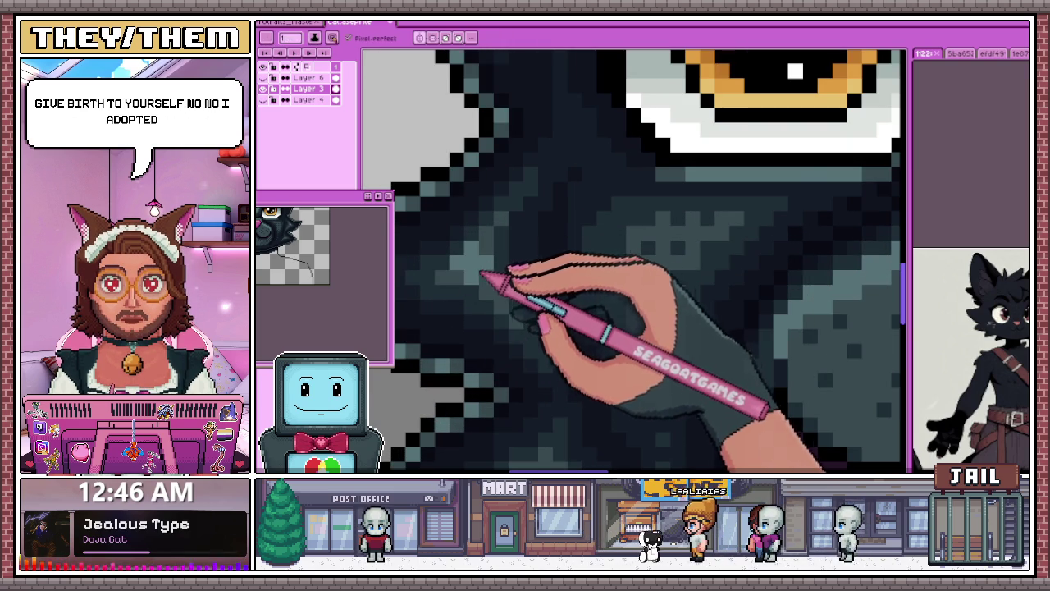
scroll(493, 246, down, 2)
scroll(525, 246, down, 1)
scroll(511, 300, up, 1)
scroll(505, 287, up, 1)
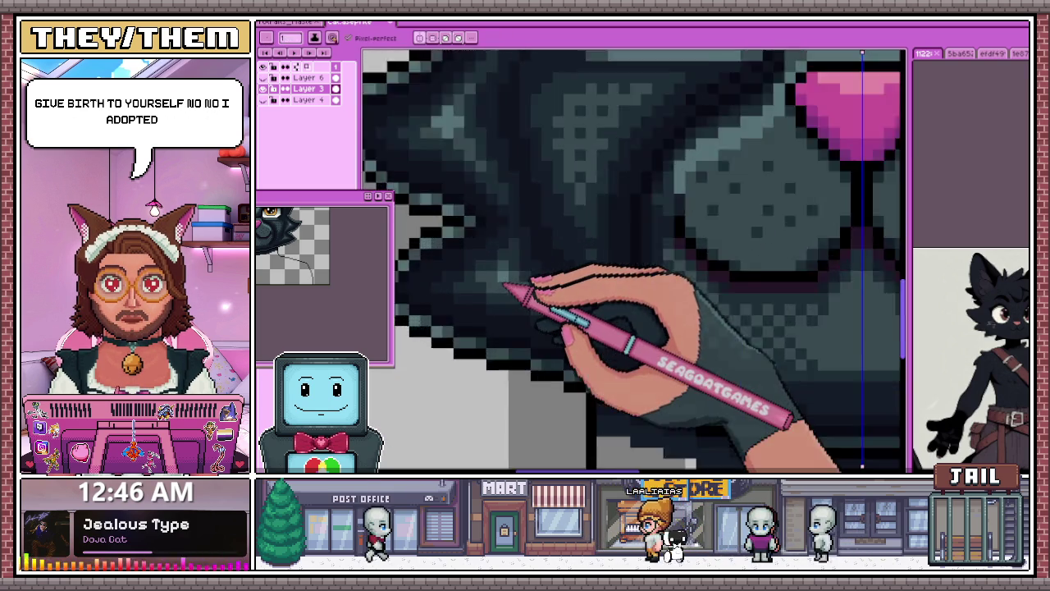
scroll(502, 287, up, 1)
scroll(529, 287, down, 2)
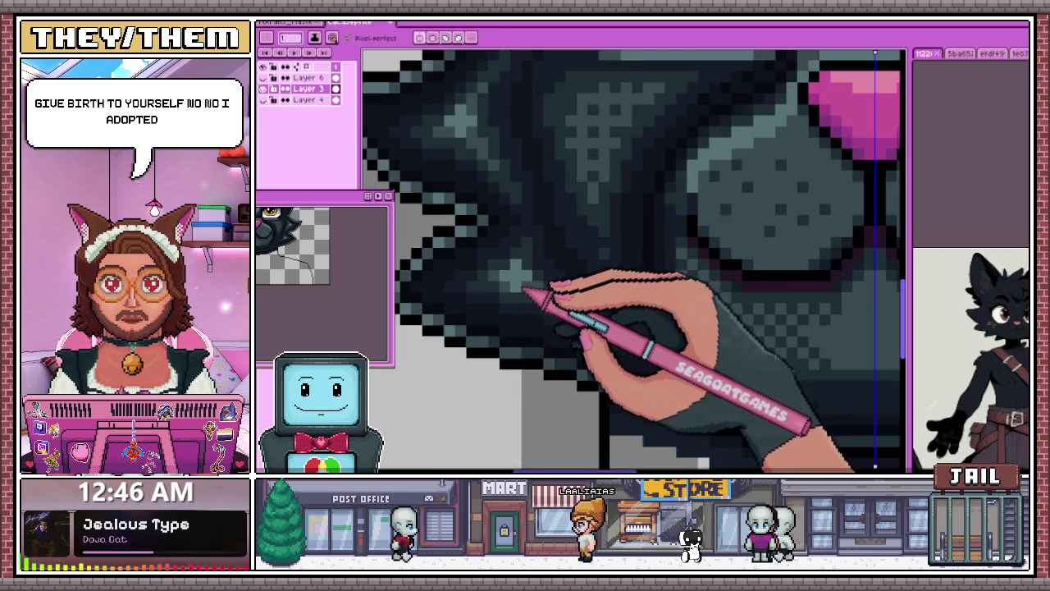
scroll(534, 298, down, 1)
scroll(528, 317, down, 2)
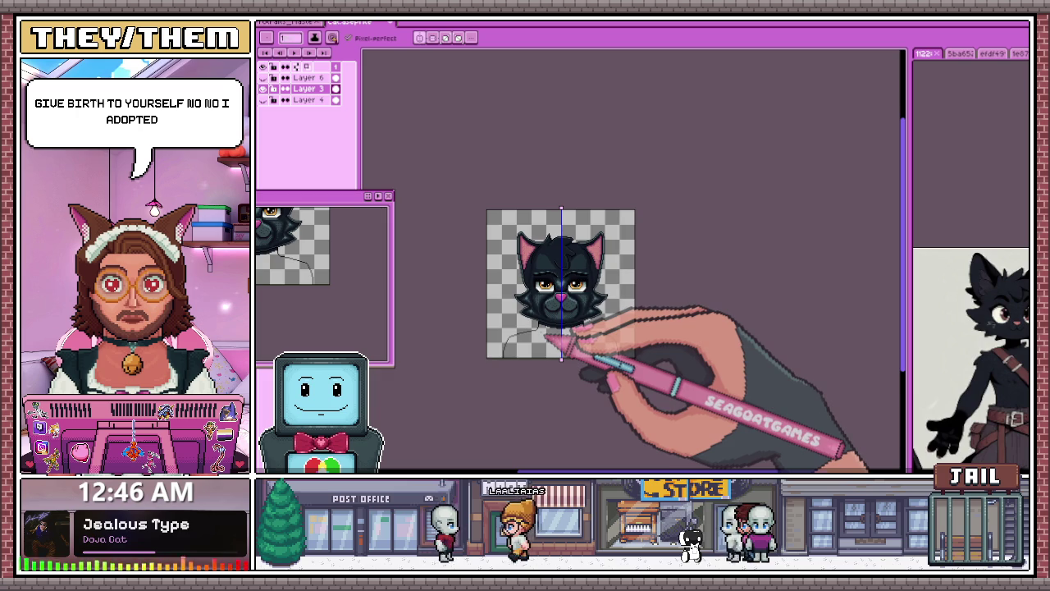
scroll(545, 337, up, 2)
scroll(525, 304, up, 1)
scroll(521, 267, up, 2)
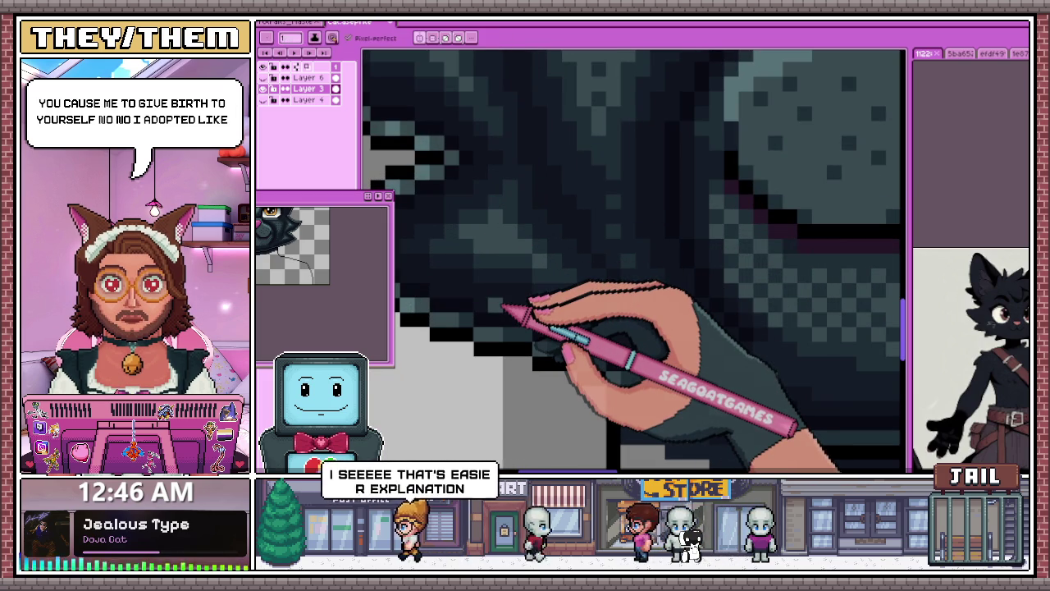
scroll(525, 288, down, 3)
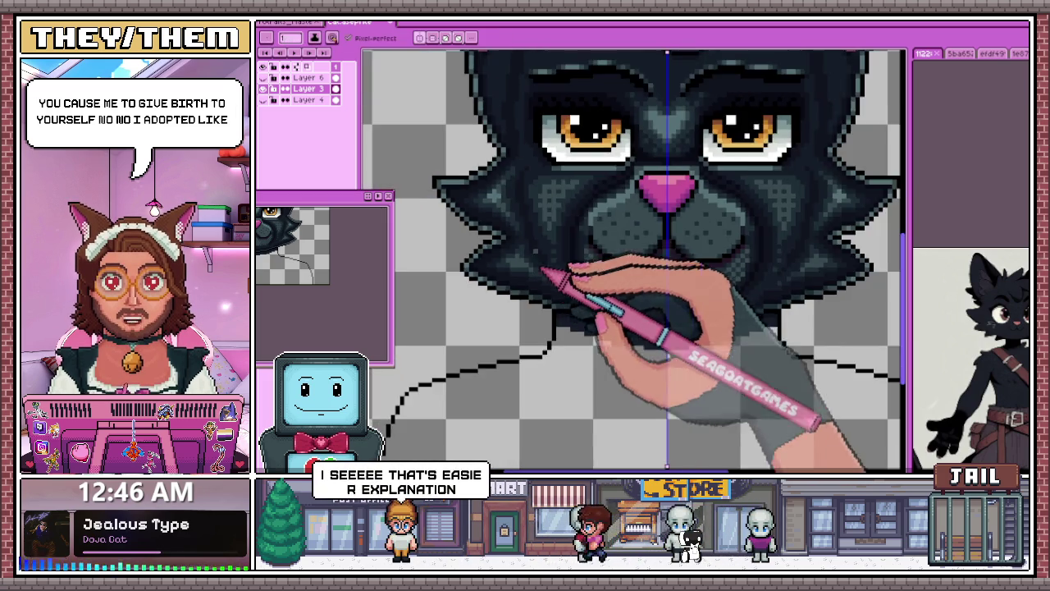
scroll(527, 209, up, 2)
scroll(490, 212, up, 1)
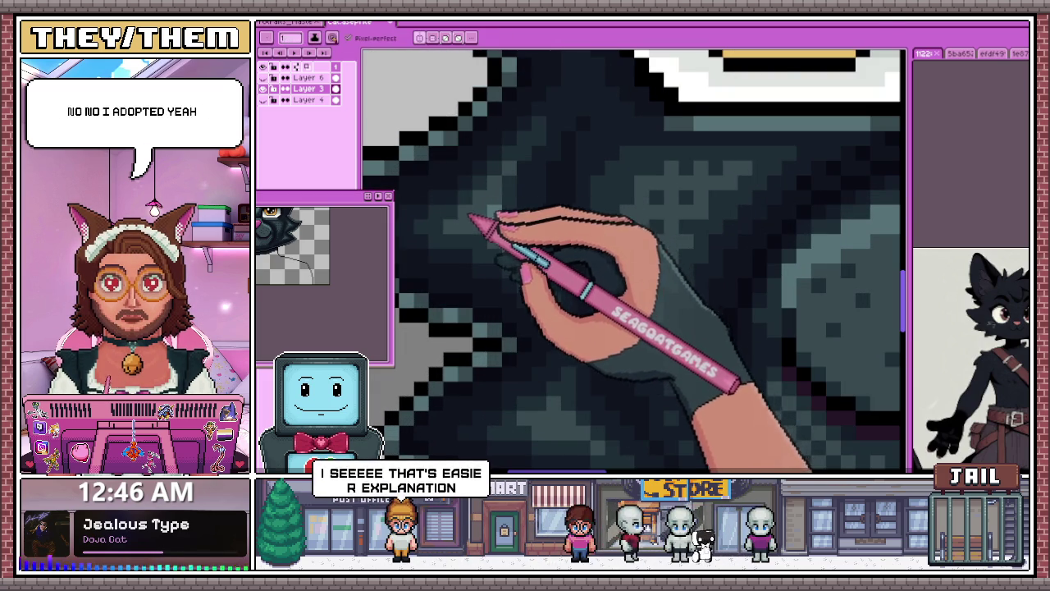
scroll(470, 217, down, 2)
scroll(544, 275, down, 1)
scroll(493, 418, down, 1)
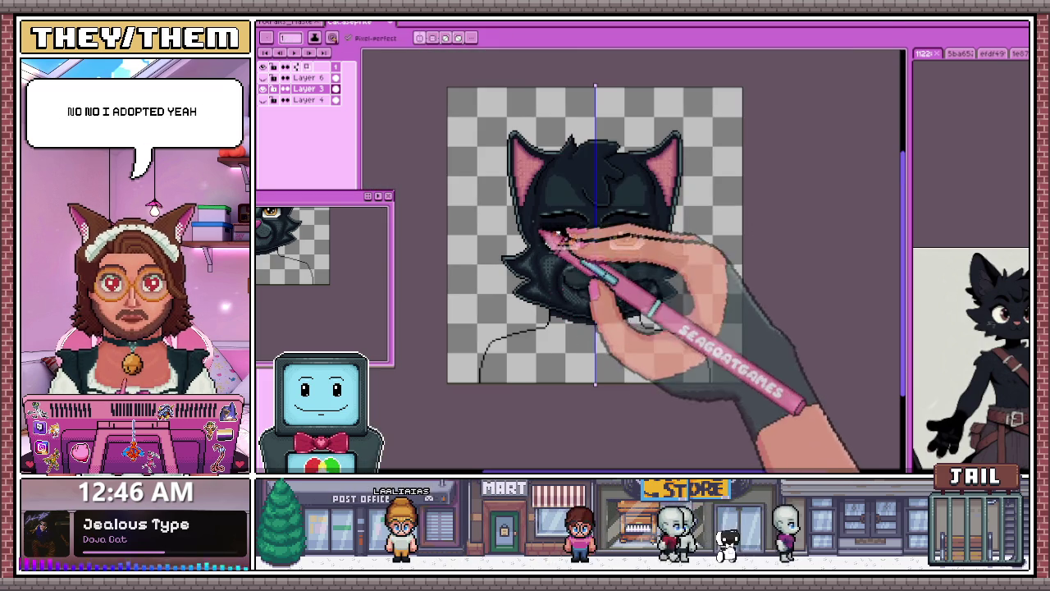
scroll(547, 252, up, 2)
scroll(544, 213, down, 1)
scroll(529, 320, up, 2)
Step: Sample a dark fur colour from the artwork with the Eyedropper, then return to the Pencil
scroll(511, 254, down, 1)
key(alt)
scroll(529, 306, up, 1)
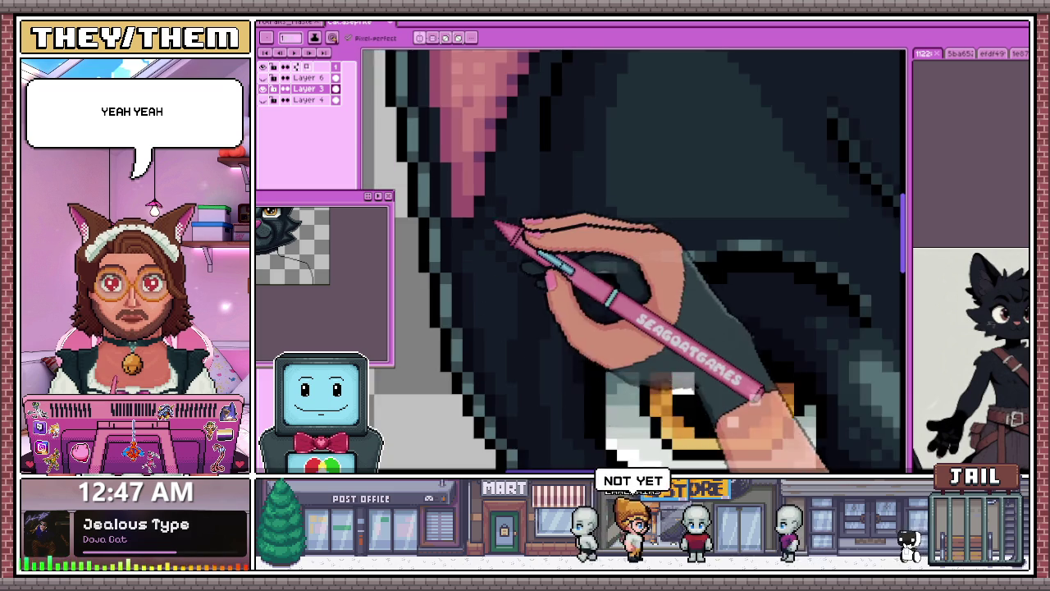
key(b)
Step: Extend checkered dark dithering into the forehead fur beside the left pink inner ear
scroll(460, 235, up, 2)
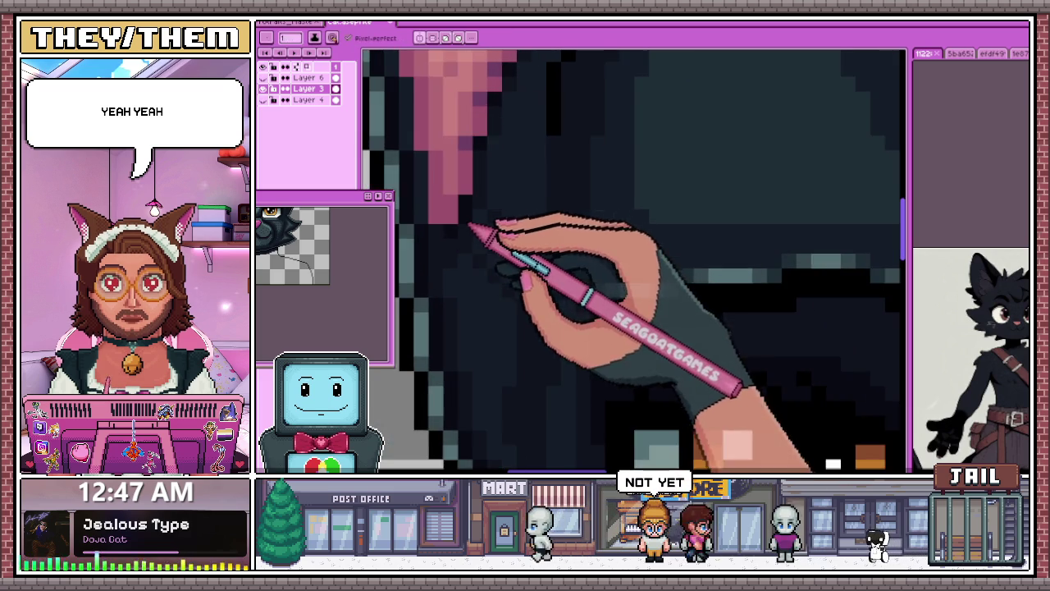
scroll(476, 311, down, 3)
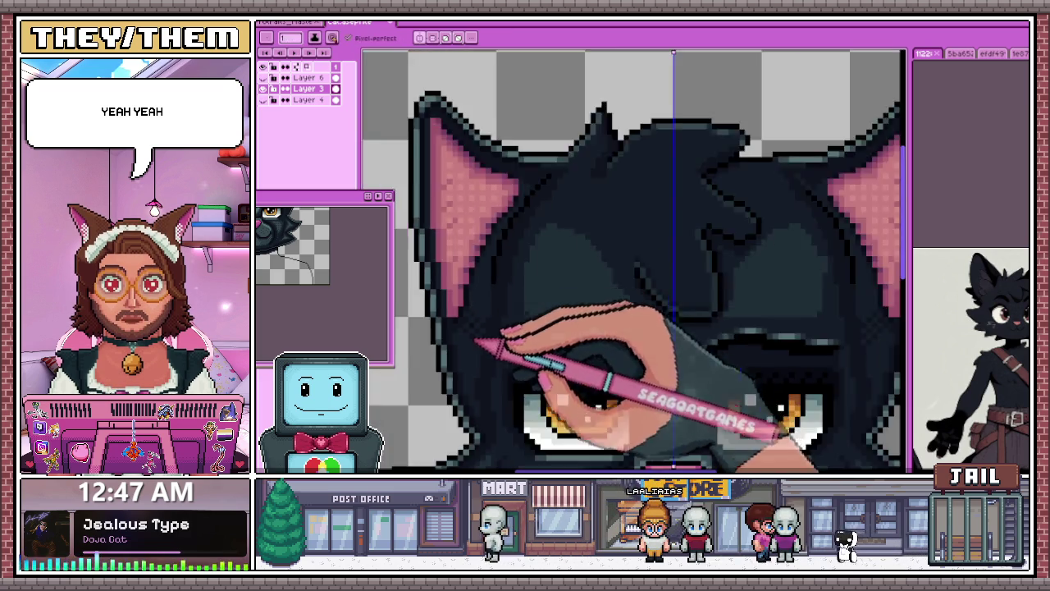
scroll(490, 312, up, 3)
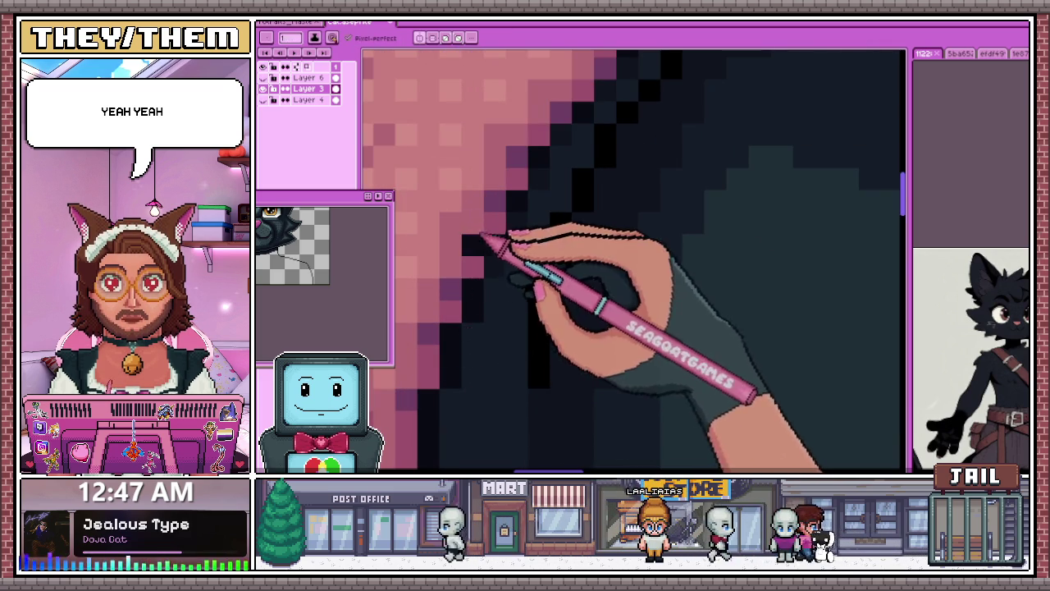
scroll(499, 300, down, 2)
scroll(490, 305, up, 1)
scroll(503, 279, up, 1)
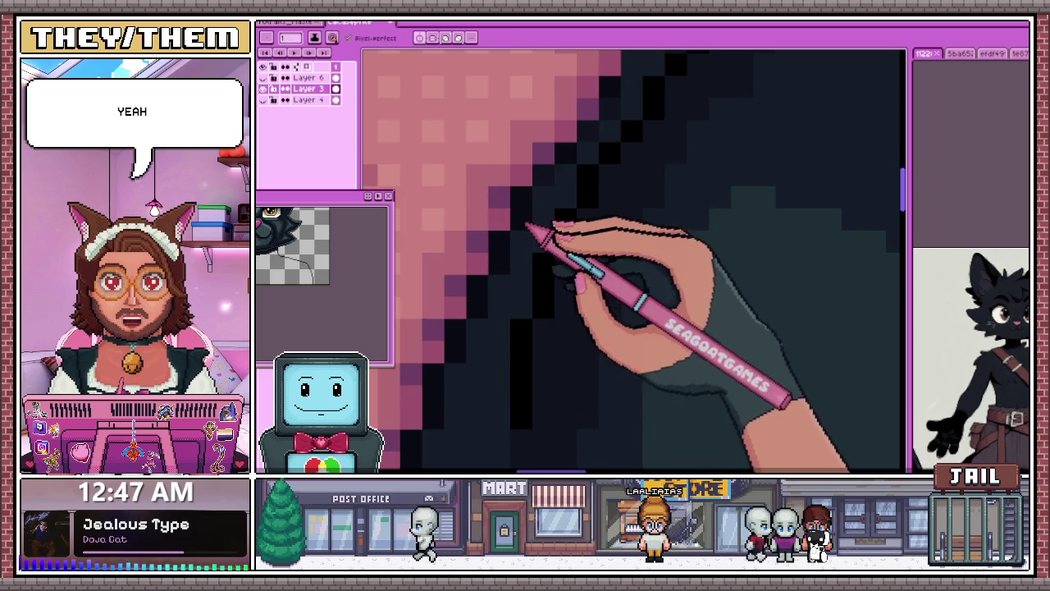
scroll(526, 225, down, 1)
scroll(553, 211, up, 1)
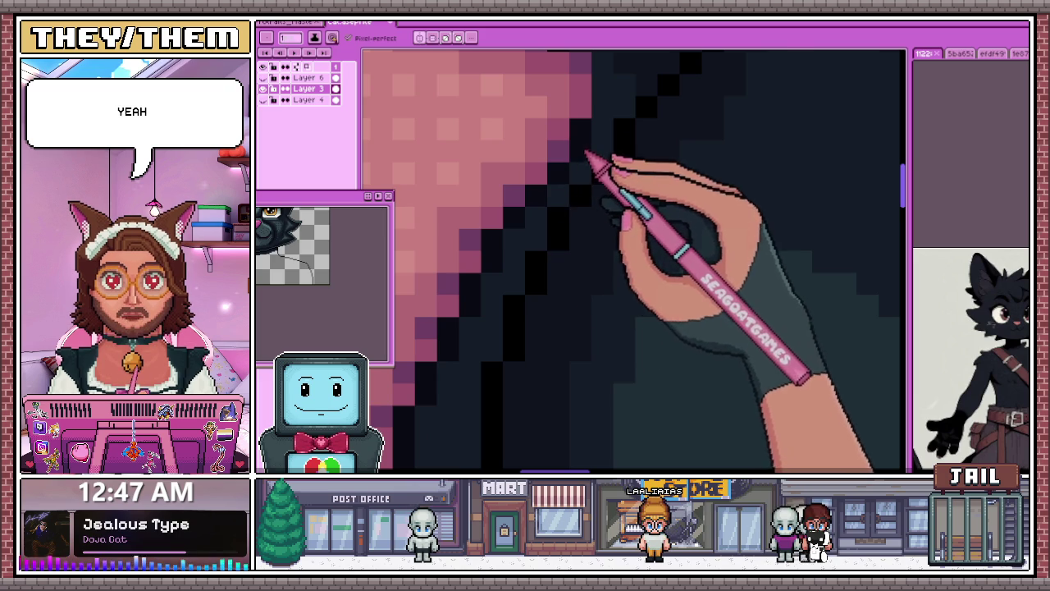
scroll(586, 153, down, 2)
scroll(533, 271, up, 2)
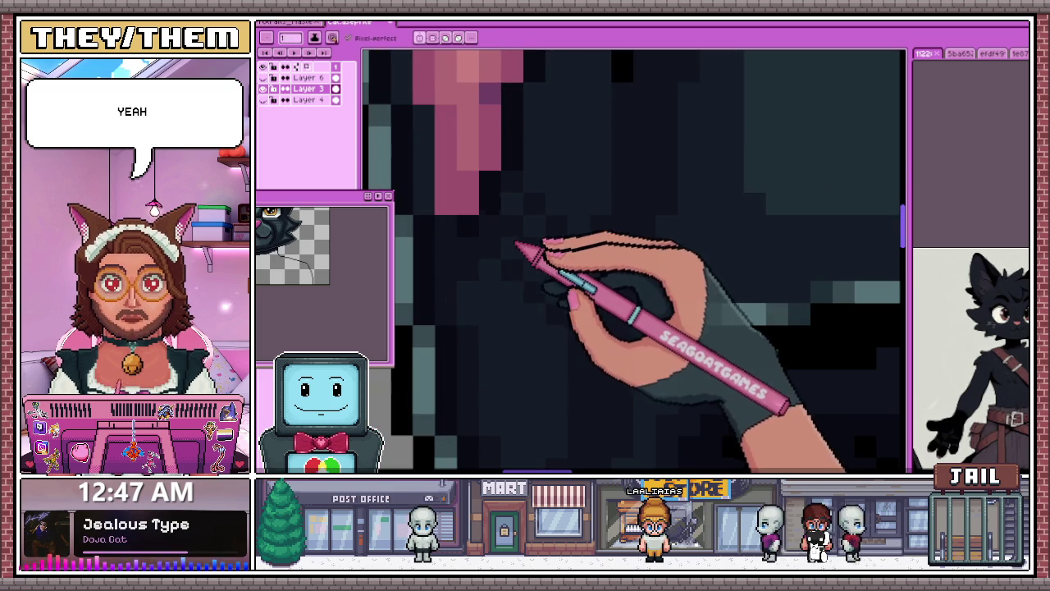
scroll(550, 355, down, 1)
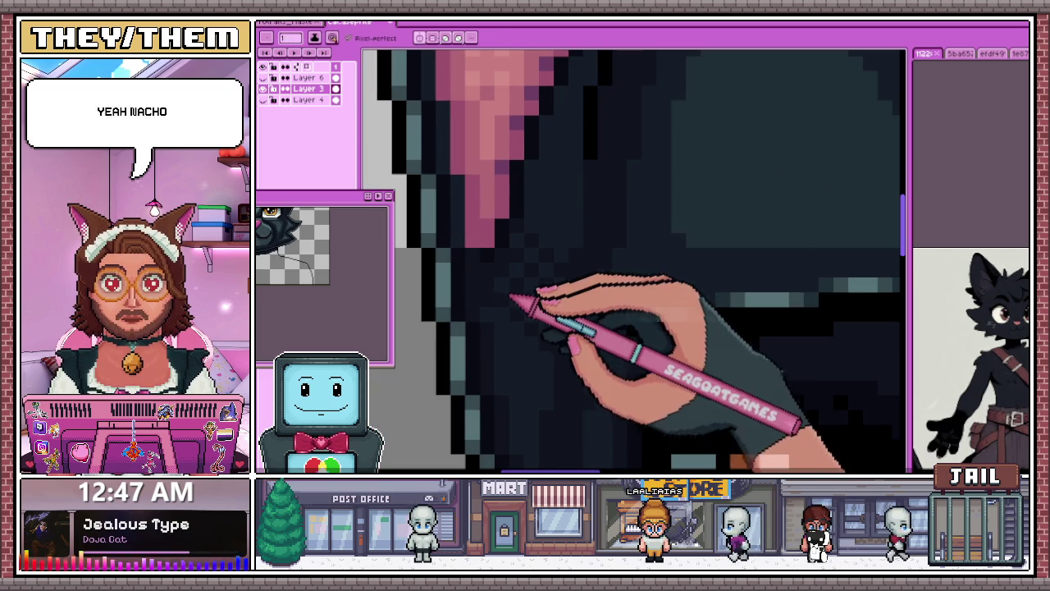
scroll(525, 329, down, 1)
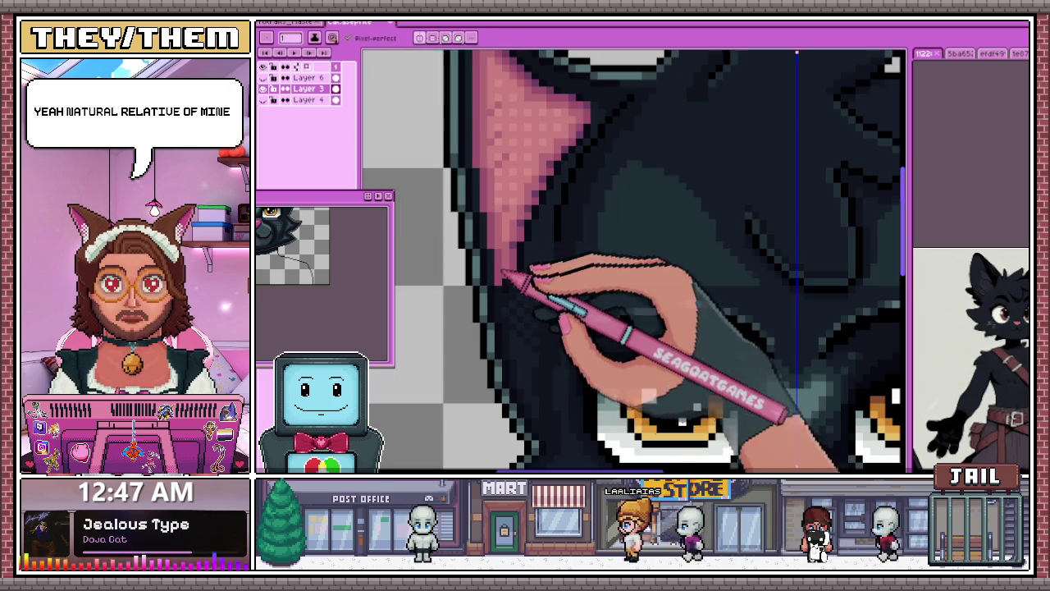
scroll(534, 328, up, 1)
scroll(539, 312, down, 1)
scroll(491, 264, up, 1)
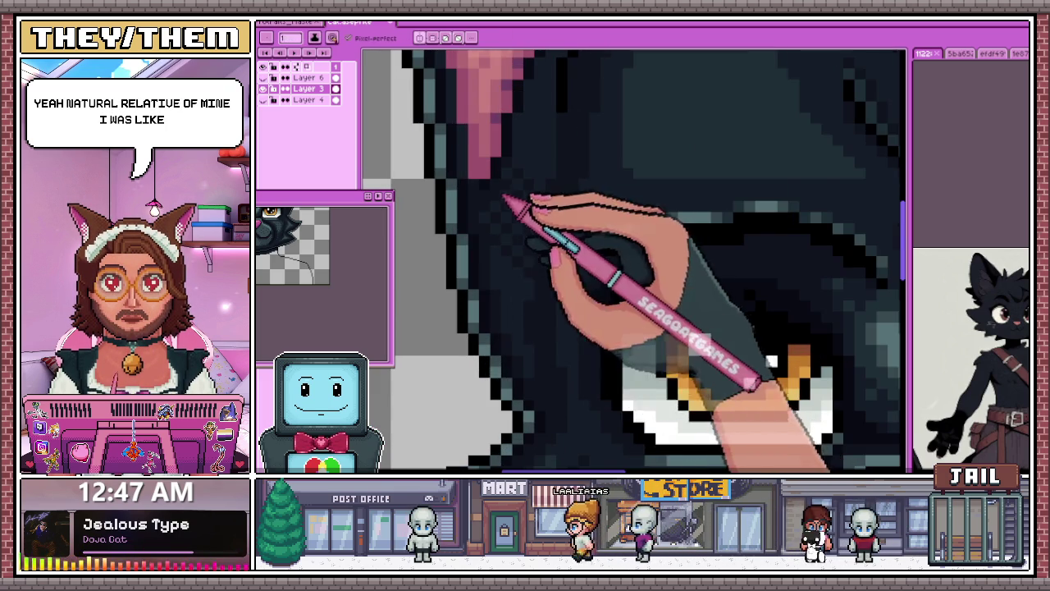
scroll(504, 199, down, 1)
scroll(469, 210, up, 2)
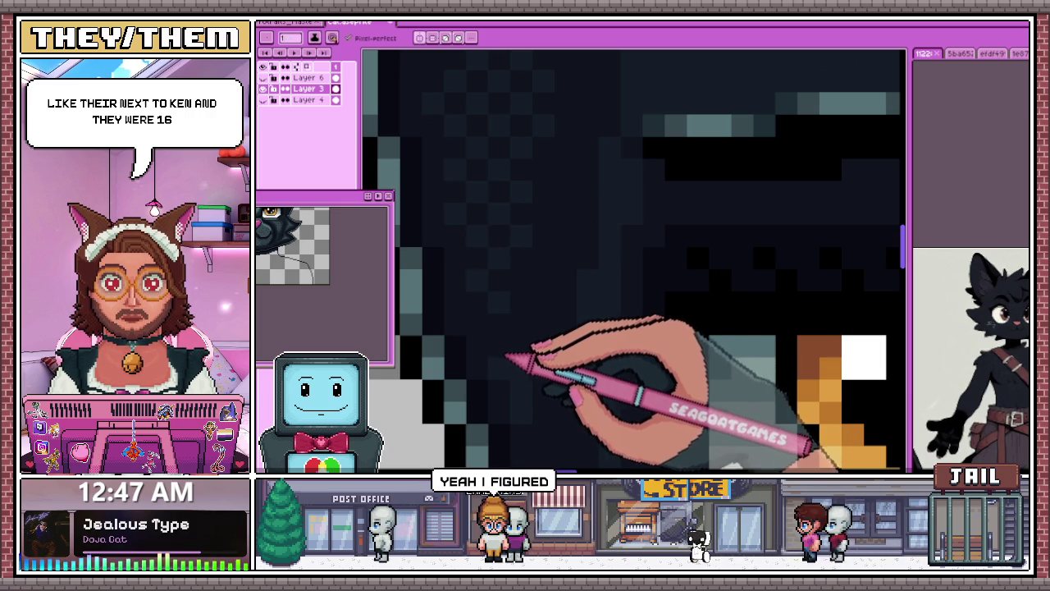
scroll(525, 361, down, 2)
scroll(525, 361, up, 1)
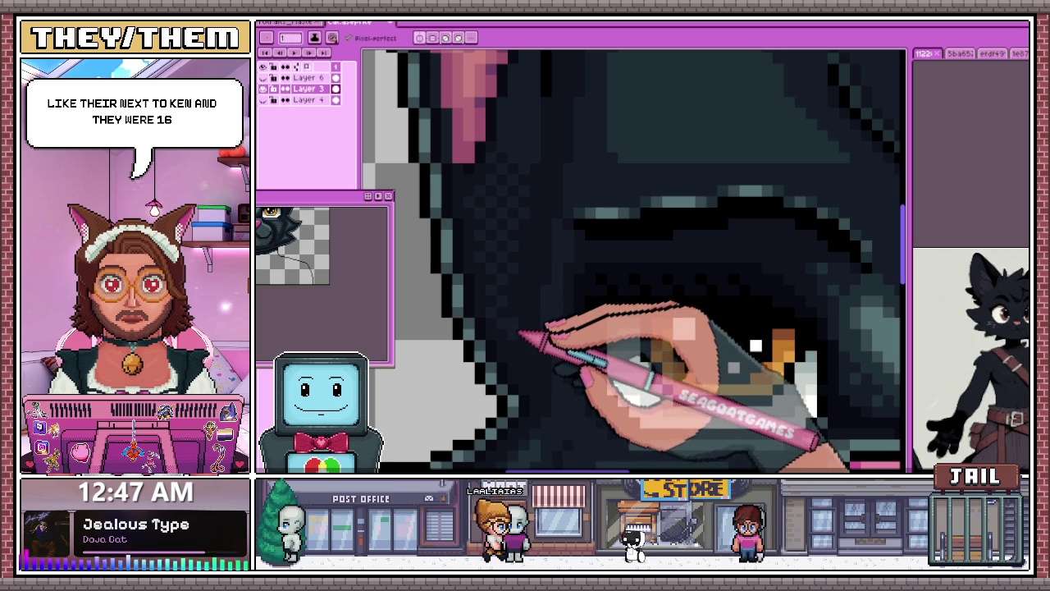
scroll(634, 259, down, 2)
scroll(634, 259, up, 2)
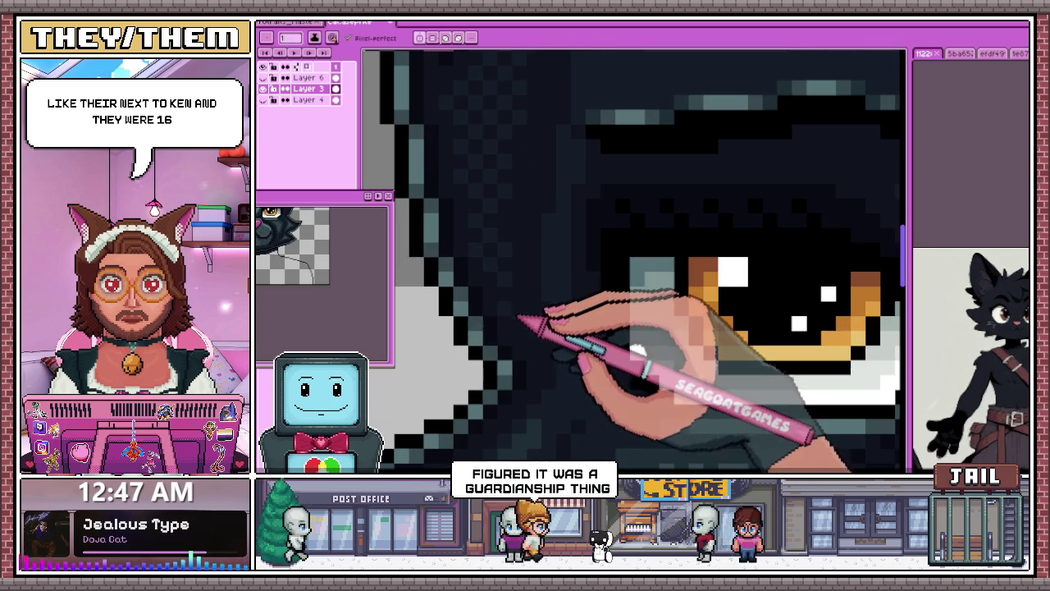
scroll(516, 230, down, 1)
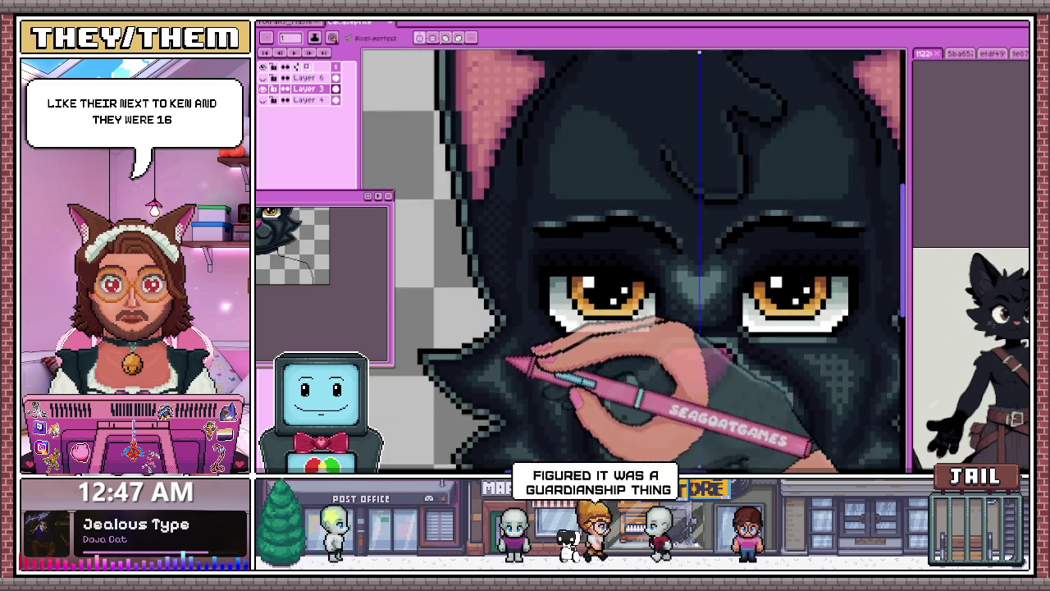
scroll(527, 347, down, 1)
scroll(544, 304, up, 1)
scroll(517, 235, up, 2)
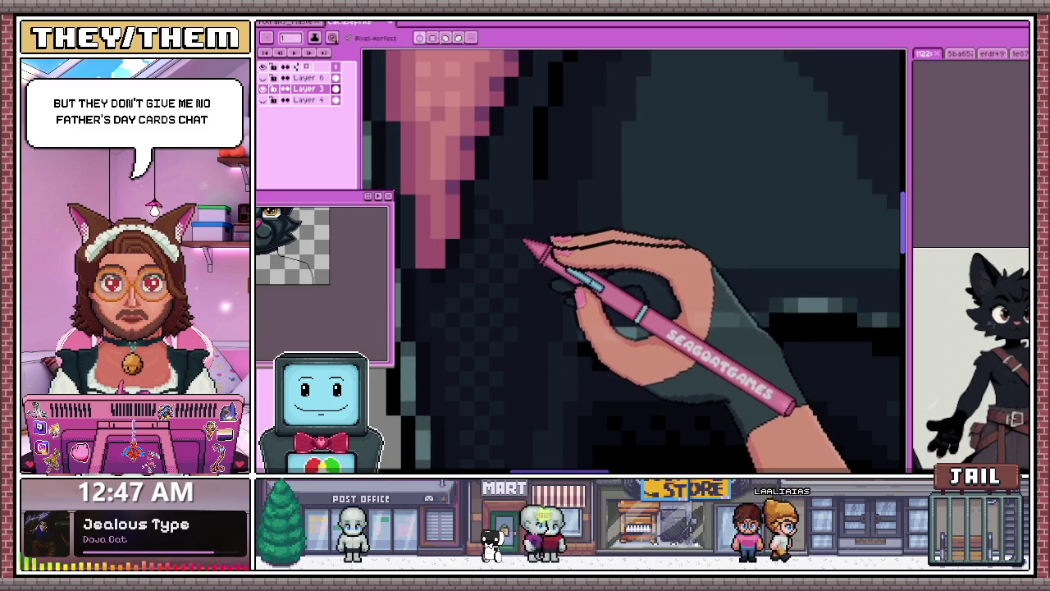
Step: Sample the fur beside the ear and line the left ear's inner edge with darker pixels
scroll(529, 229, up, 1)
scroll(517, 222, up, 1)
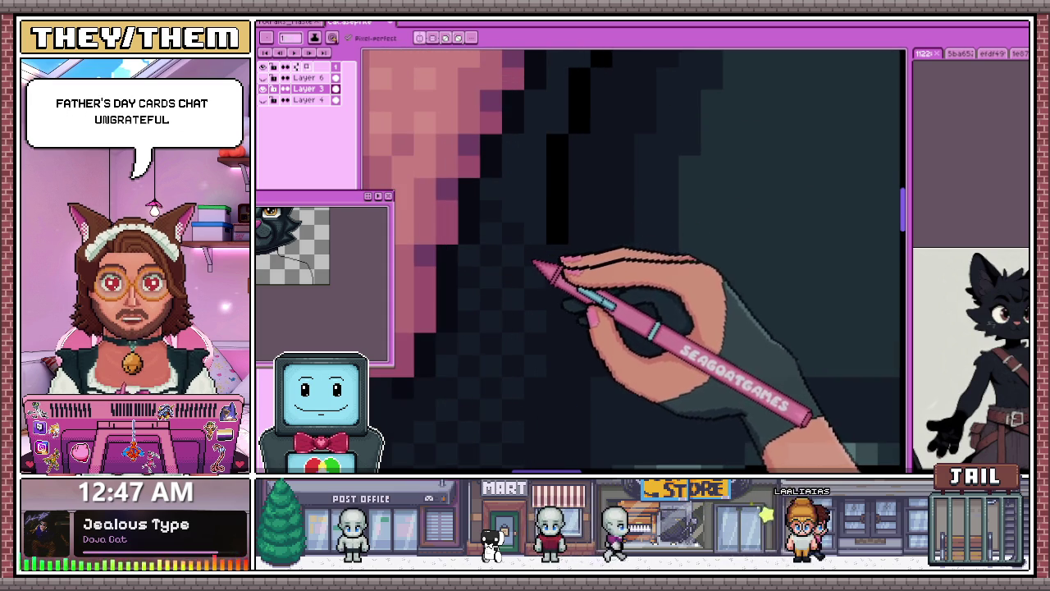
scroll(533, 262, down, 1)
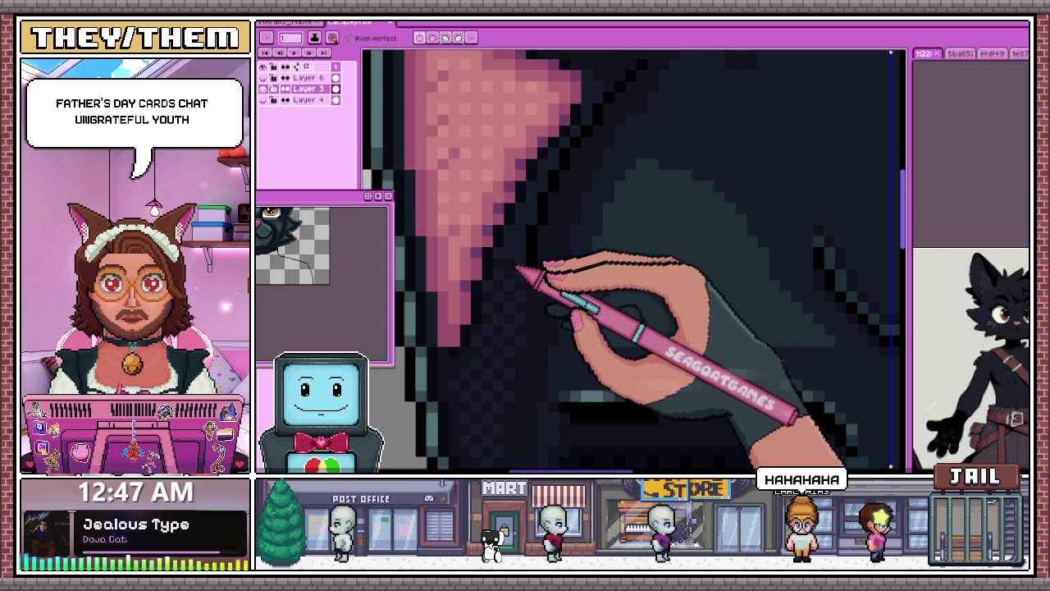
scroll(525, 235, up, 1)
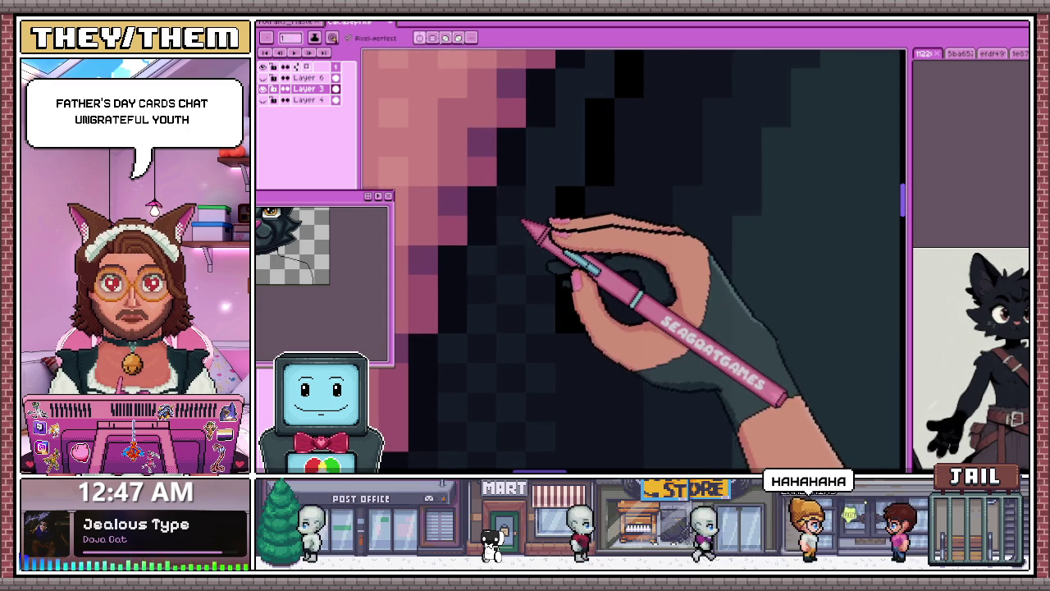
scroll(542, 238, down, 1)
scroll(558, 228, down, 1)
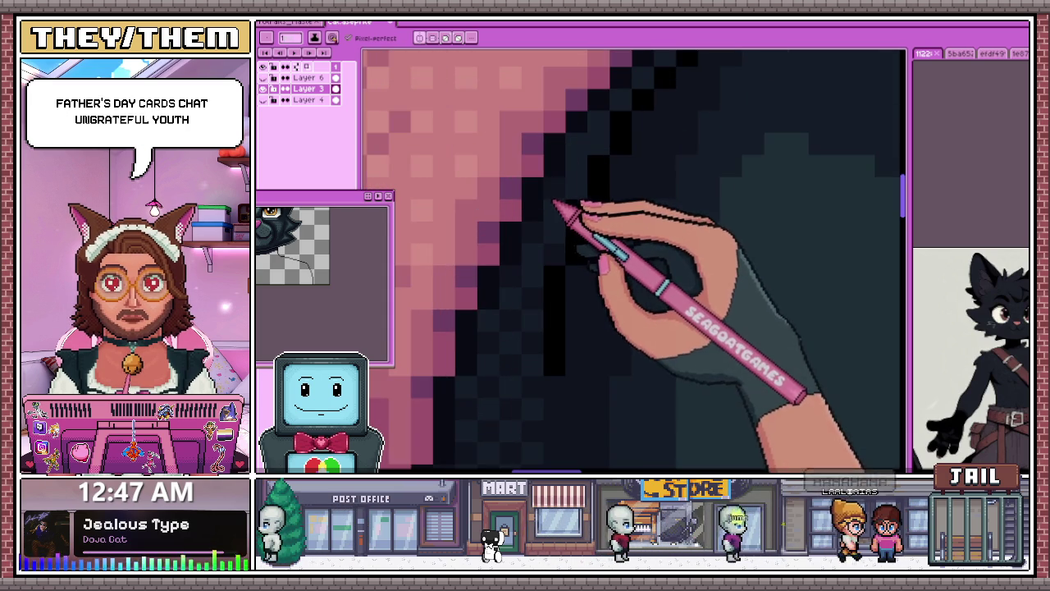
key(alt)
scroll(566, 210, down, 1)
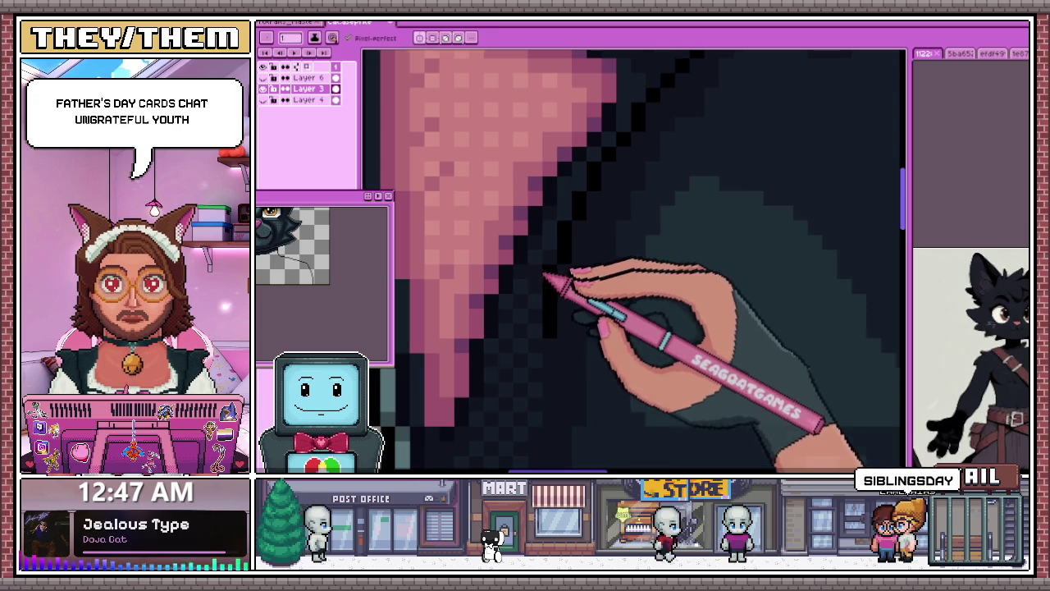
scroll(577, 220, down, 1)
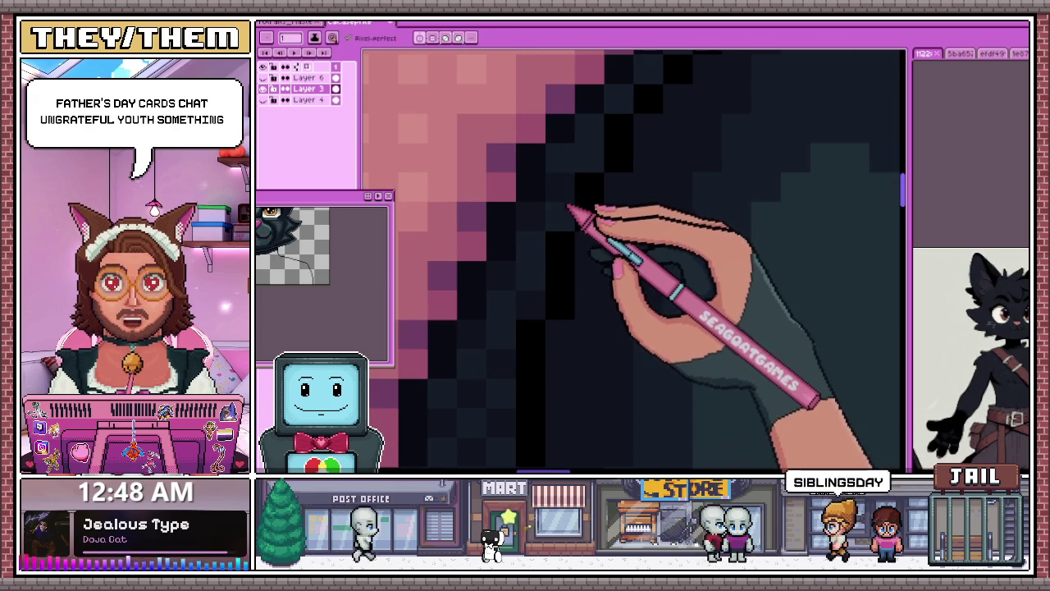
scroll(575, 185, down, 1)
scroll(525, 270, down, 1)
scroll(543, 234, up, 1)
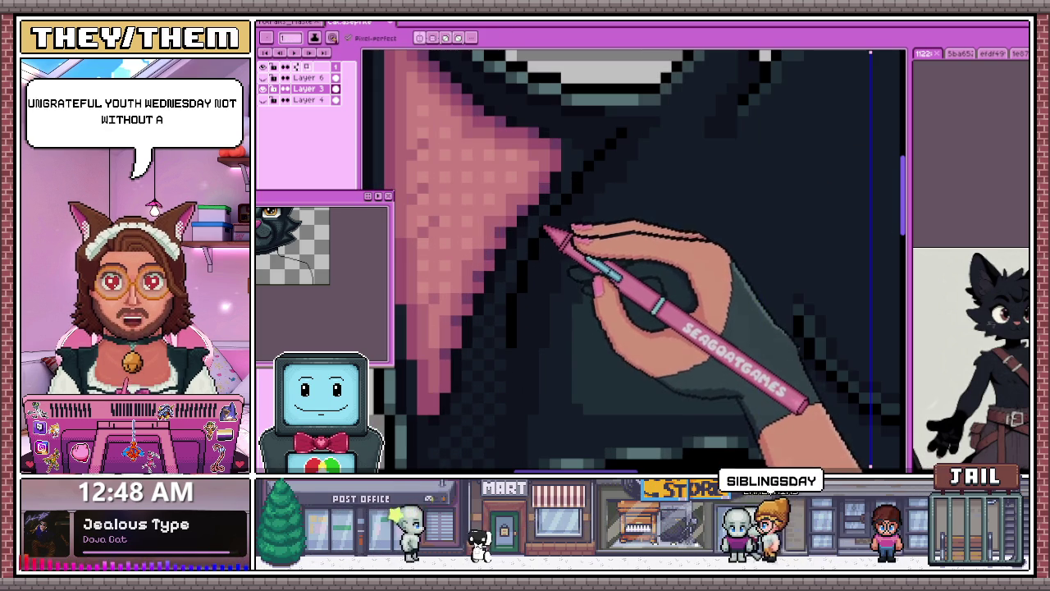
scroll(535, 231, up, 1)
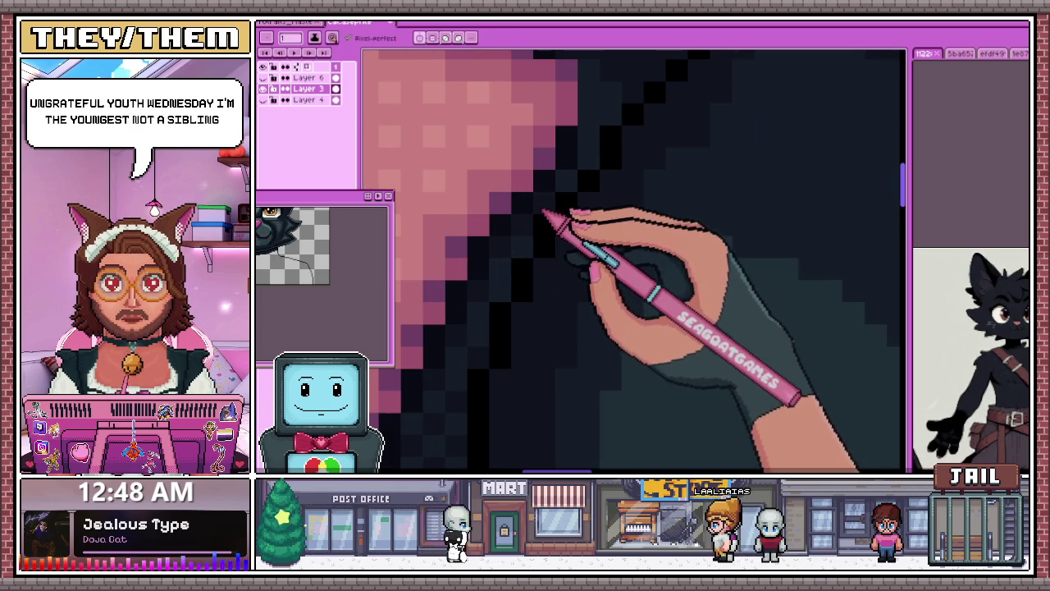
scroll(566, 192, down, 2)
scroll(570, 194, down, 1)
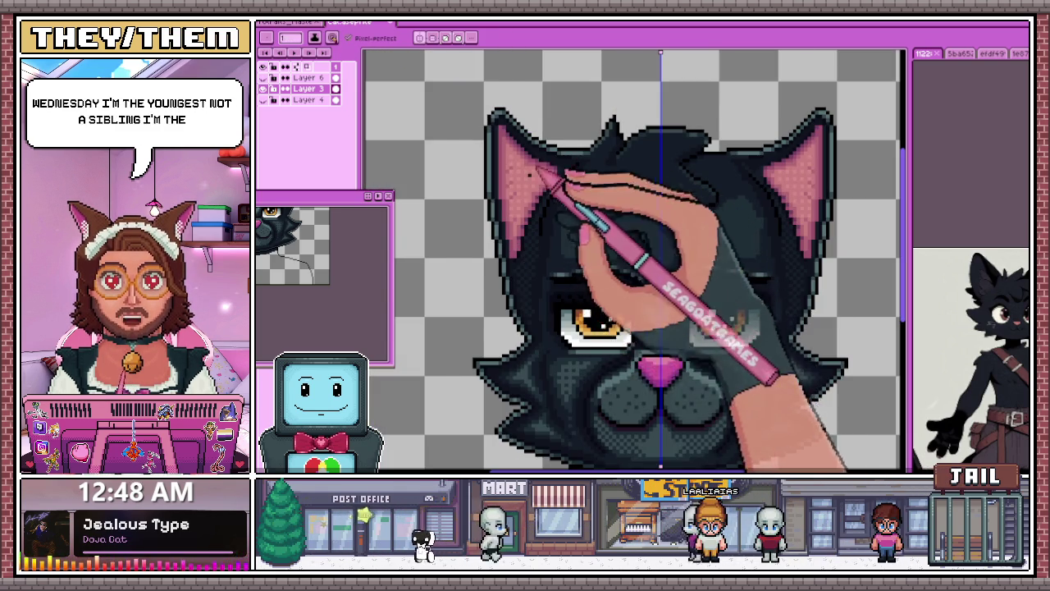
scroll(549, 180, down, 1)
scroll(548, 283, up, 1)
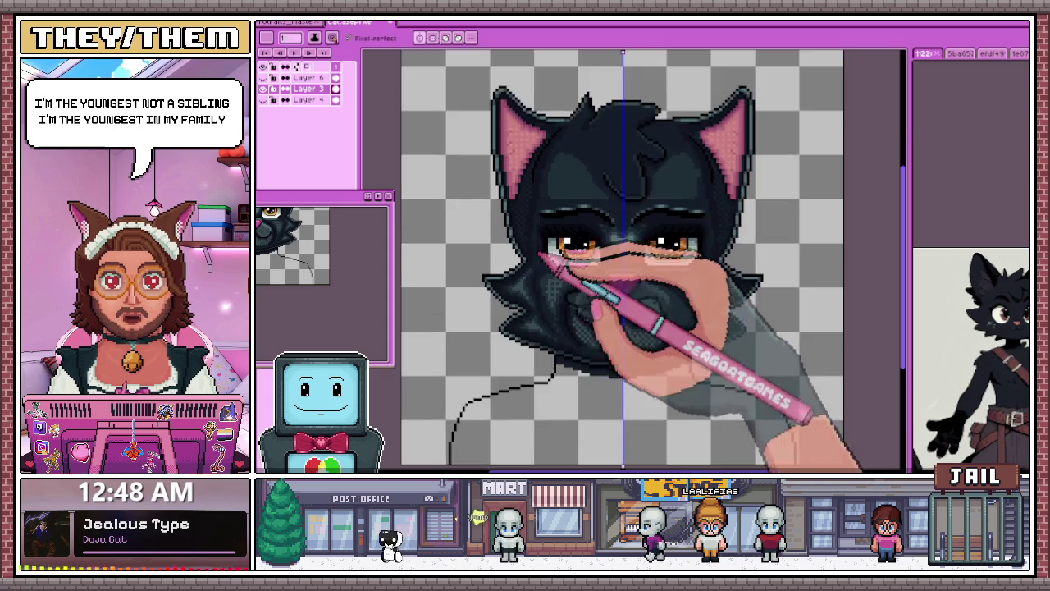
scroll(544, 276, up, 2)
scroll(544, 291, up, 1)
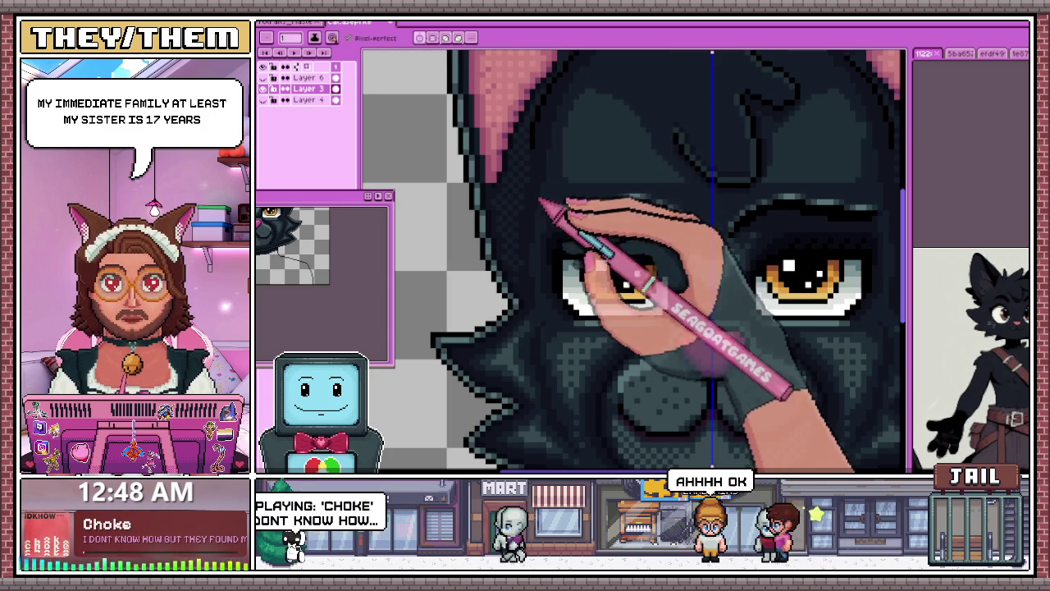
scroll(541, 193, down, 2)
scroll(545, 214, up, 1)
scroll(550, 230, up, 1)
key(i)
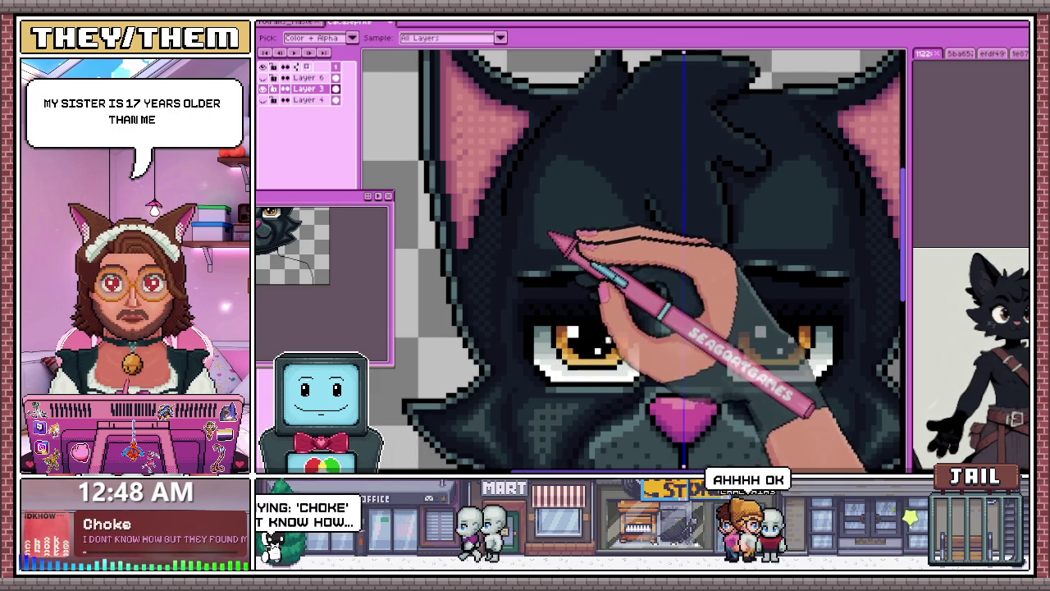
scroll(542, 270, down, 1)
scroll(542, 279, down, 1)
scroll(541, 292, down, 1)
key(b)
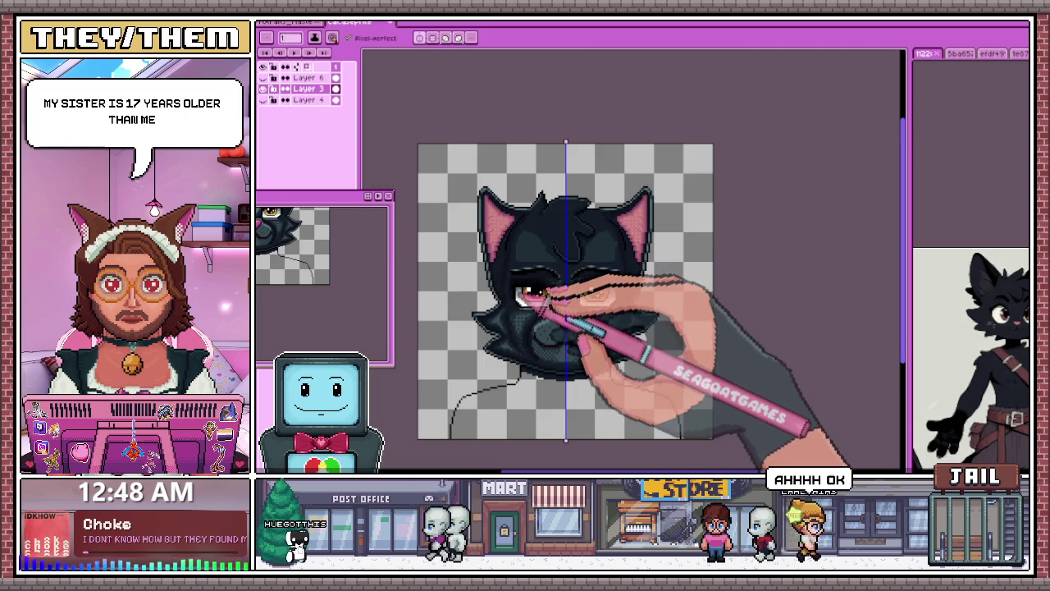
scroll(517, 238, up, 2)
scroll(516, 263, down, 1)
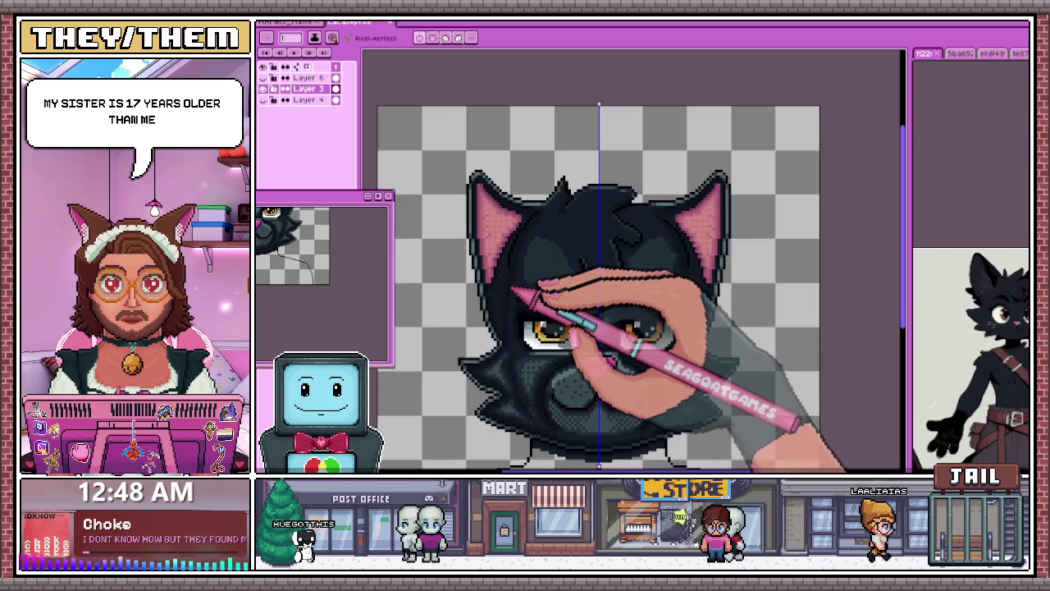
scroll(513, 293, down, 1)
scroll(525, 293, down, 2)
scroll(598, 246, up, 1)
scroll(605, 298, up, 2)
scroll(615, 298, down, 1)
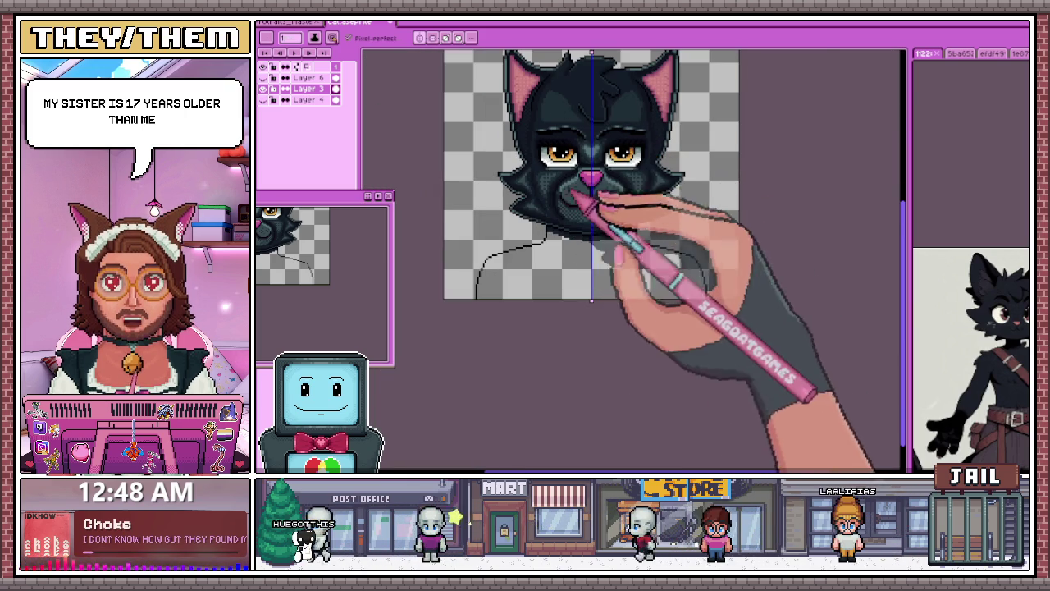
scroll(561, 271, up, 1)
scroll(561, 292, down, 1)
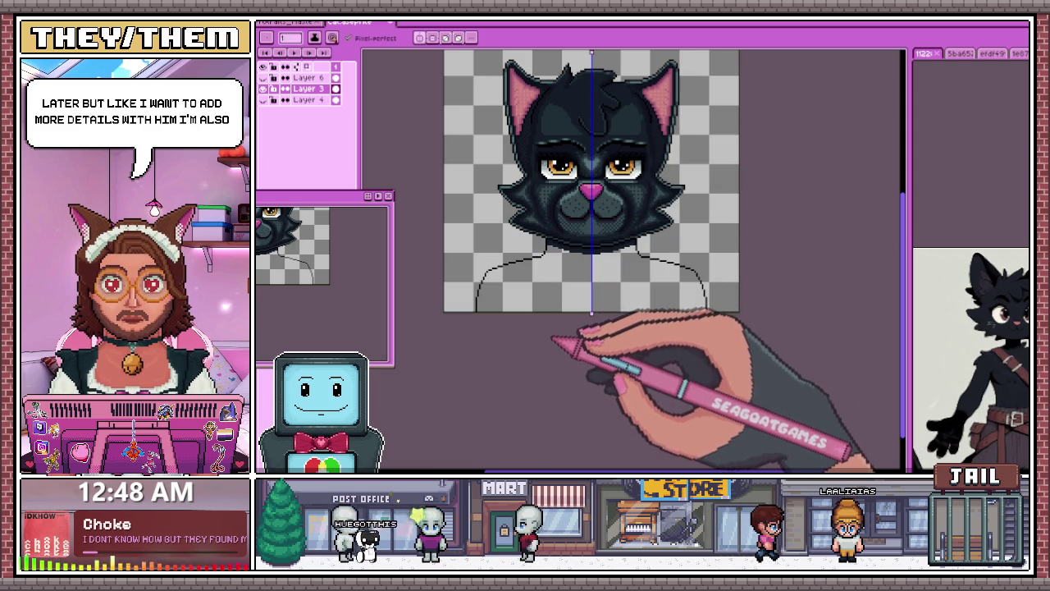
scroll(545, 312, up, 1)
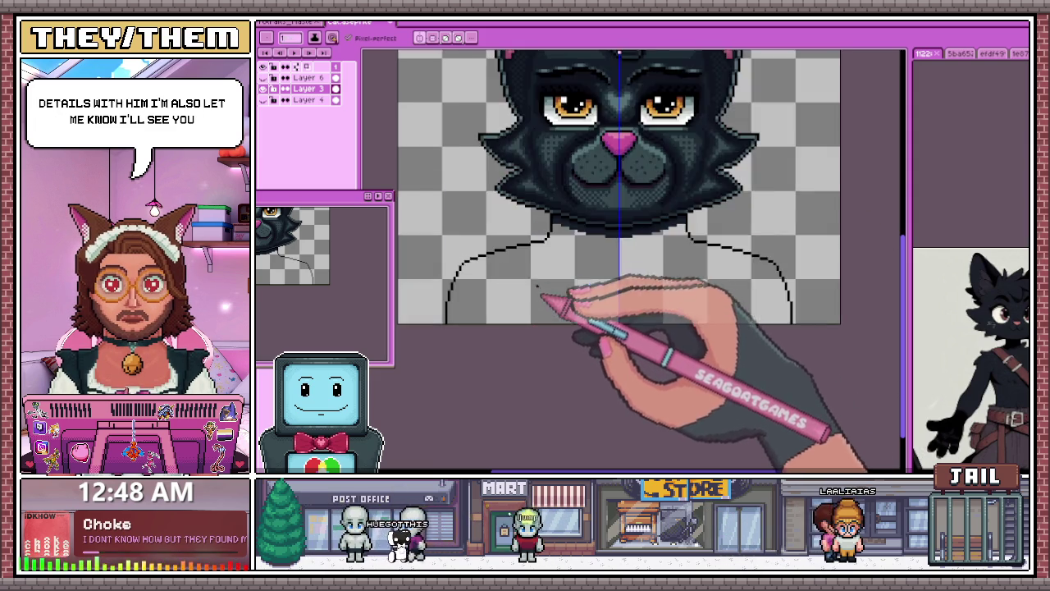
Step: Zoom in on the canvas and switch to the Pencil tool (B)
scroll(566, 247, up, 1)
scroll(591, 214, up, 1)
scroll(583, 177, up, 1)
key(b)
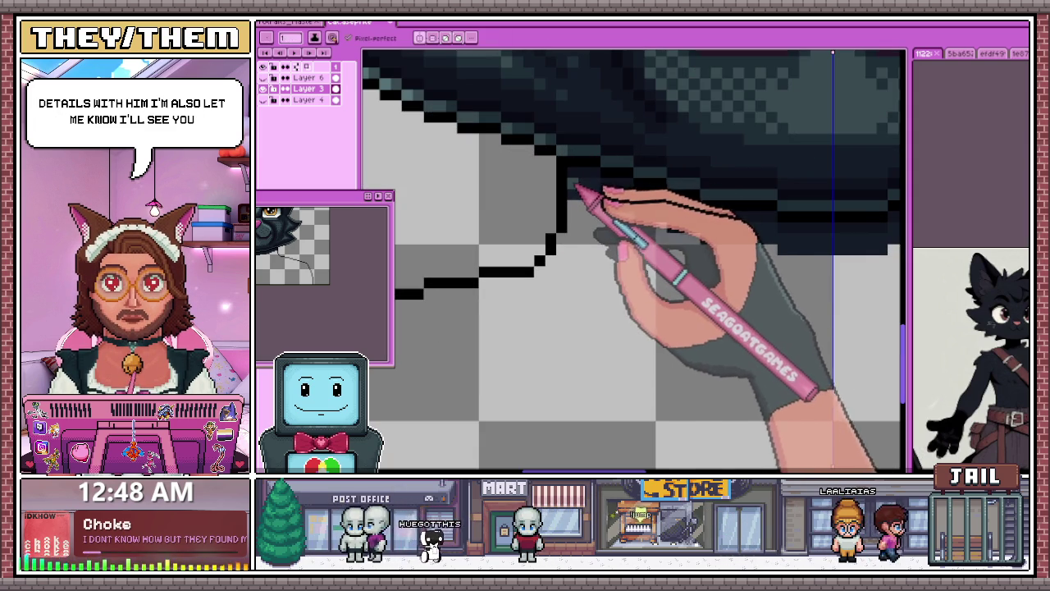
Step: Zoom in and out around the left neck and shoulder outline to line up the dark outline pixels
scroll(578, 238, down, 1)
scroll(587, 230, up, 1)
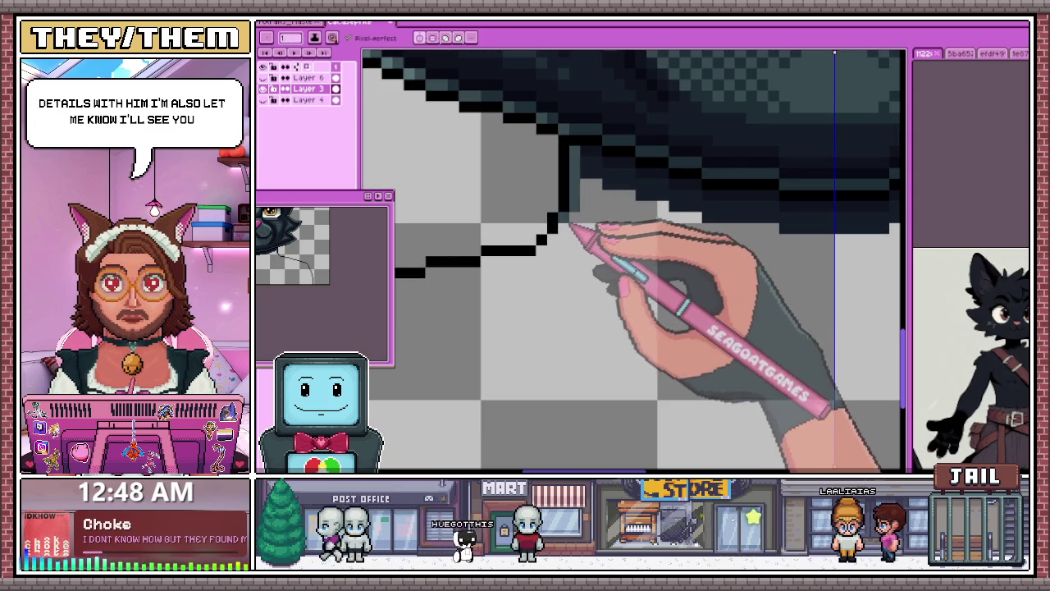
scroll(592, 220, down, 1)
scroll(592, 218, up, 1)
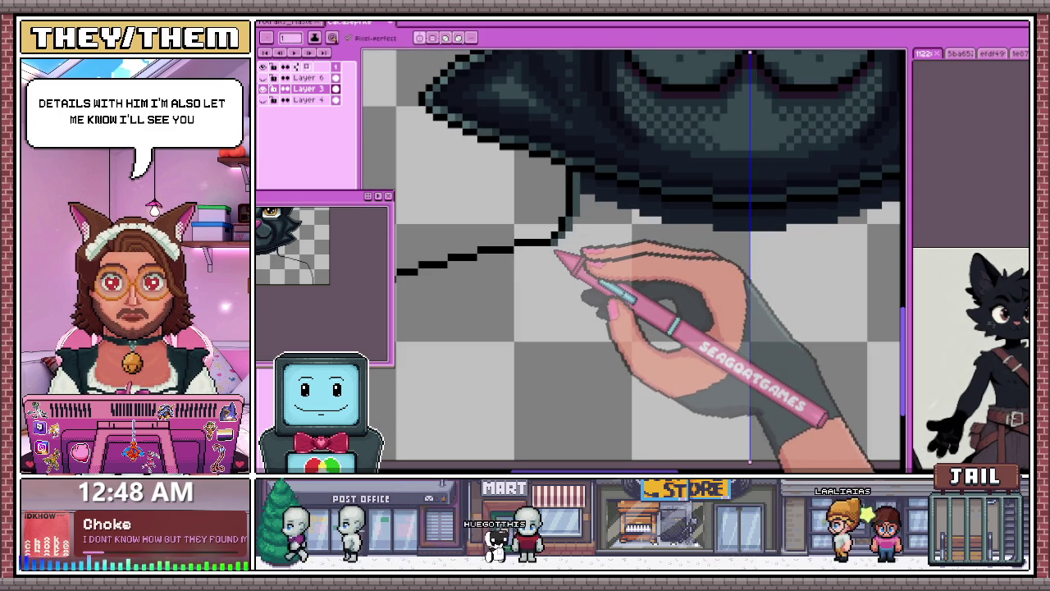
scroll(575, 247, down, 1)
scroll(468, 300, up, 1)
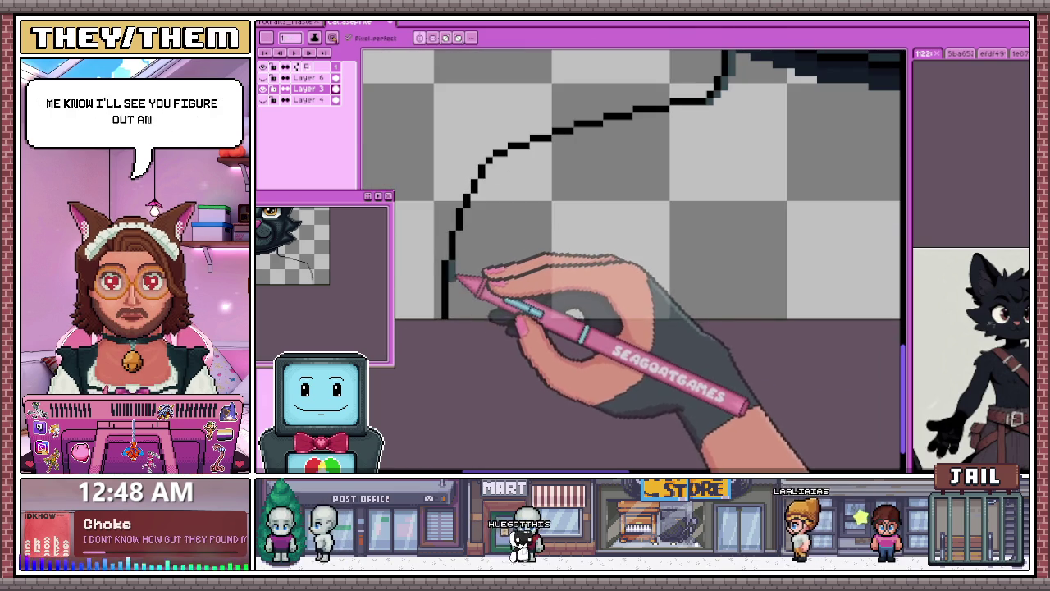
scroll(463, 270, up, 1)
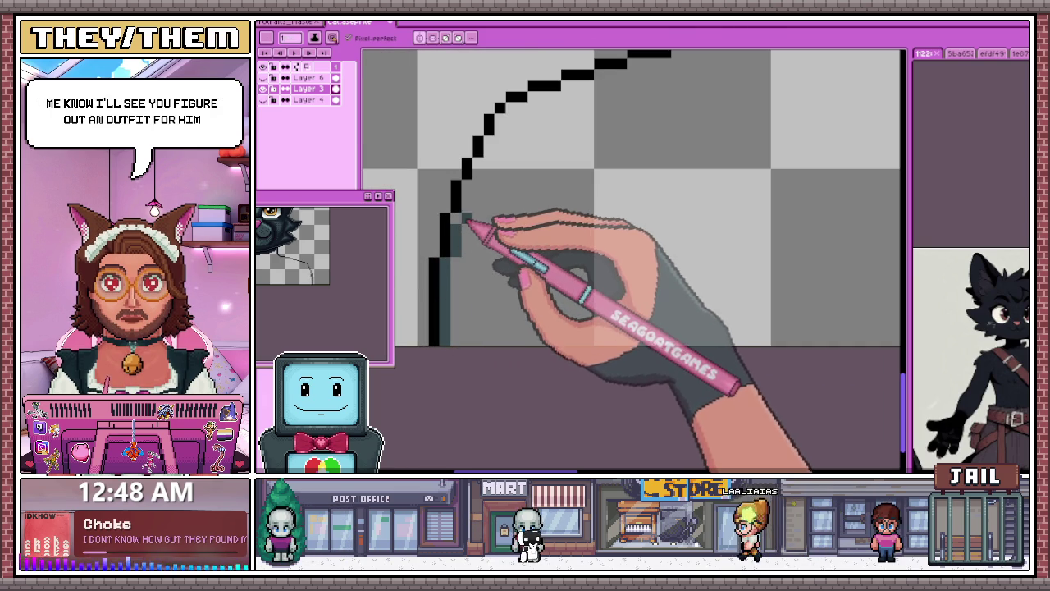
scroll(472, 203, down, 1)
scroll(465, 238, up, 1)
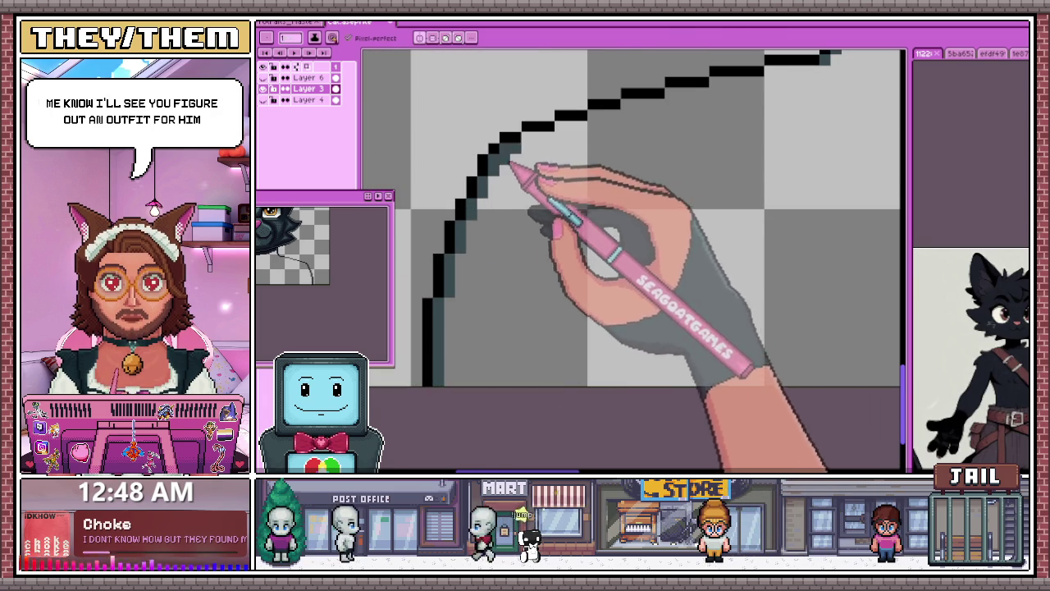
scroll(517, 214, down, 2)
scroll(478, 197, up, 2)
scroll(470, 197, down, 2)
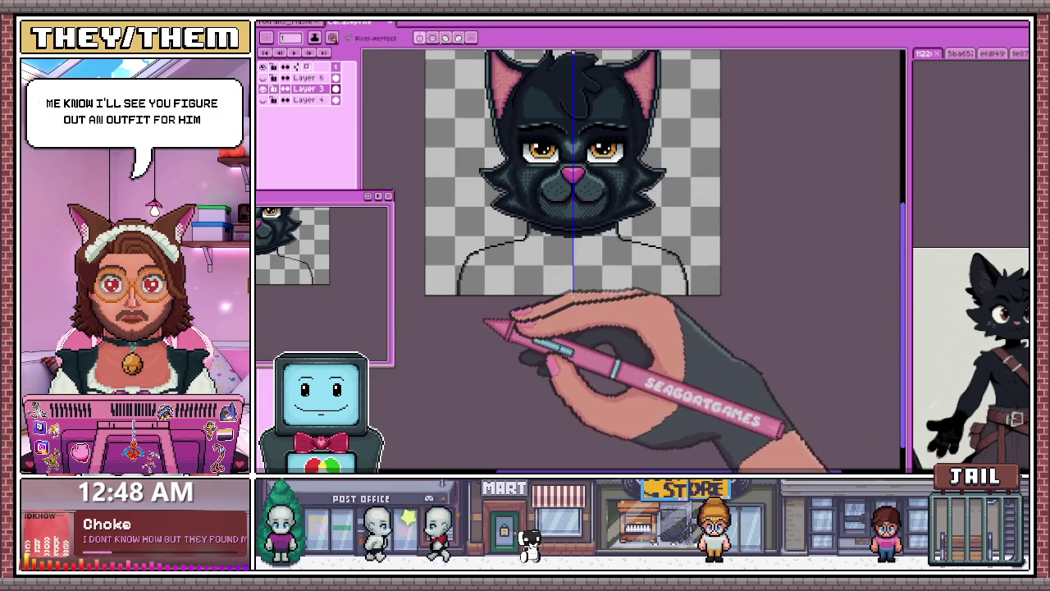
scroll(502, 238, up, 3)
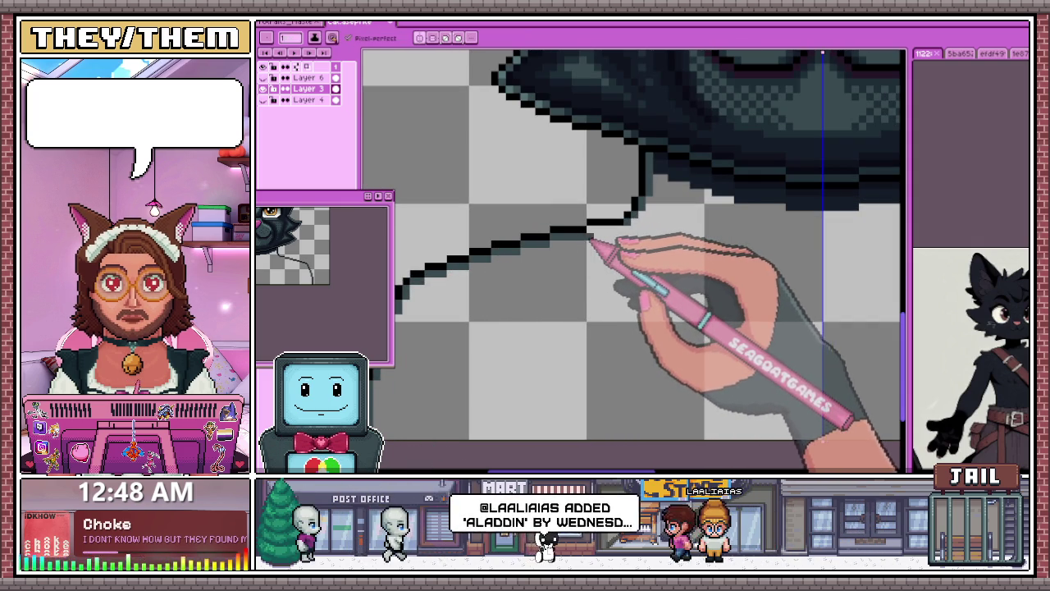
scroll(616, 238, down, 2)
scroll(574, 279, down, 2)
scroll(673, 172, down, 3)
scroll(657, 168, up, 1)
scroll(648, 164, up, 1)
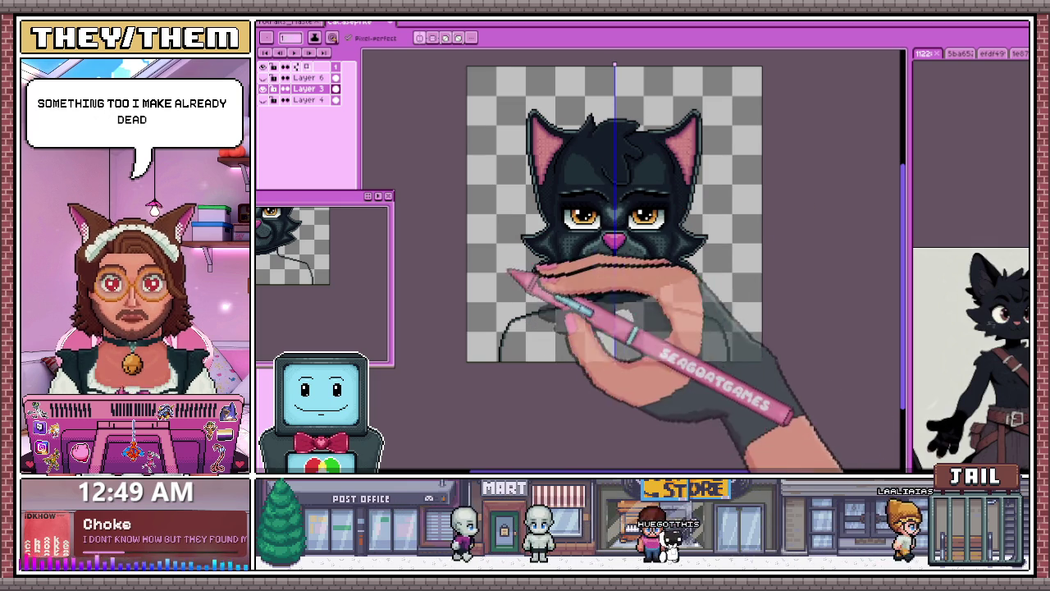
scroll(590, 324, up, 1)
scroll(607, 320, up, 2)
scroll(574, 296, up, 1)
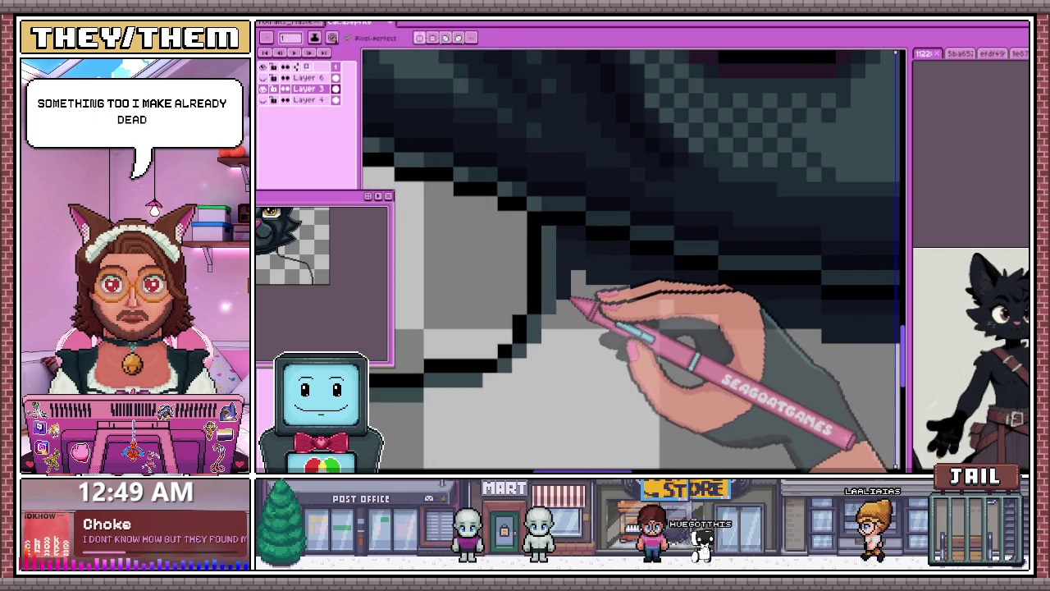
scroll(509, 267, down, 2)
scroll(563, 246, down, 2)
scroll(434, 316, up, 2)
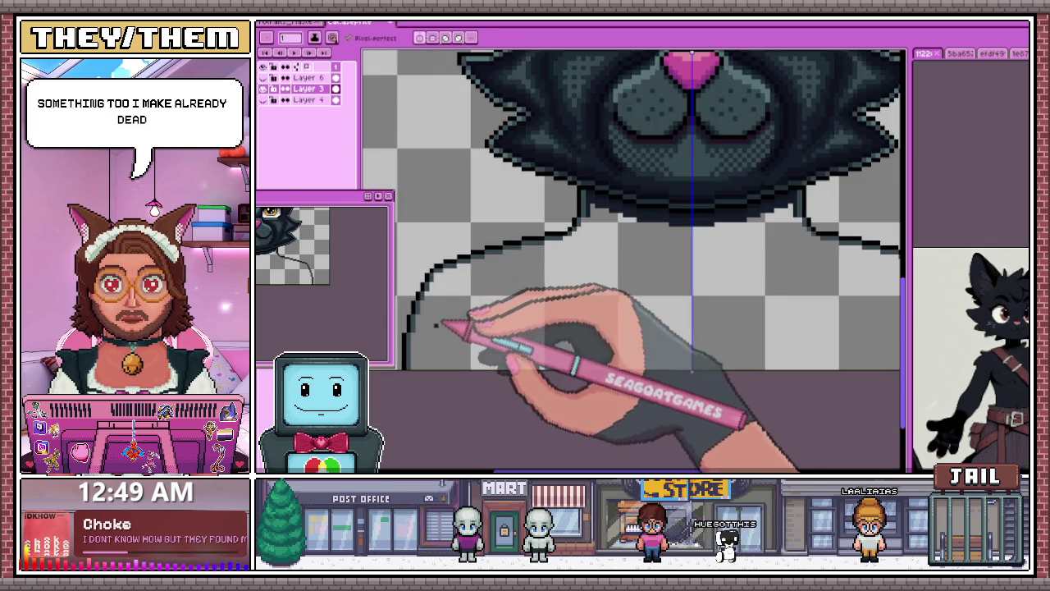
scroll(422, 347, up, 1)
scroll(429, 342, up, 1)
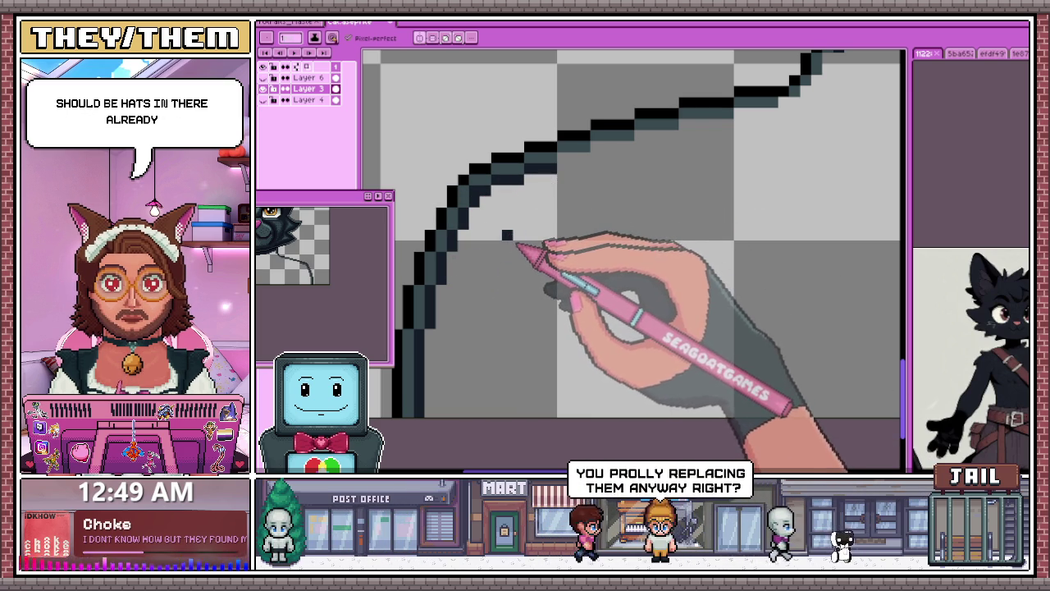
scroll(517, 246, down, 2)
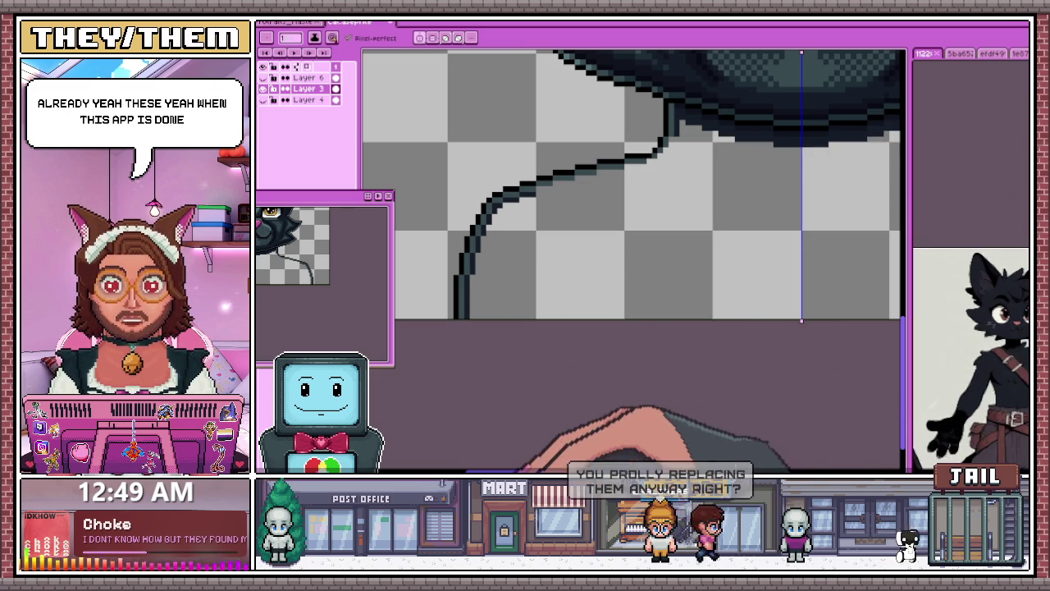
scroll(545, 247, up, 1)
scroll(525, 209, up, 1)
scroll(517, 215, up, 1)
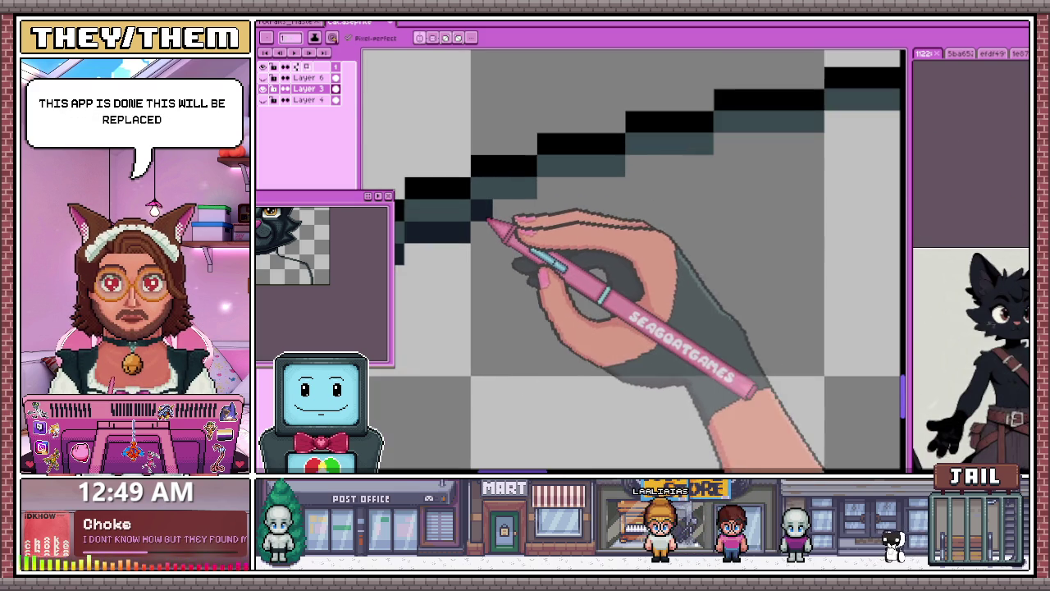
drag(567, 201, 683, 176)
scroll(683, 177, down, 3)
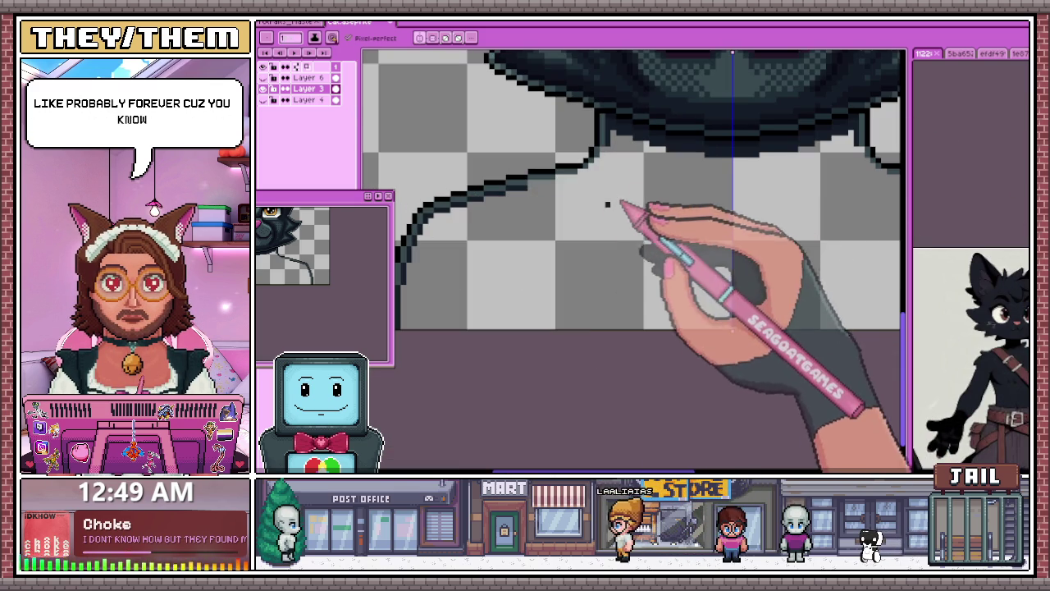
scroll(580, 238, up, 1)
scroll(581, 225, up, 2)
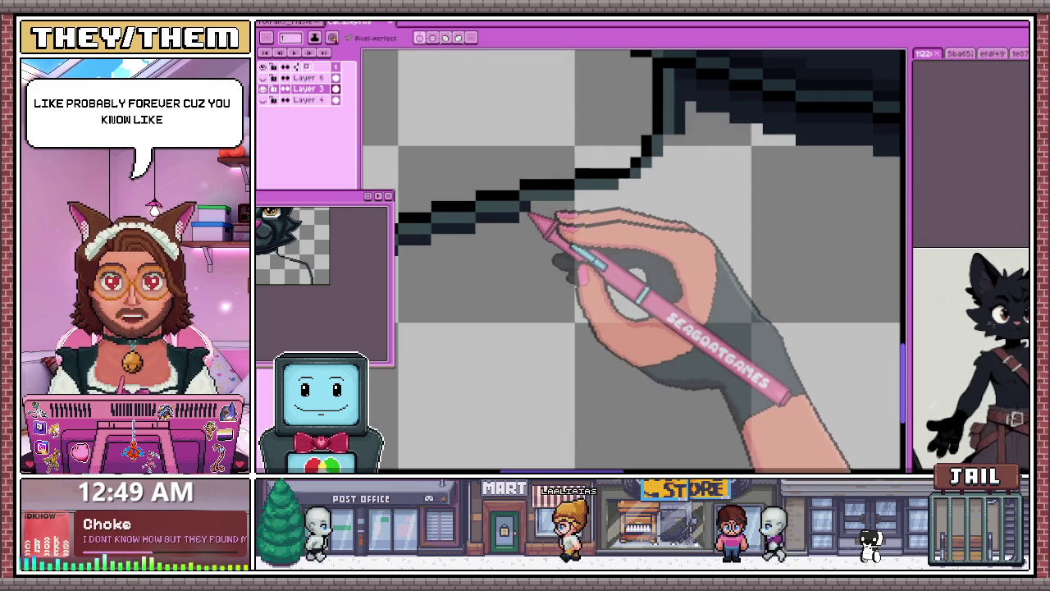
drag(584, 209, 609, 203)
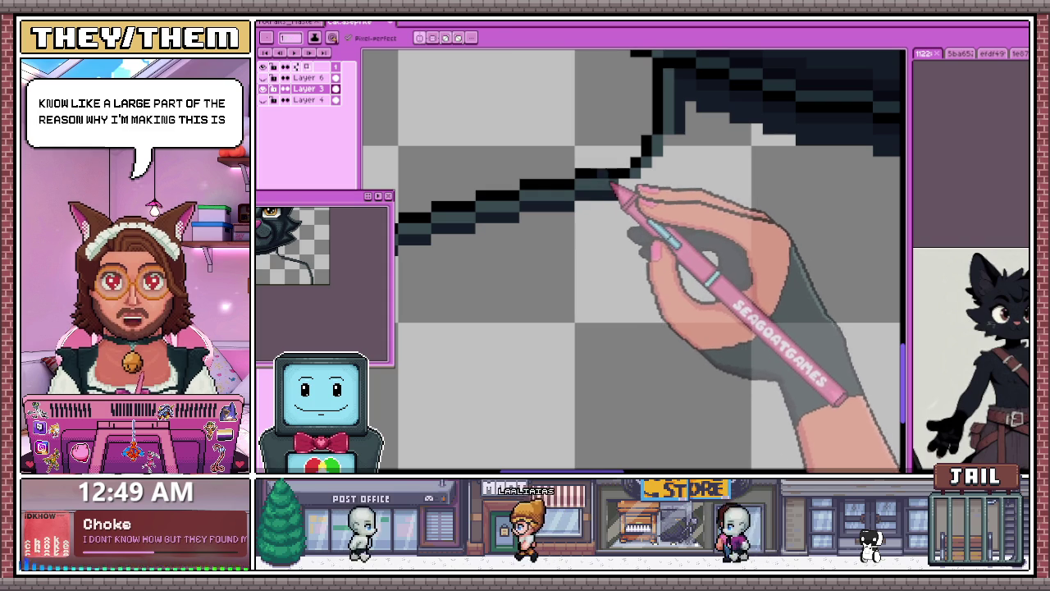
click(591, 203)
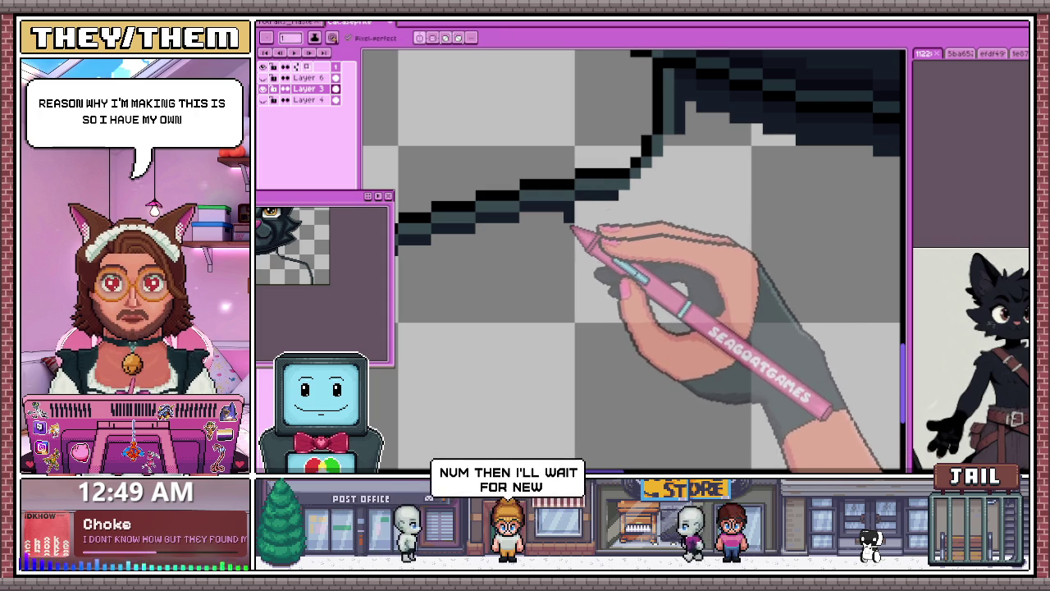
click(635, 206)
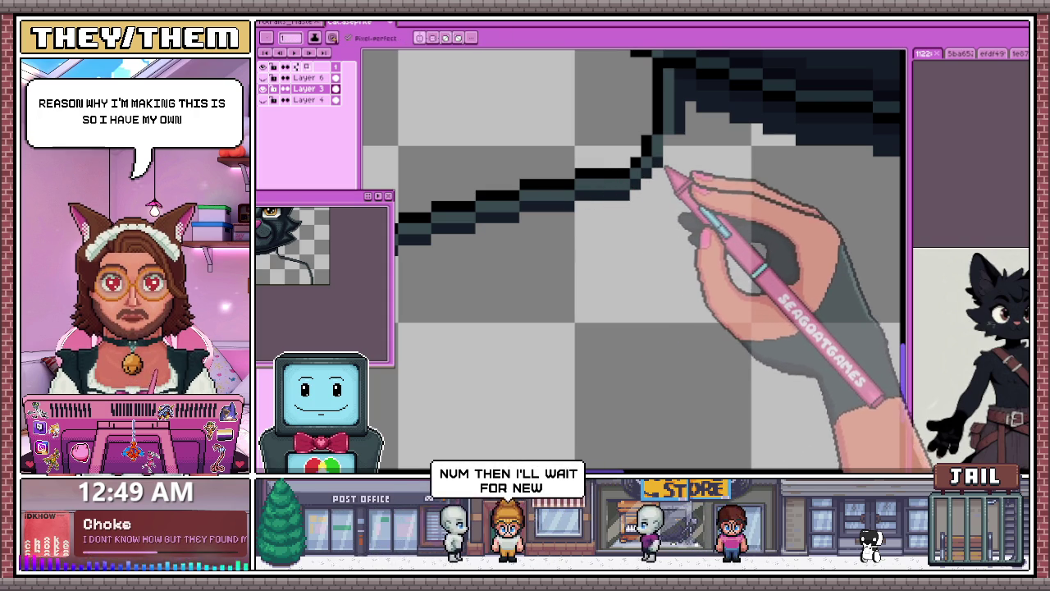
scroll(624, 213, down, 3)
scroll(539, 288, down, 1)
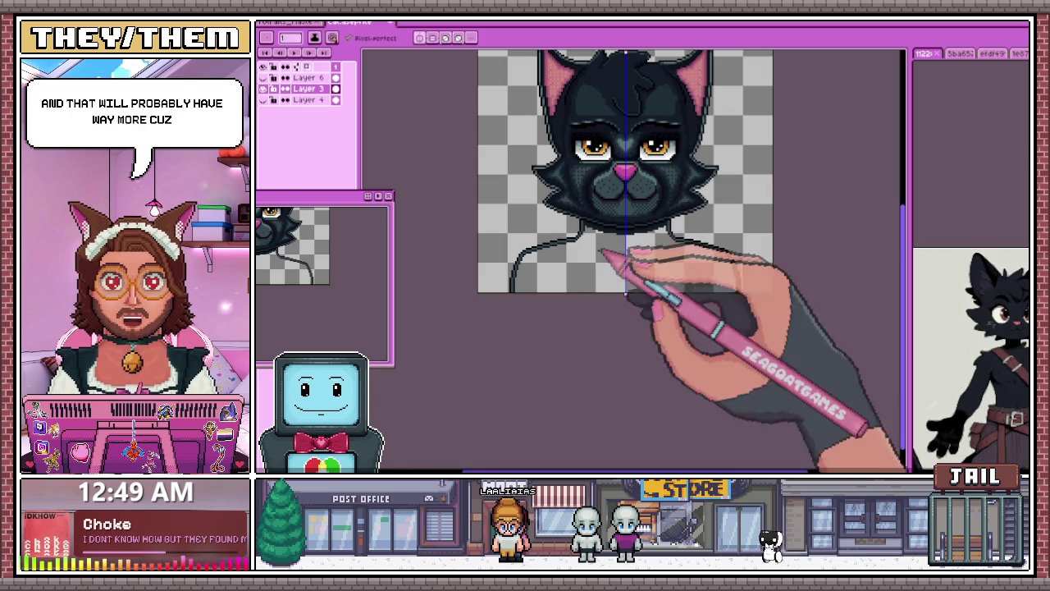
scroll(581, 300, up, 1)
scroll(613, 206, up, 2)
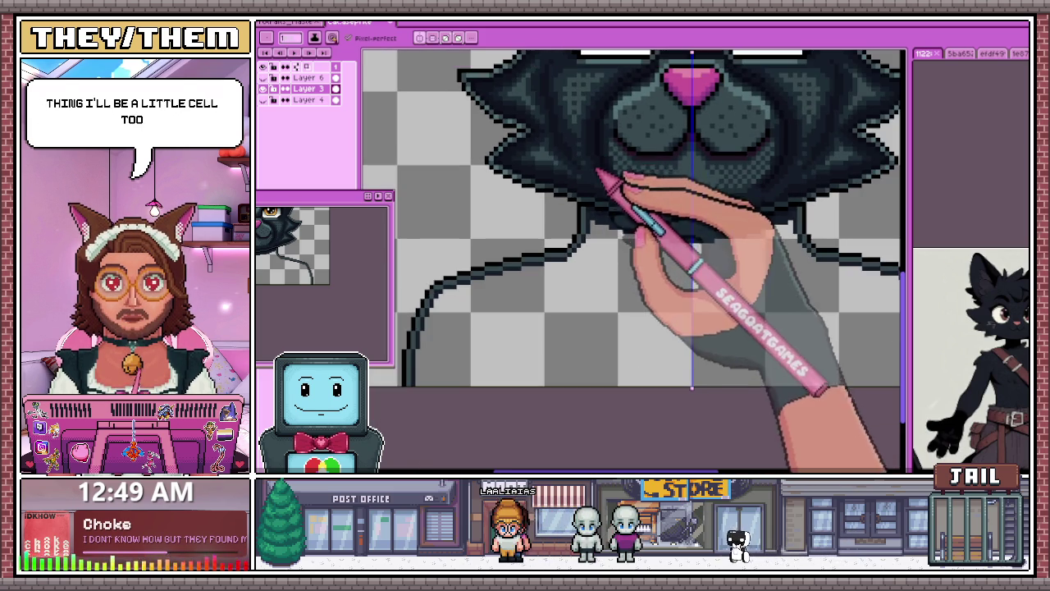
scroll(575, 191, up, 1)
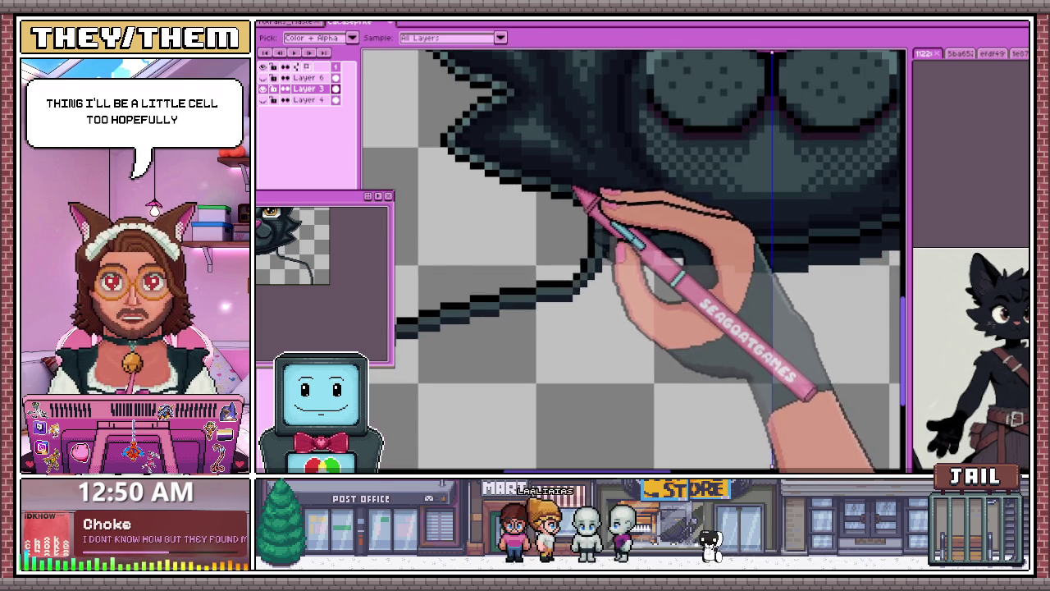
scroll(574, 190, down, 2)
scroll(440, 293, up, 3)
scroll(434, 363, up, 1)
scroll(422, 339, down, 1)
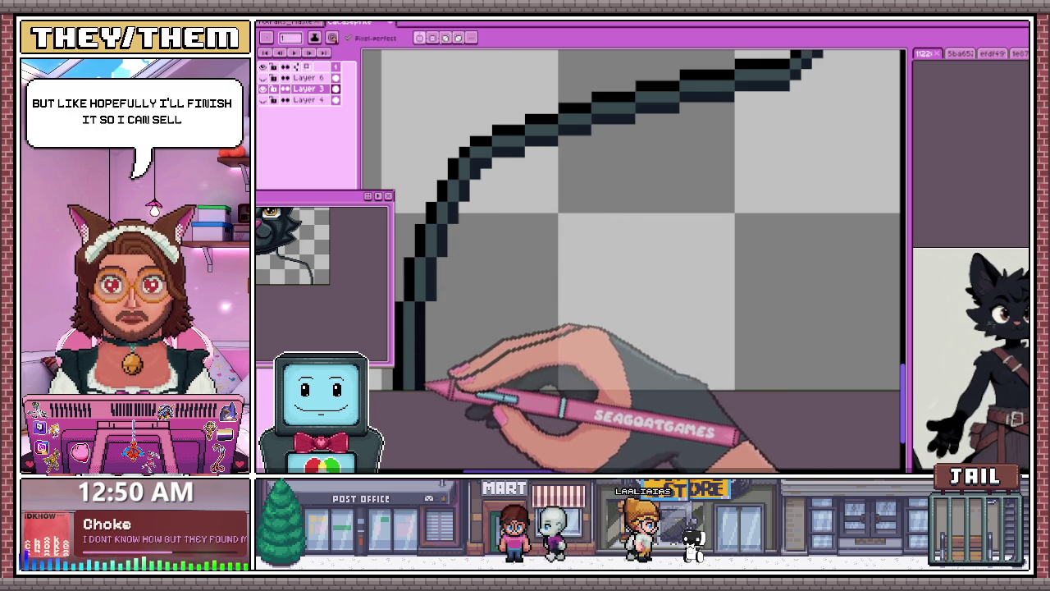
scroll(425, 384, down, 2)
scroll(458, 322, down, 3)
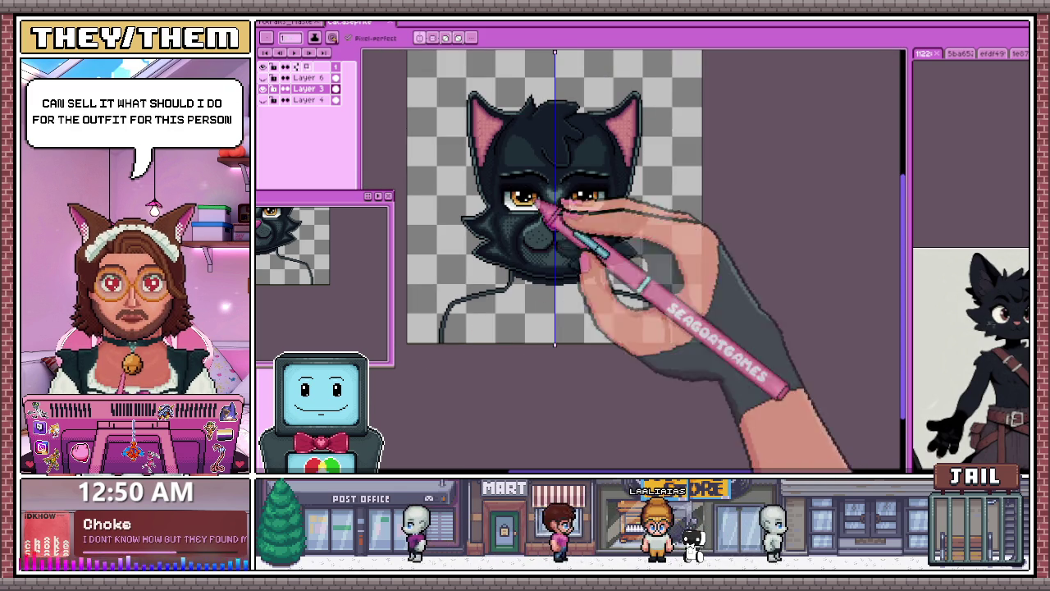
scroll(534, 164, up, 3)
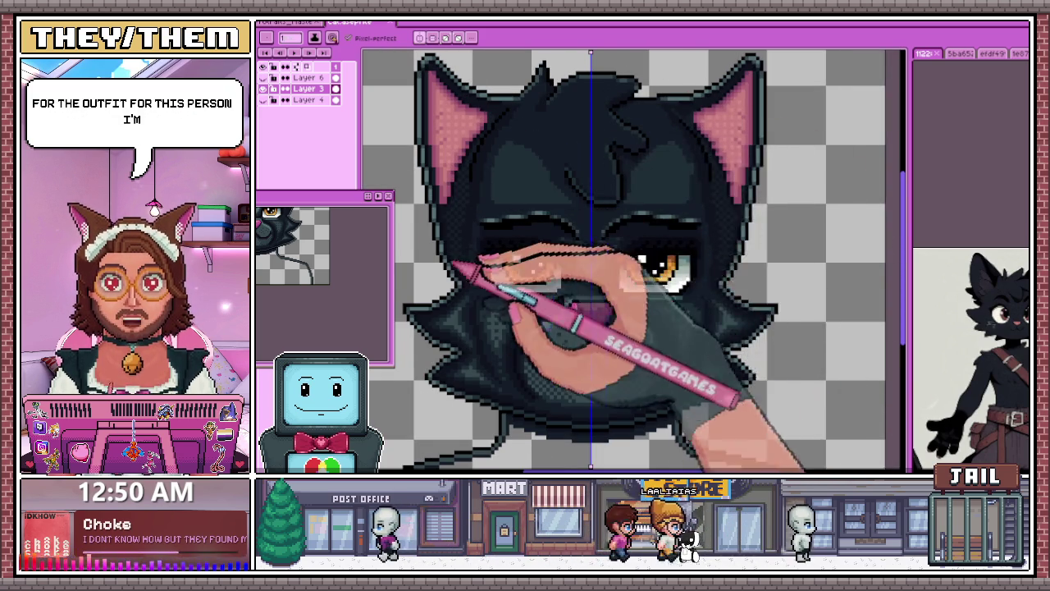
scroll(453, 264, down, 1)
scroll(569, 188, down, 2)
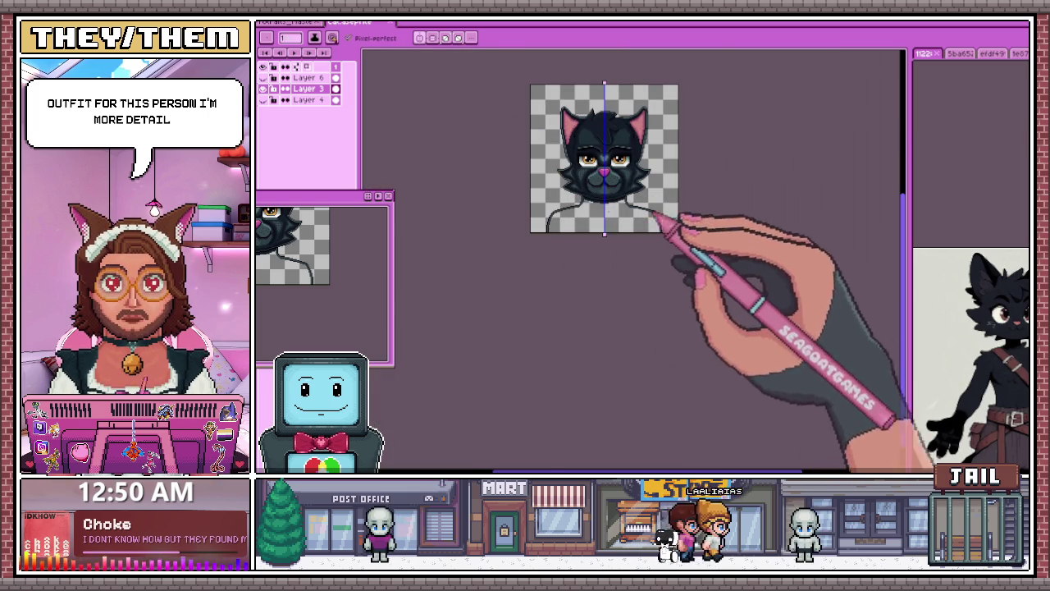
scroll(648, 205, up, 3)
scroll(500, 164, down, 1)
scroll(500, 110, down, 2)
scroll(498, 123, up, 3)
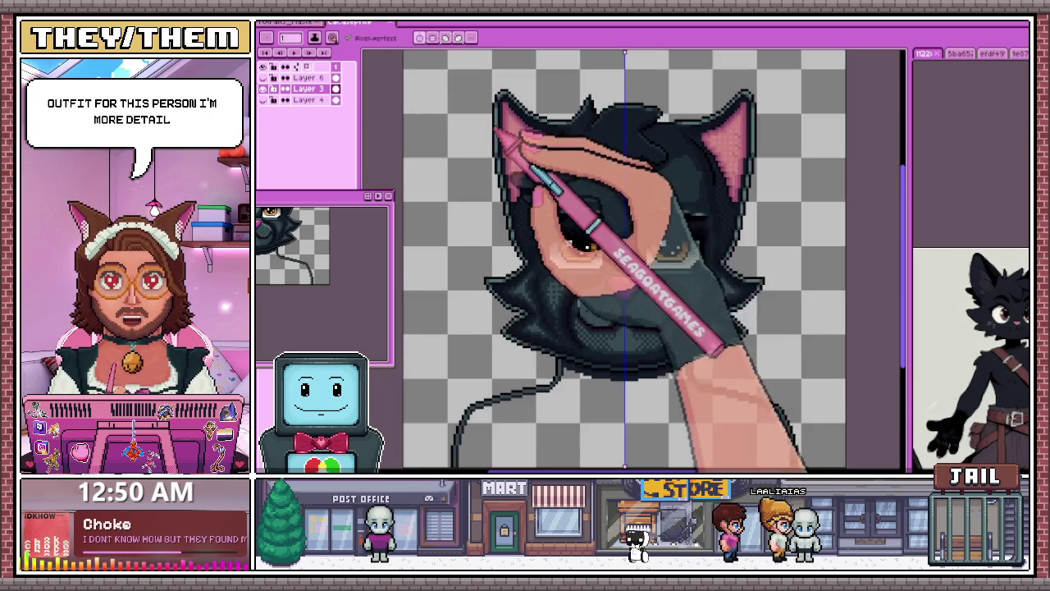
scroll(656, 241, up, 1)
scroll(604, 206, up, 1)
scroll(534, 246, down, 2)
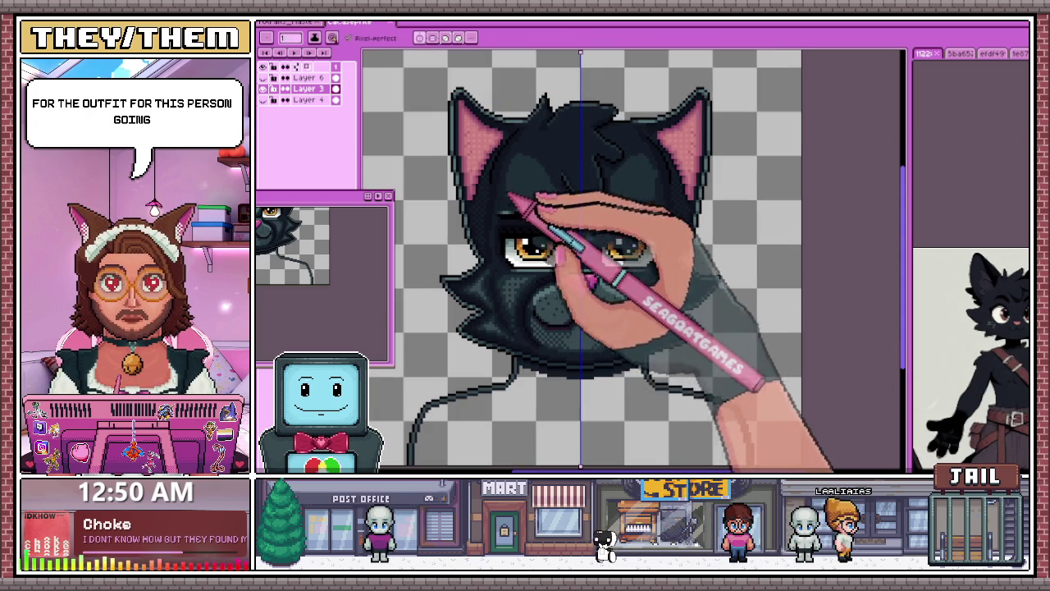
scroll(566, 221, up, 2)
scroll(503, 159, up, 1)
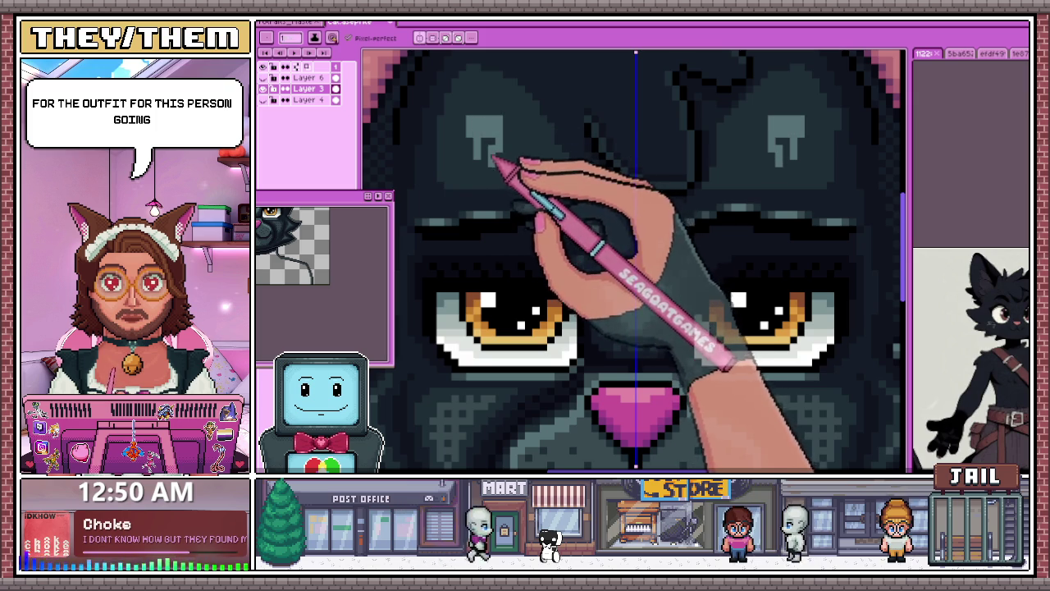
Step: Paint the left forehead heart mark, mirrored onto the right by vertical symmetry
mouse_move(470, 139)
mouse_down()
mouse_move(478, 134)
mouse_move(489, 161)
mouse_up()
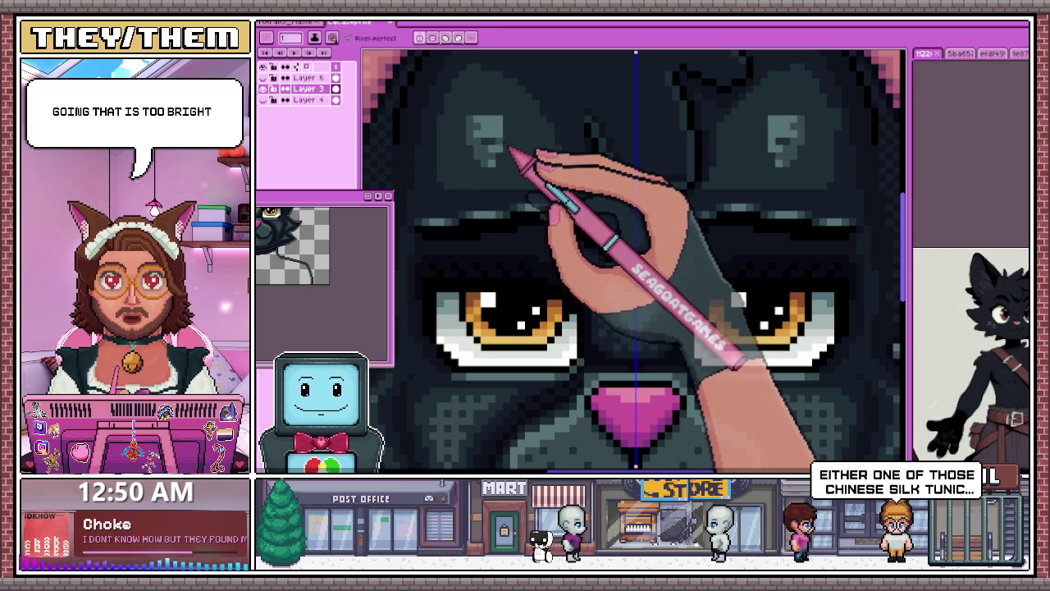
scroll(497, 147, down, 1)
scroll(497, 148, up, 2)
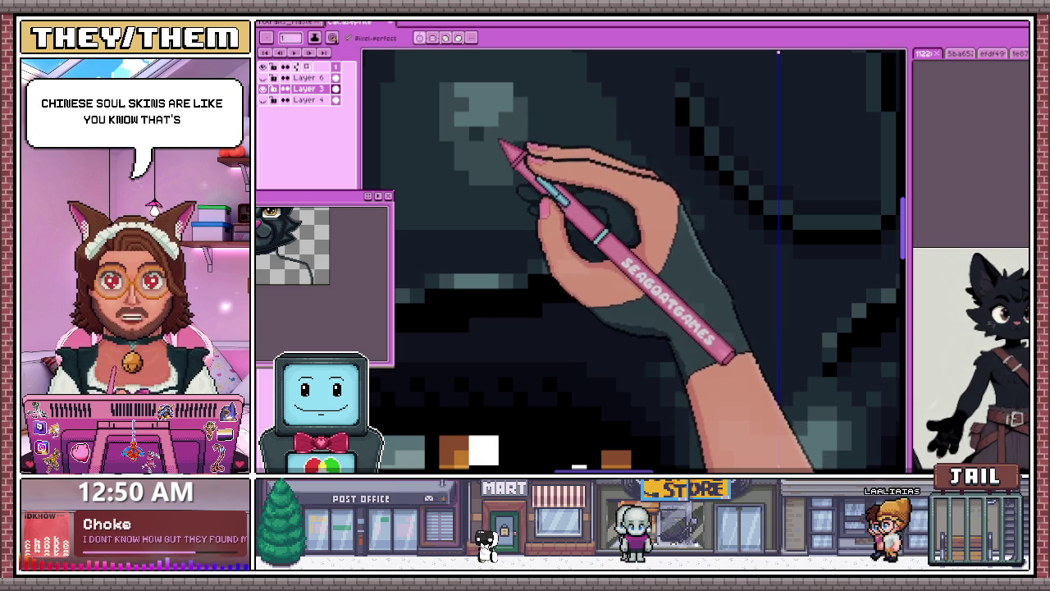
Step: Fill both forehead hearts with a single muted grey shade
drag(465, 117, 511, 112)
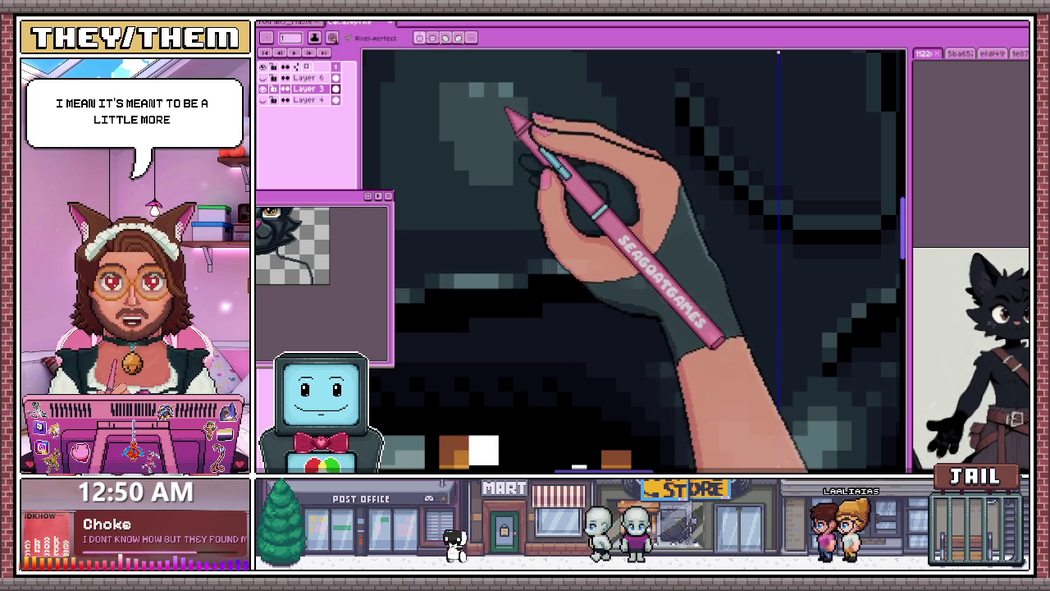
scroll(526, 149, down, 1)
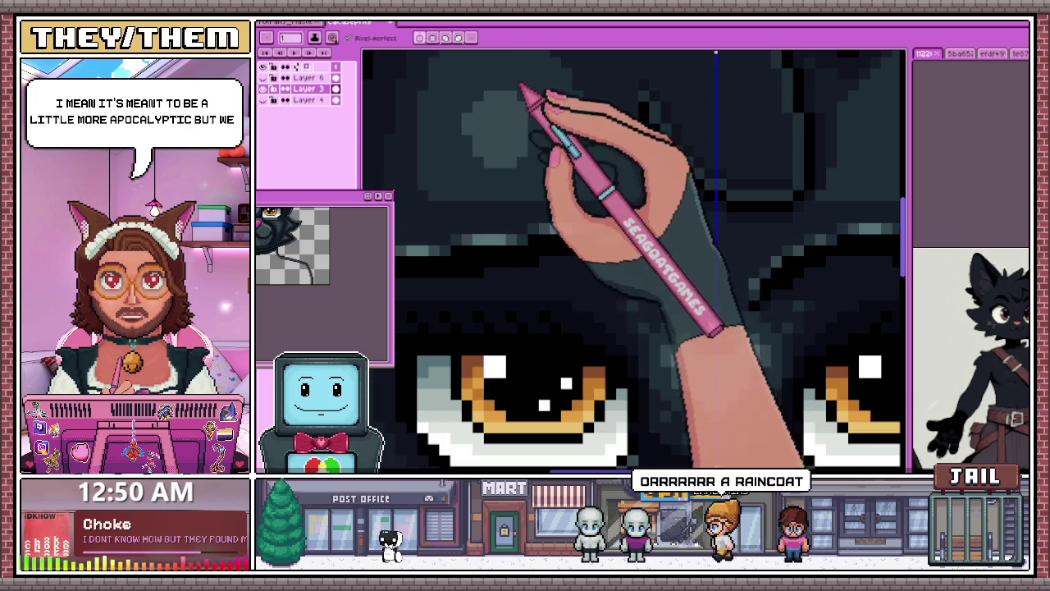
scroll(529, 201, down, 1)
scroll(534, 123, up, 3)
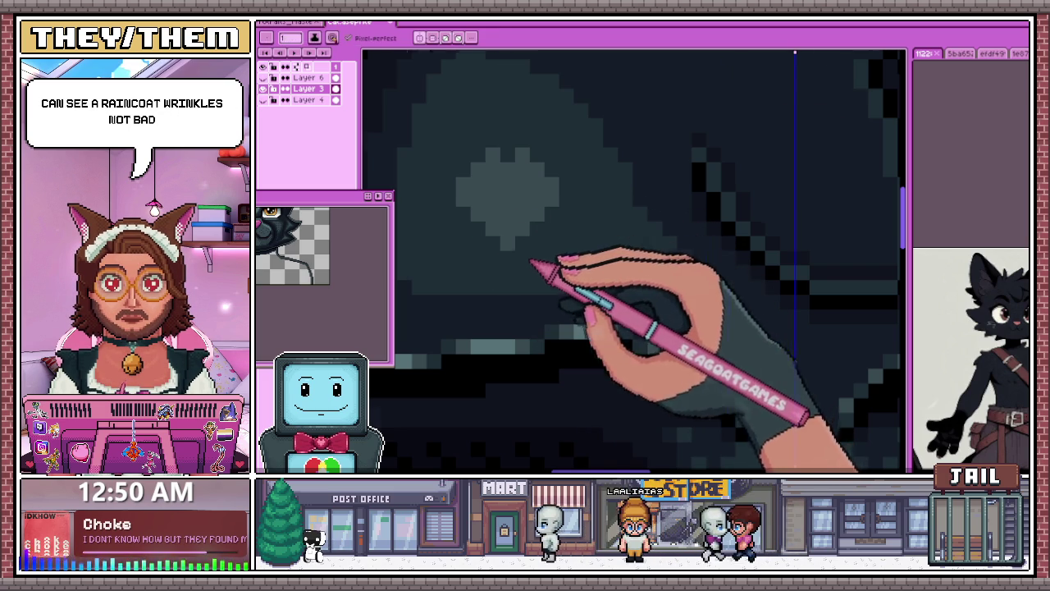
Step: Zoom in and out to check the hearts, then Alt+Tab to the web browser
scroll(525, 246, up, 2)
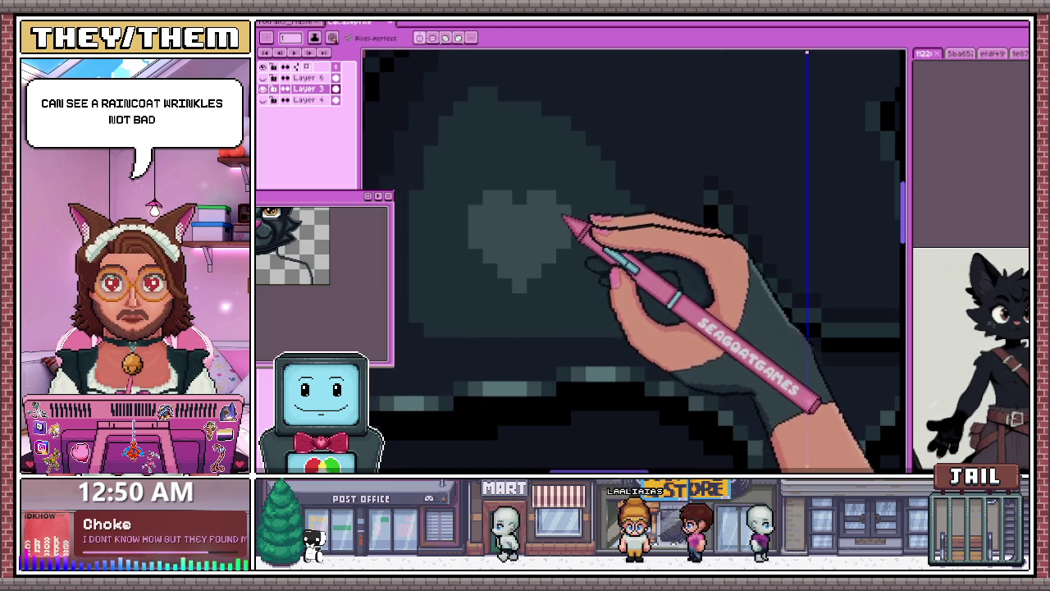
scroll(566, 217, down, 2)
scroll(572, 238, down, 2)
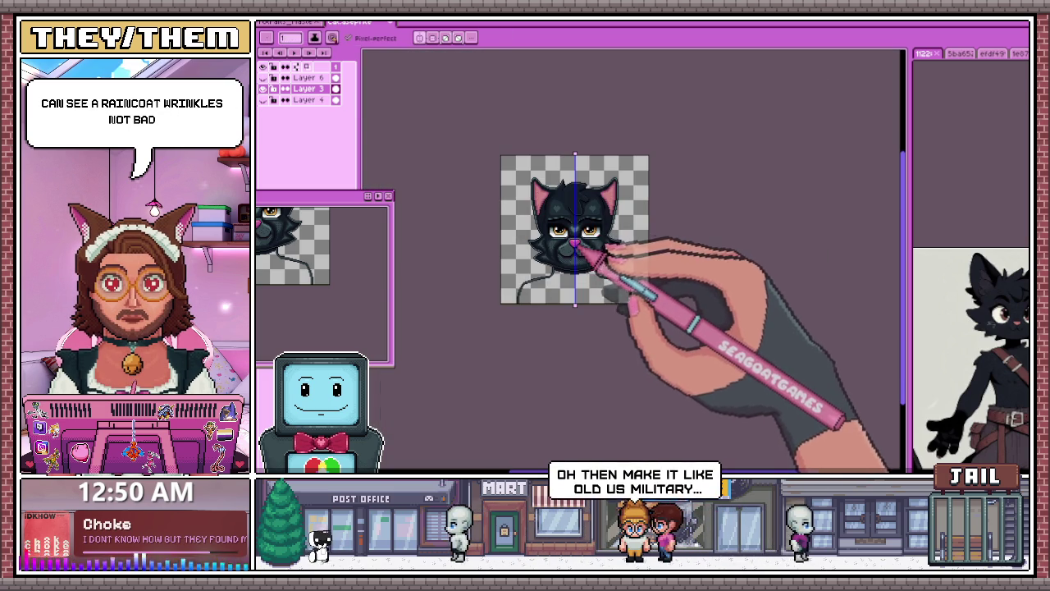
scroll(599, 250, up, 3)
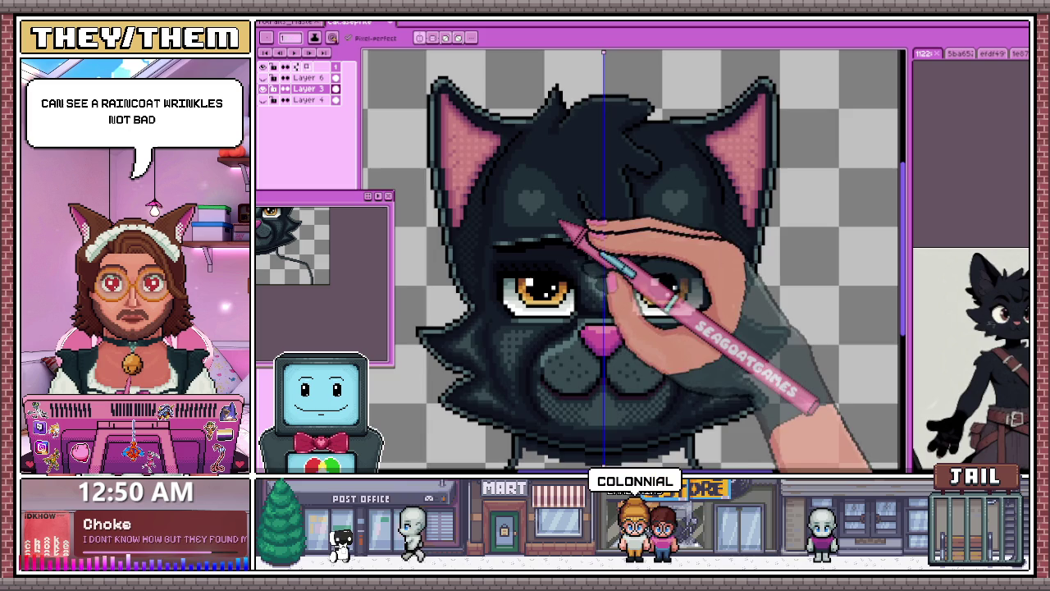
scroll(566, 246, down, 2)
scroll(566, 251, up, 1)
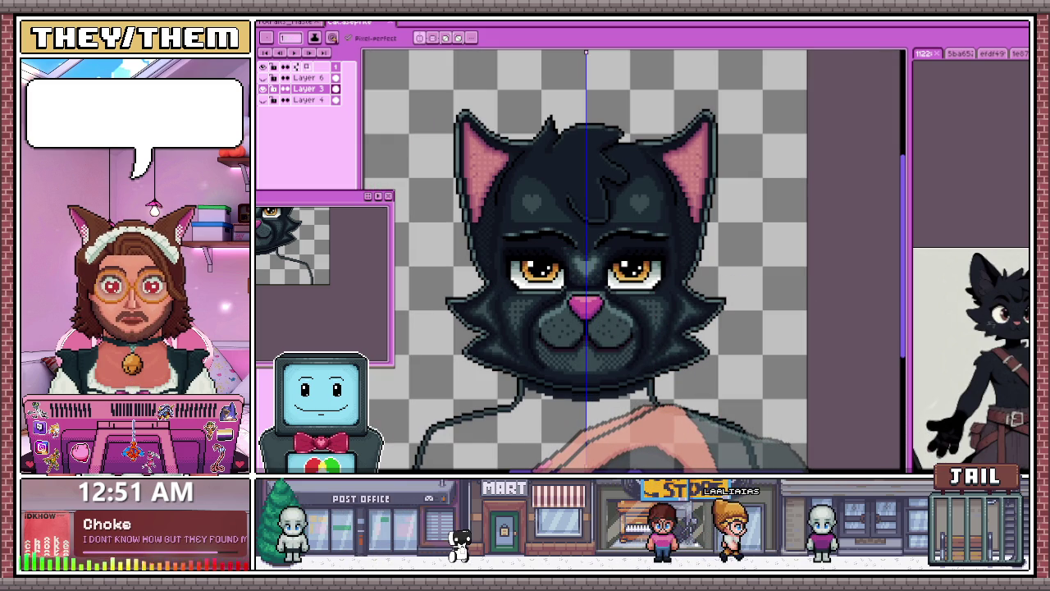
key(alt+Tab)
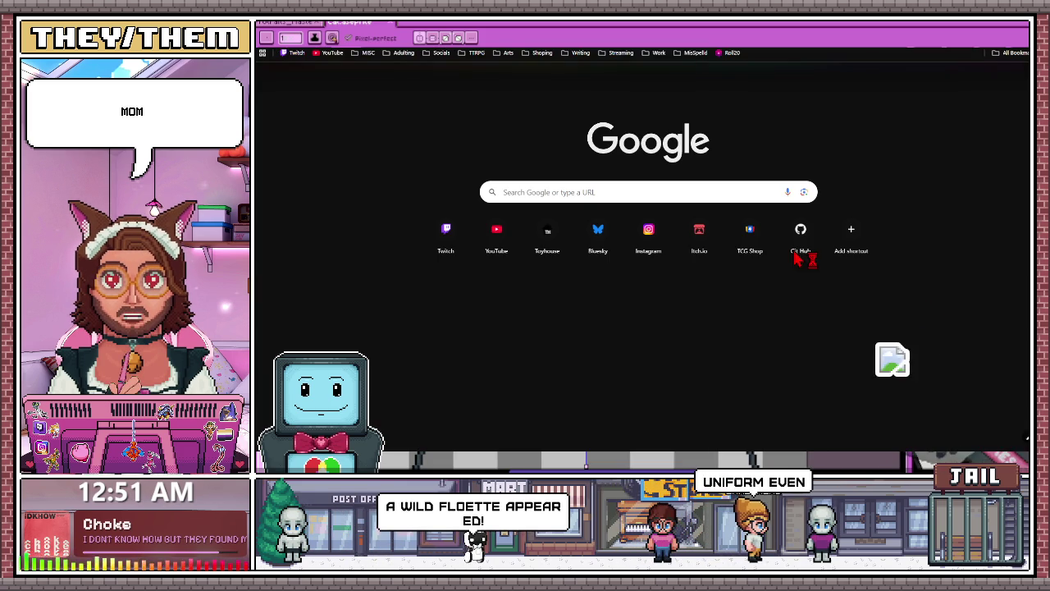
Step: Alt+Tab away from Chrome back to the Aseprite cat portrait
key(alt+Tab)
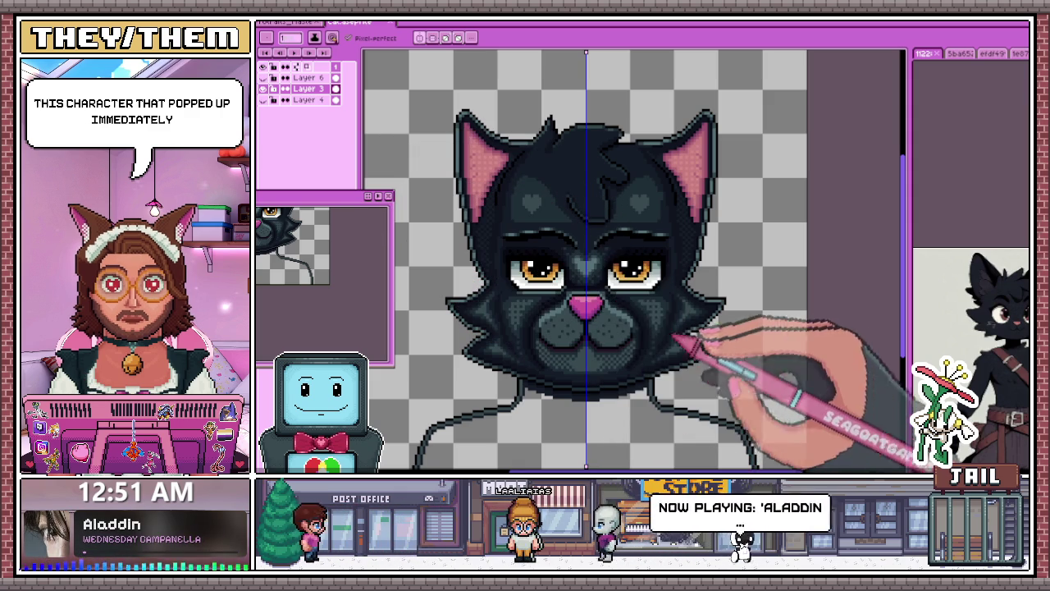
Step: Draw a dark lid line across the tops of both eyes, then redraw it to reshape
drag(687, 245, 546, 248)
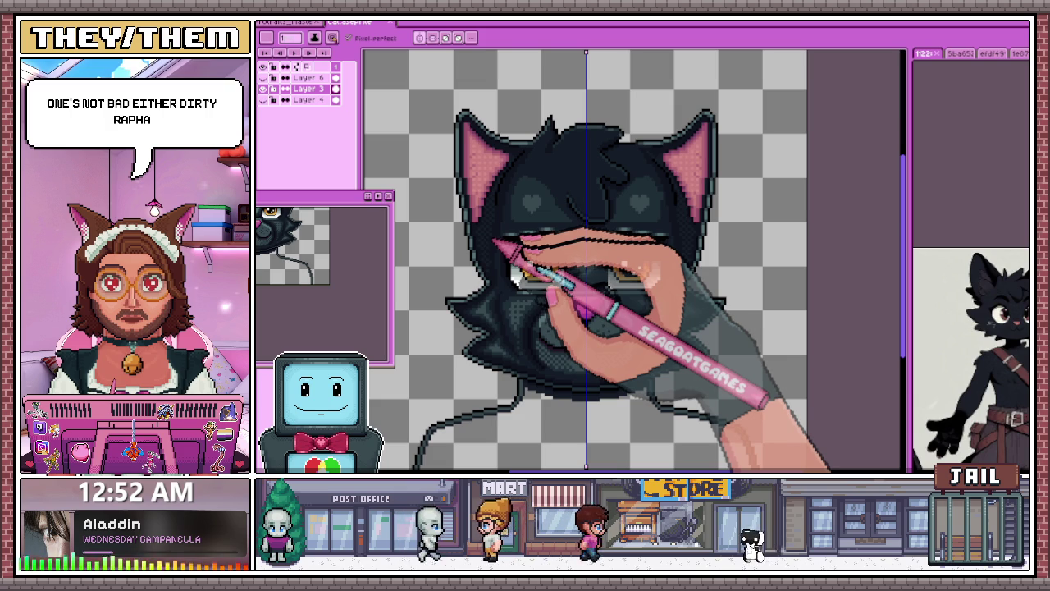
drag(531, 236, 649, 233)
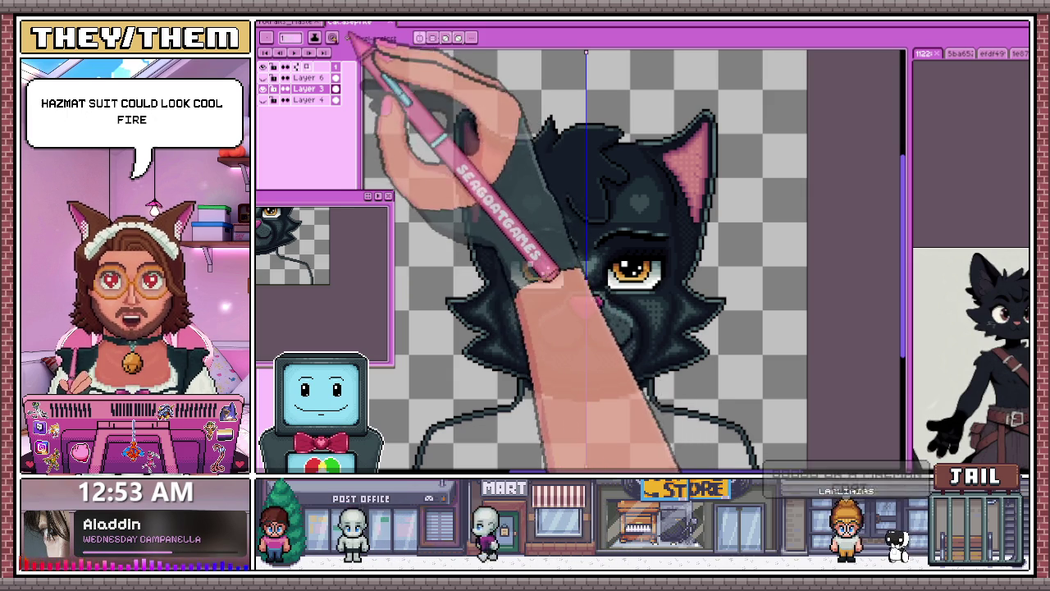
Step: Undo the previous lid stroke and redraw thick, curved dark upper lids over the amber eyes
key(ctrl+z)
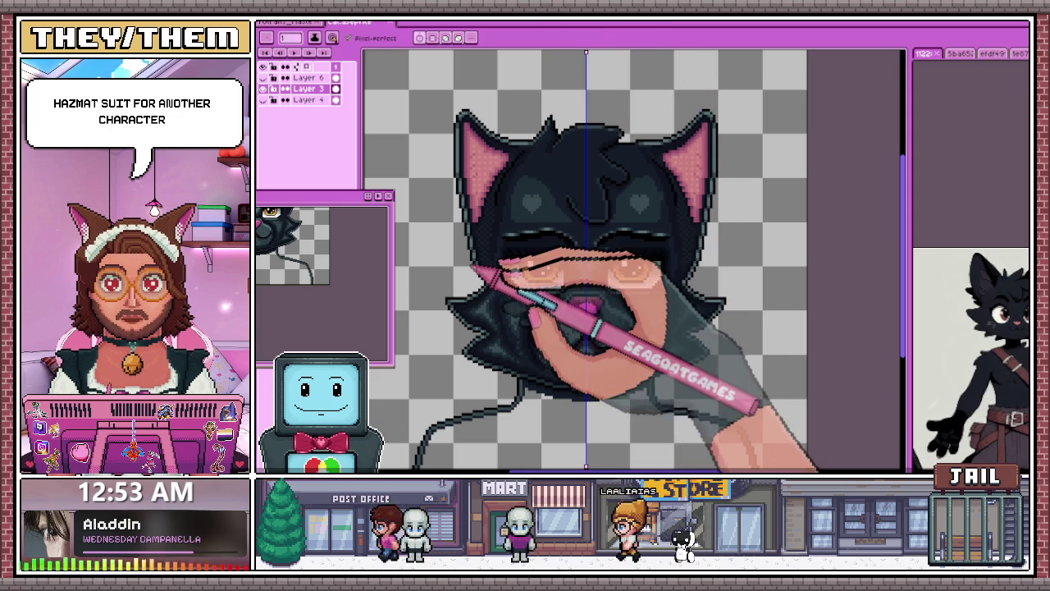
drag(522, 275, 559, 273)
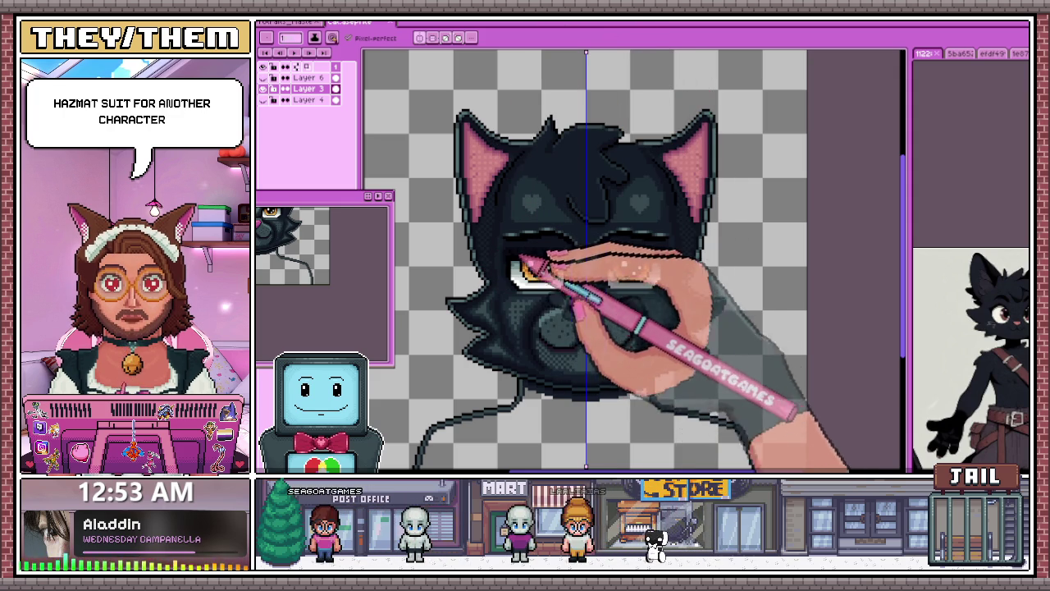
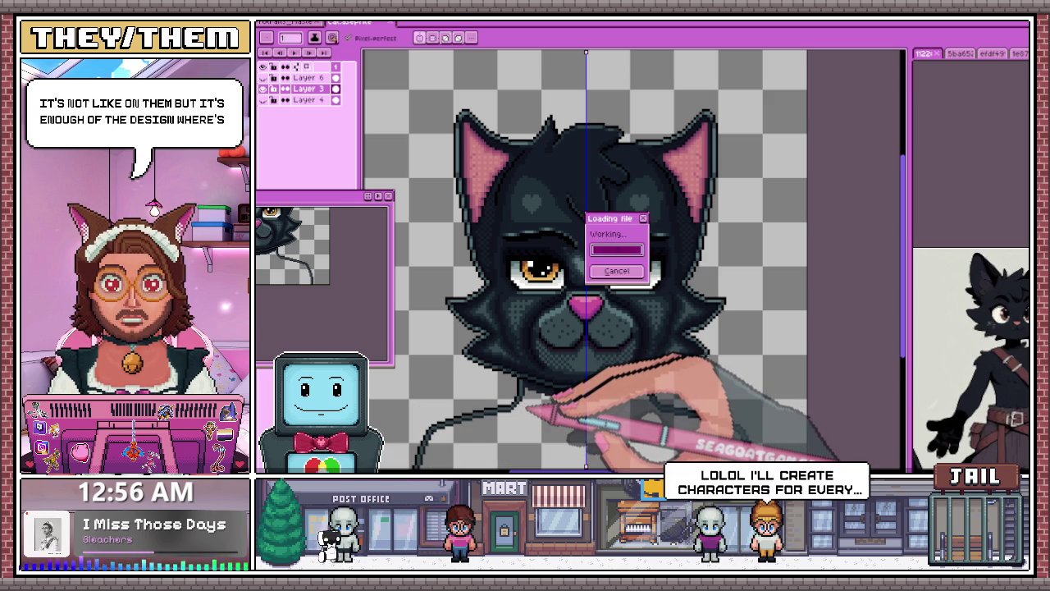
Step: Study the firefighter reference image, then flip the cat head drawing horizontally
key(ctrl+Tab)
scroll(600, 133, up, 2)
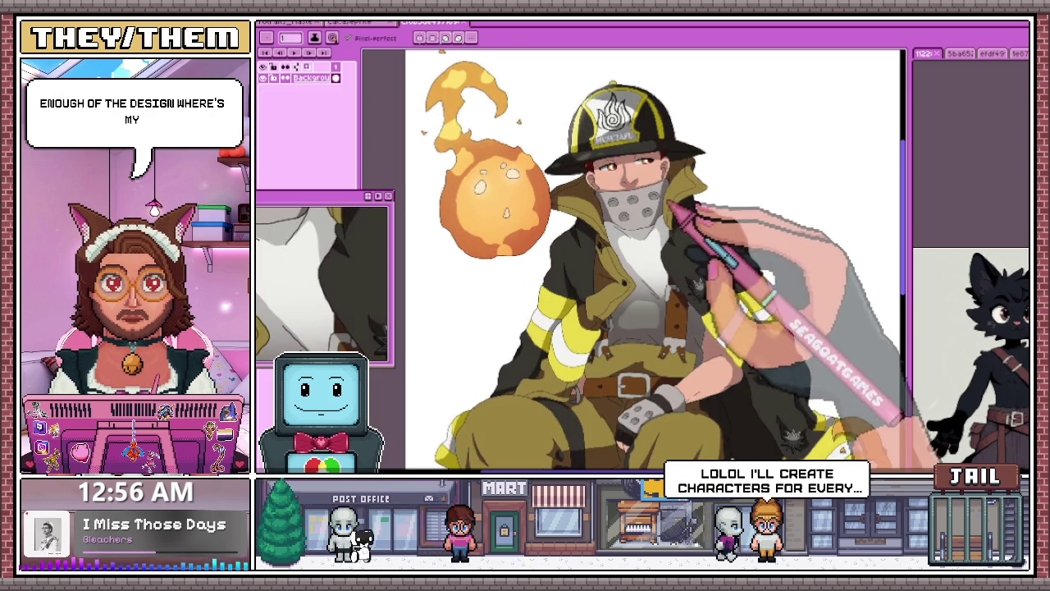
key(ctrl+Tab)
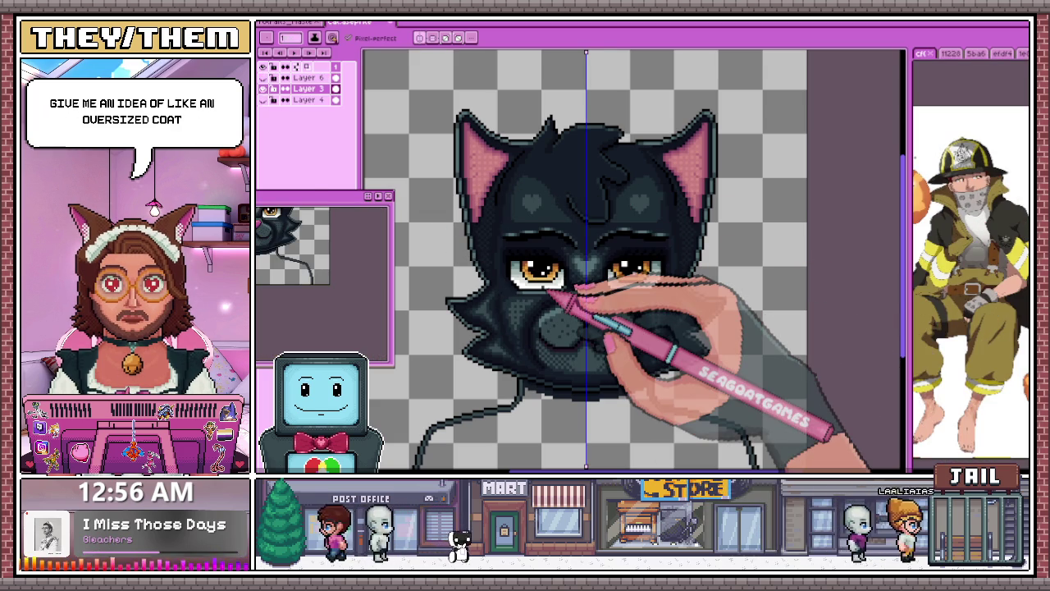
key(shift+h)
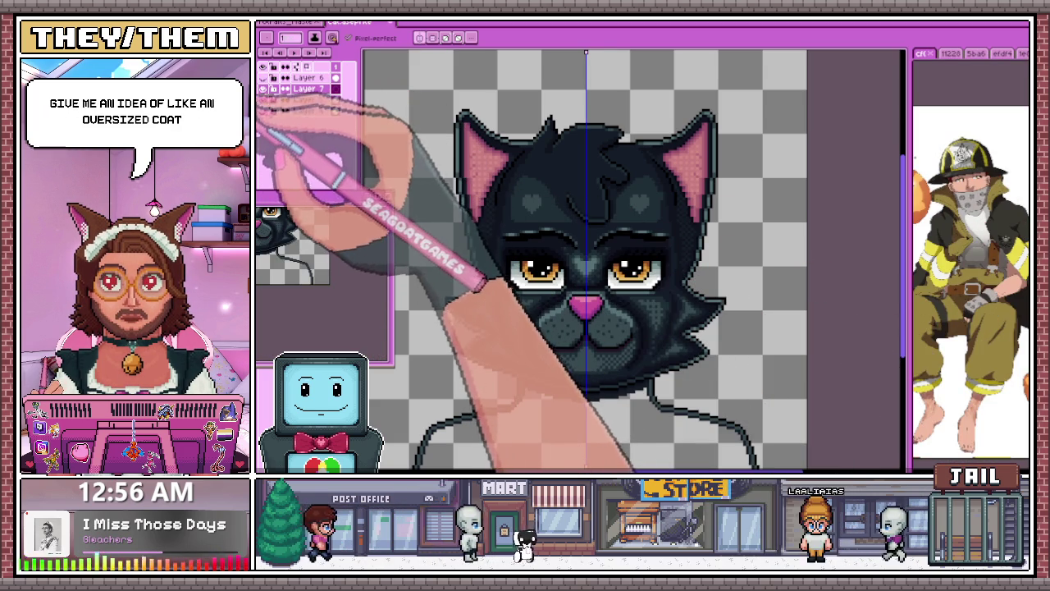
Step: Draw mirrored orange strokes on the chest, below the cheeks and along the left collar flap
scroll(543, 242, down, 3)
scroll(496, 271, up, 2)
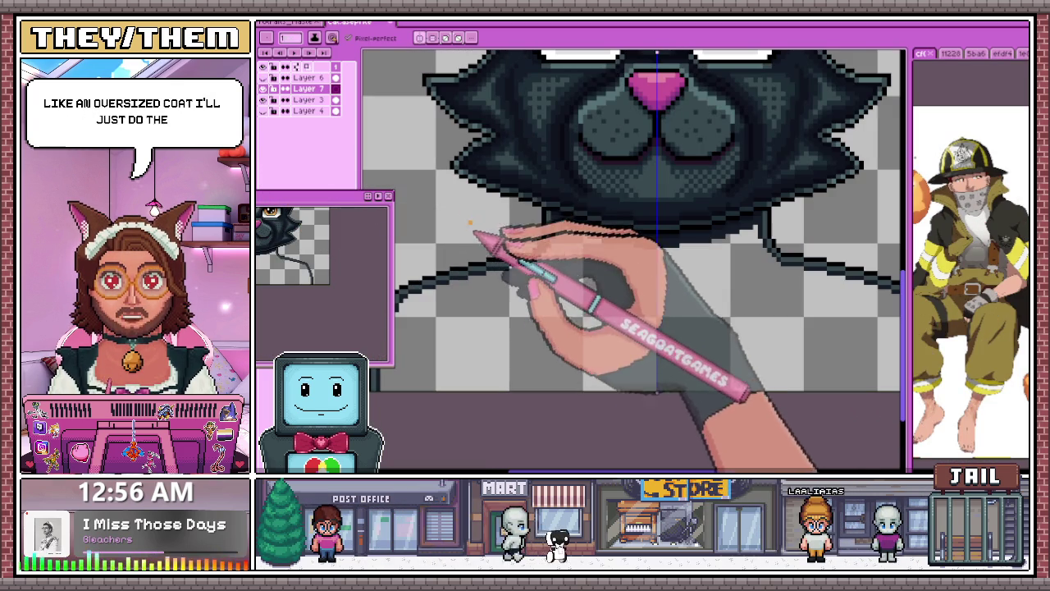
drag(443, 162, 447, 235)
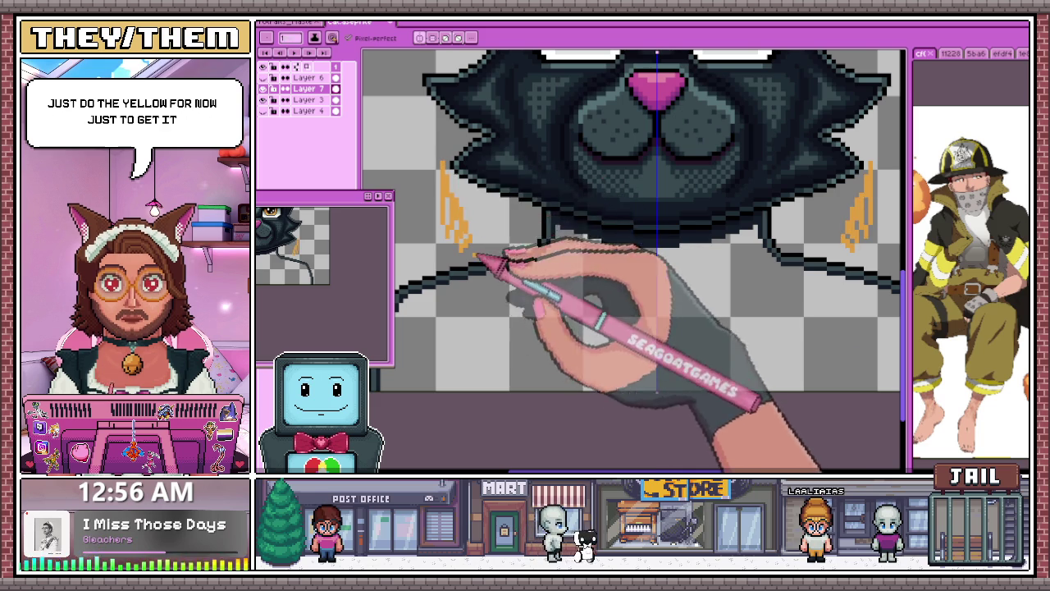
scroll(513, 244, down, 2)
drag(482, 246, 501, 275)
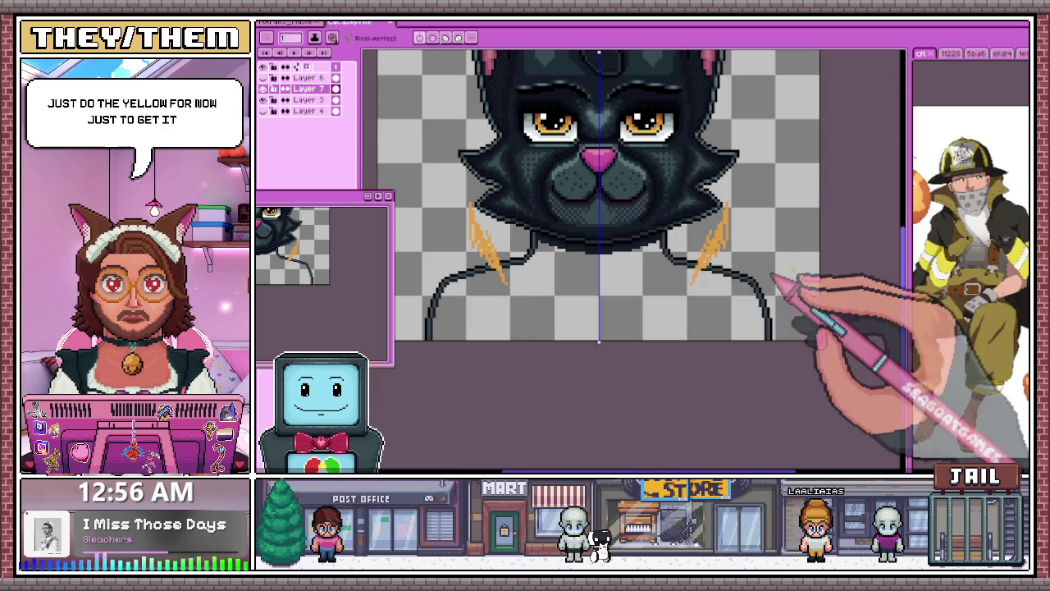
scroll(474, 231, up, 2)
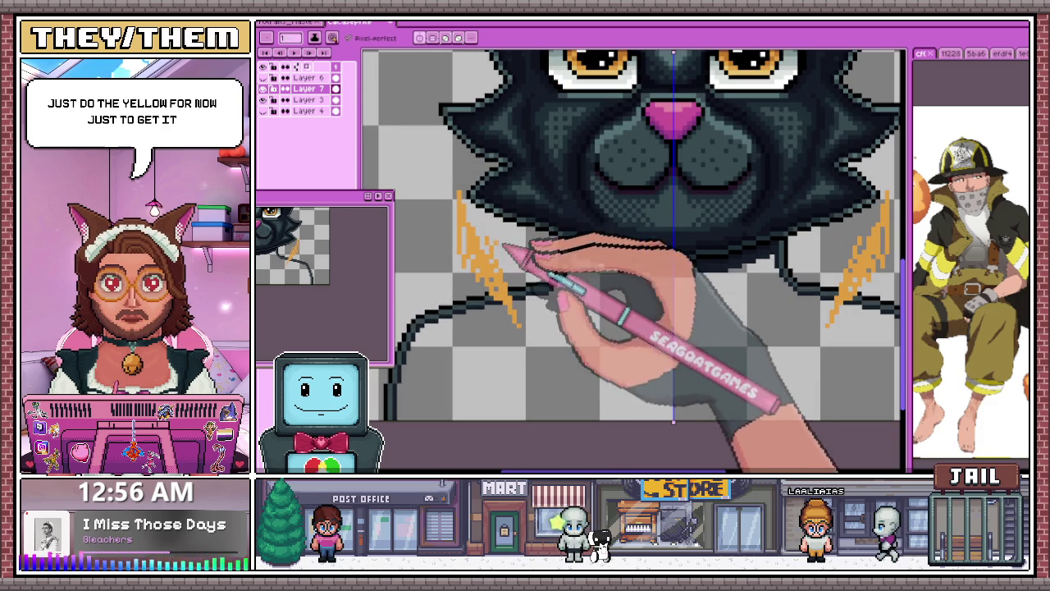
scroll(528, 207, down, 1)
scroll(468, 211, up, 2)
drag(517, 235, 480, 222)
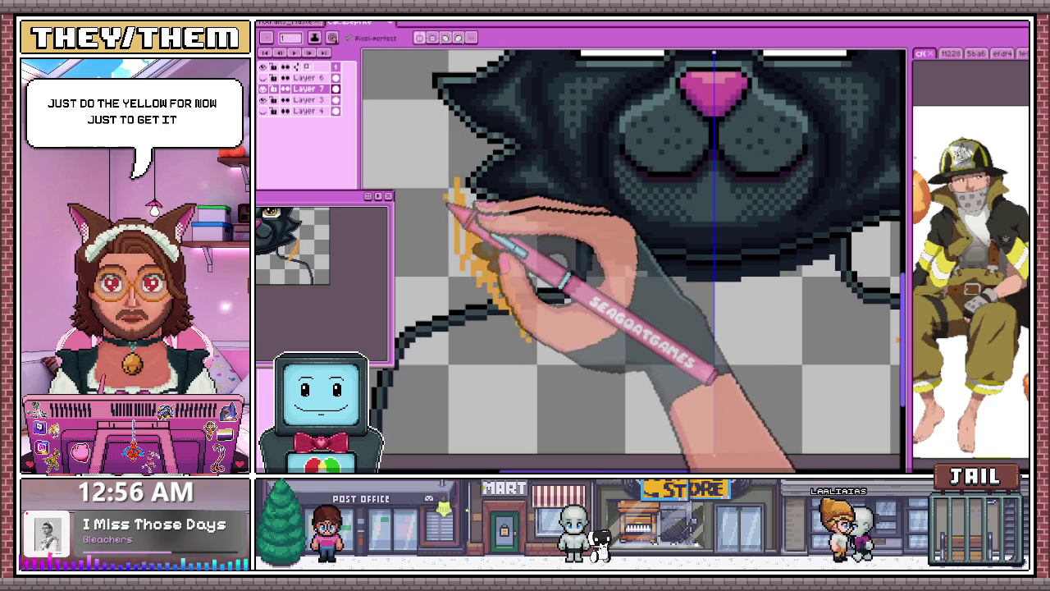
mouse_move(589, 264)
mouse_down()
mouse_move(579, 279)
mouse_move(589, 402)
mouse_up()
Step: Trace an orange line along the black neck curve and extend the collar outline downward
scroll(607, 393, down, 2)
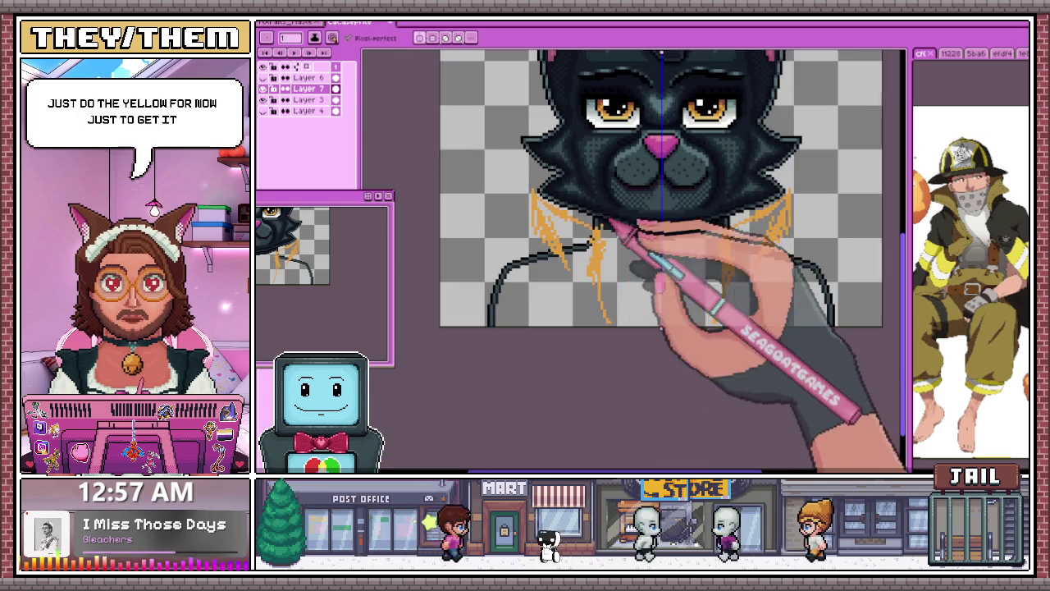
scroll(542, 277, up, 1)
scroll(564, 256, up, 1)
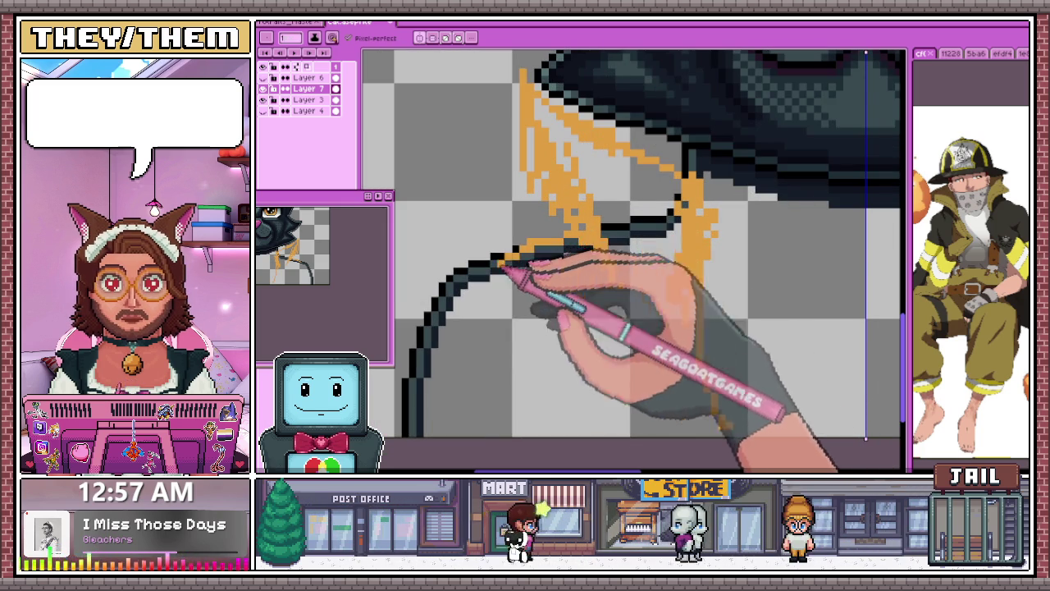
mouse_move(502, 261)
mouse_down()
mouse_move(447, 292)
mouse_move(428, 328)
mouse_move(414, 433)
mouse_up()
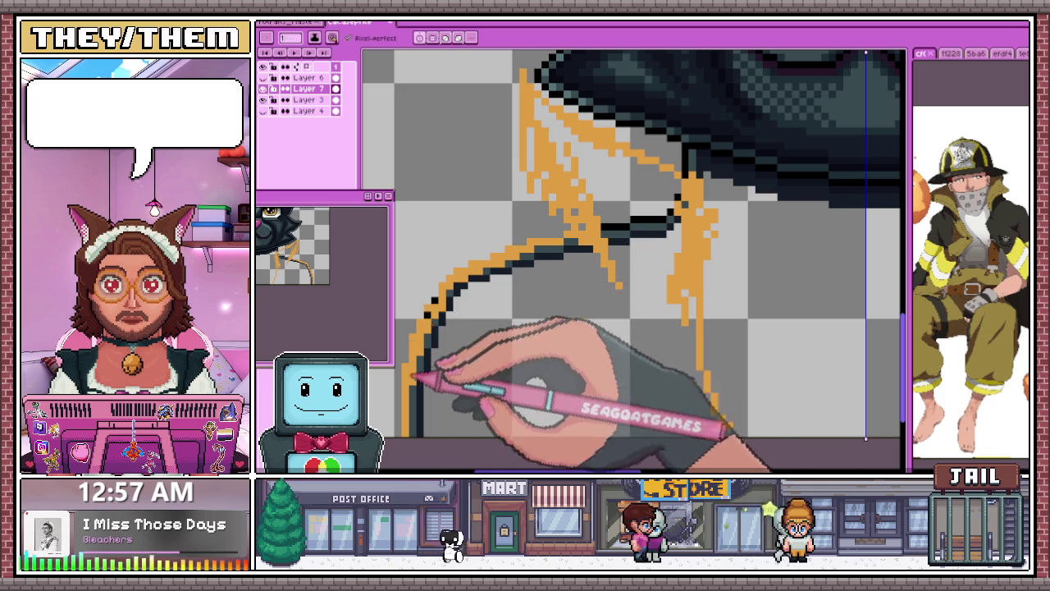
scroll(488, 271, down, 1)
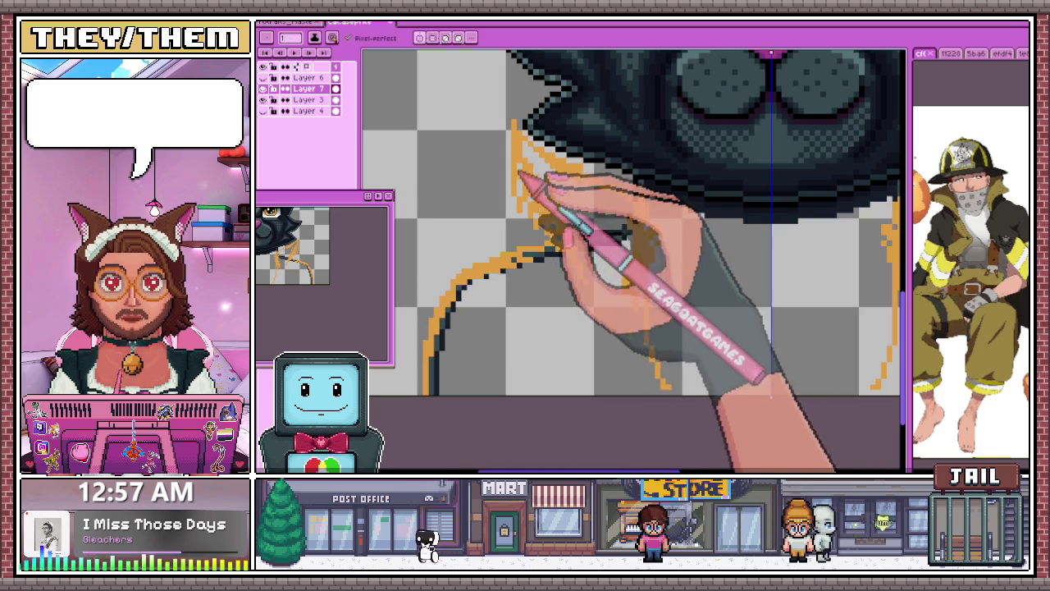
drag(518, 173, 540, 227)
scroll(656, 246, down, 1)
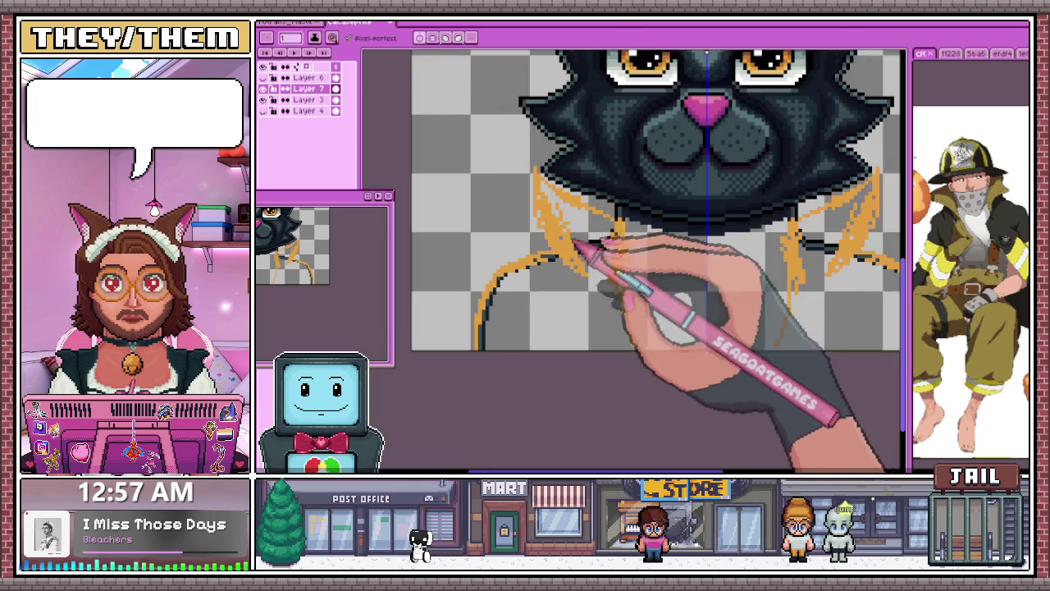
scroll(656, 246, down, 1)
scroll(657, 246, up, 1)
scroll(656, 246, down, 1)
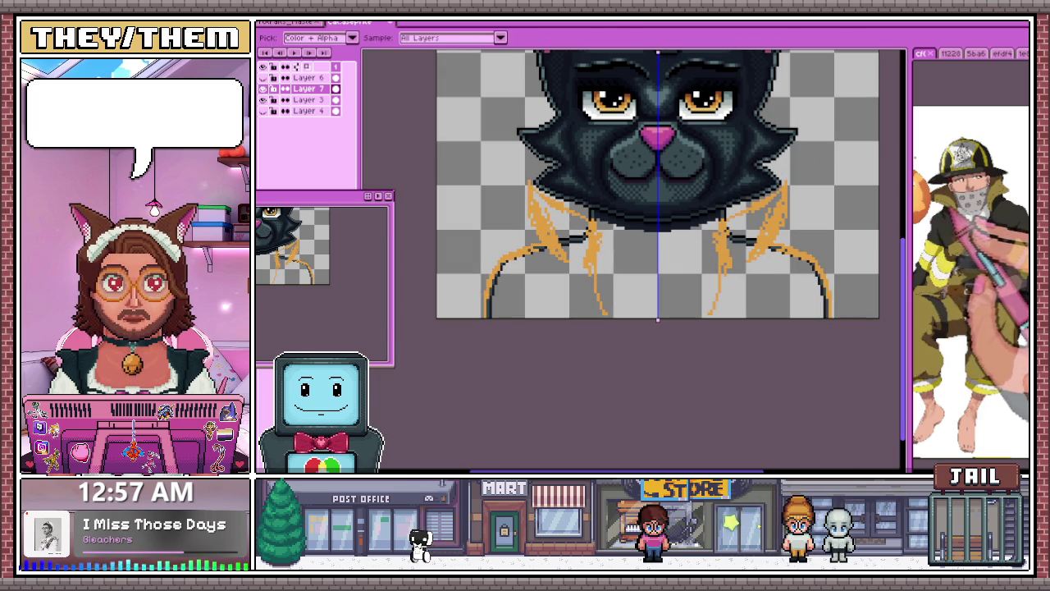
Step: Replace all orange collar strokes with the olive sampled from the reference coat
scroll(564, 226, up, 1)
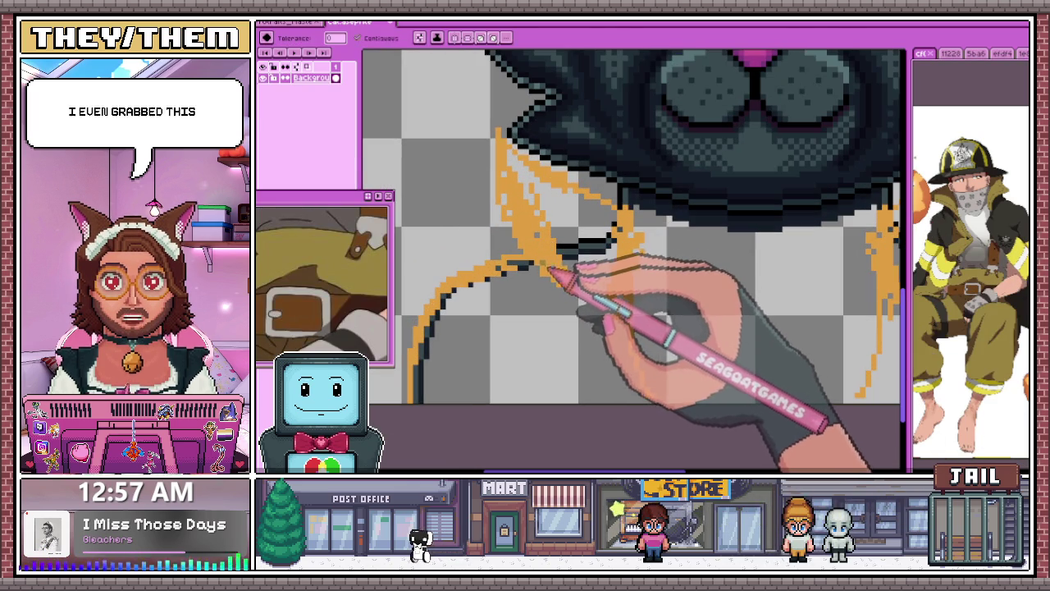
key(ctrl+Tab)
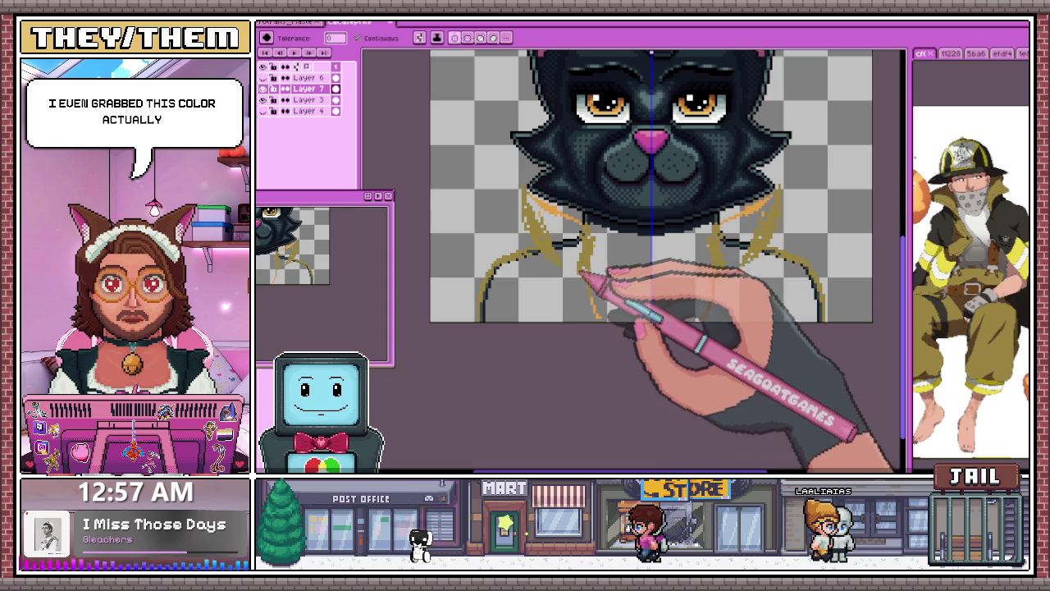
key(b)
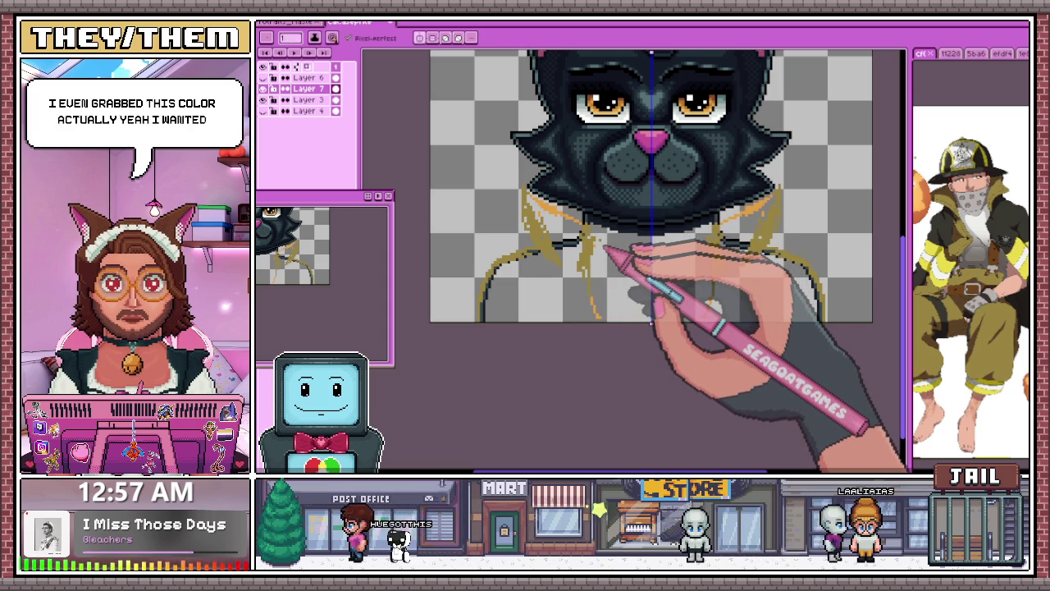
Step: Fill the left collar flap under the cat's chin with olive pixels, then zoom out to the whole head
scroll(599, 250, up, 1)
scroll(599, 250, up, 1)
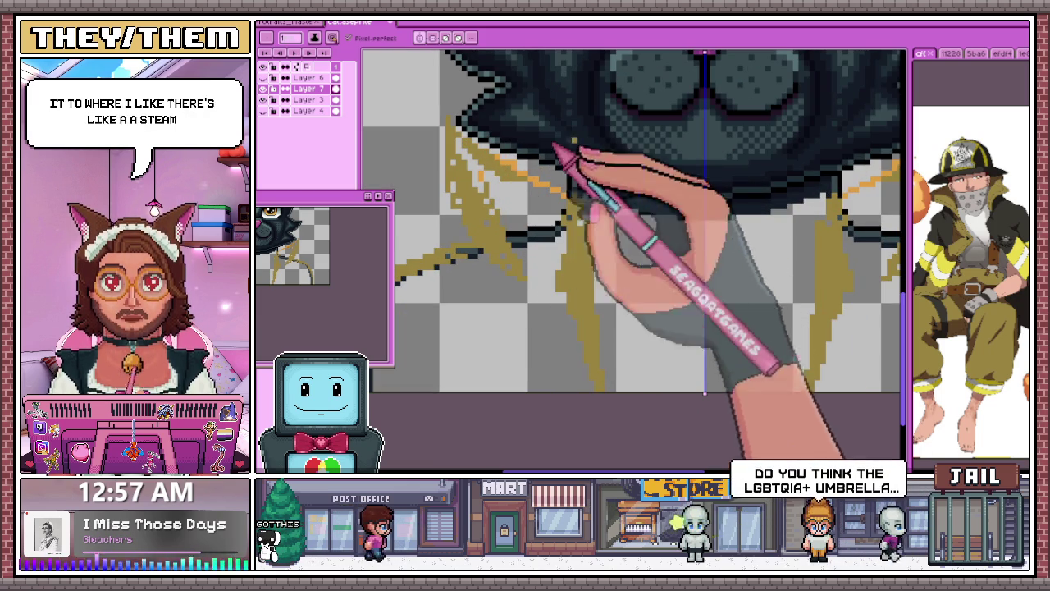
scroll(484, 167, up, 3)
mouse_move(470, 165)
mouse_down()
mouse_move(446, 218)
mouse_move(481, 145)
mouse_move(511, 168)
mouse_up()
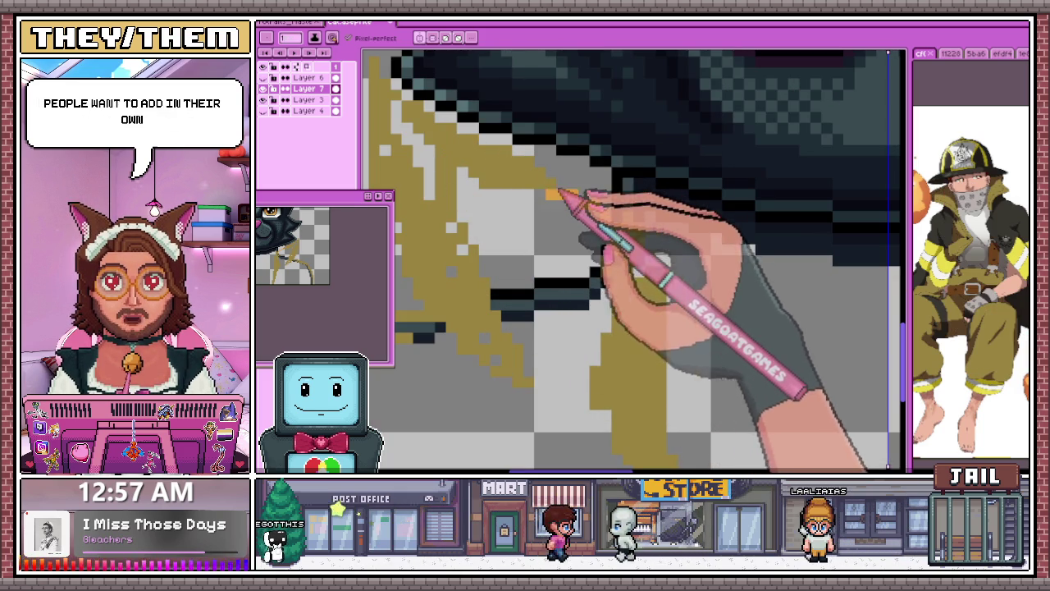
scroll(542, 209, down, 1)
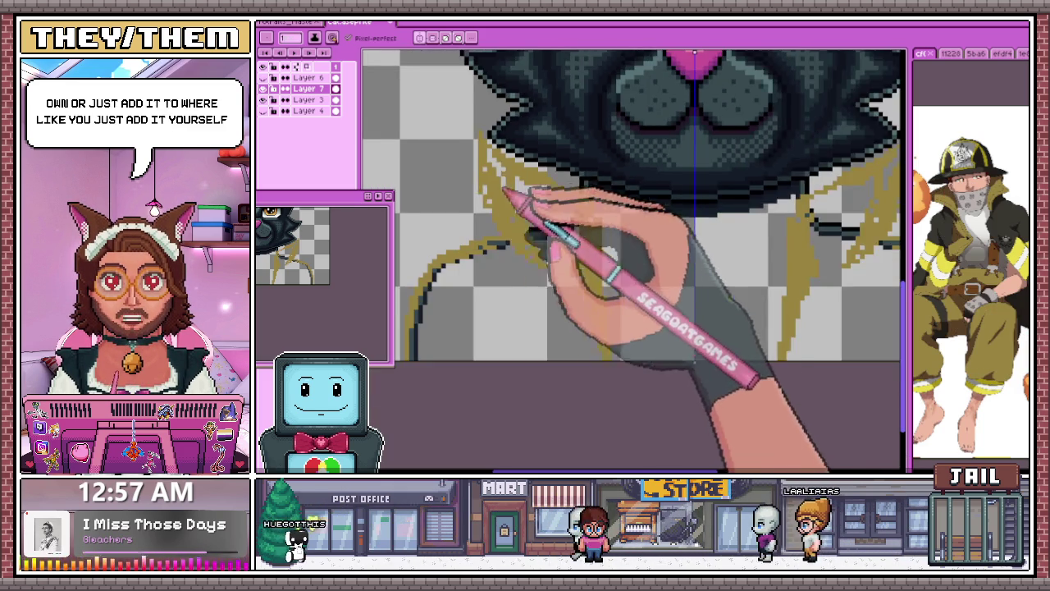
scroll(495, 158, up, 1)
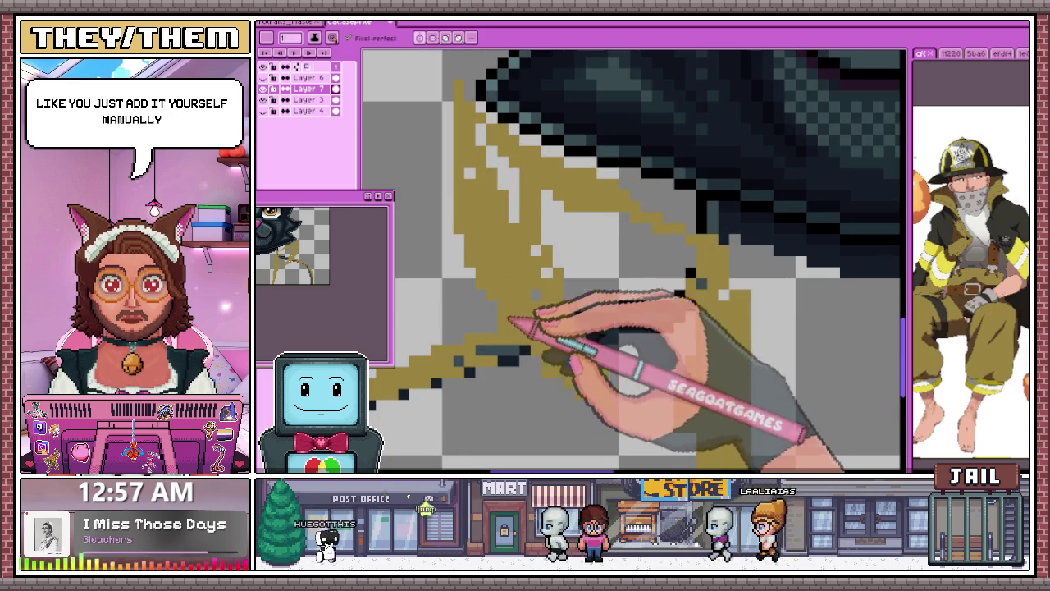
scroll(513, 326, down, 1)
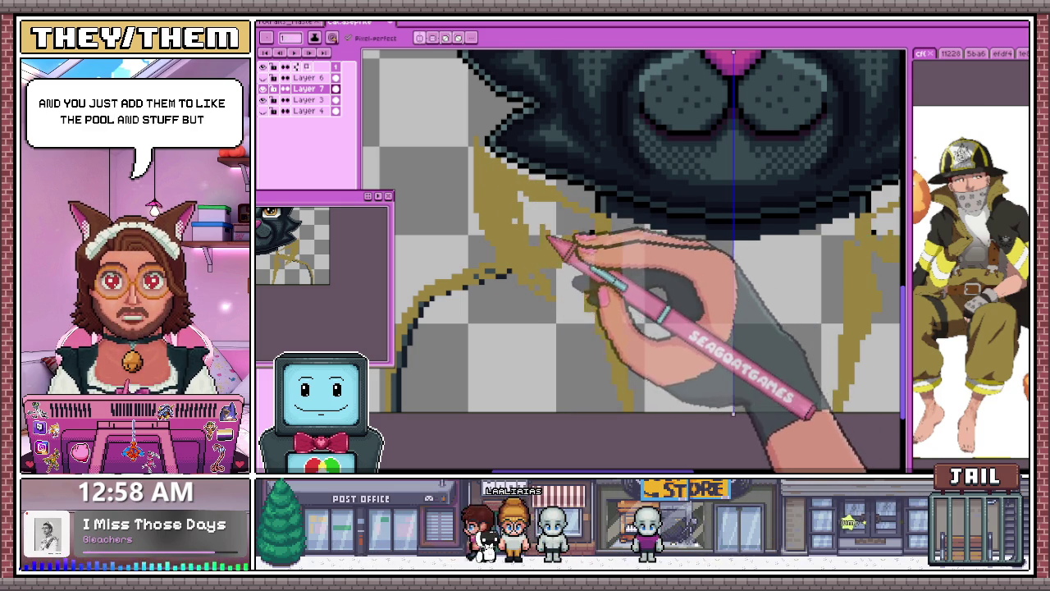
scroll(550, 244, up, 1)
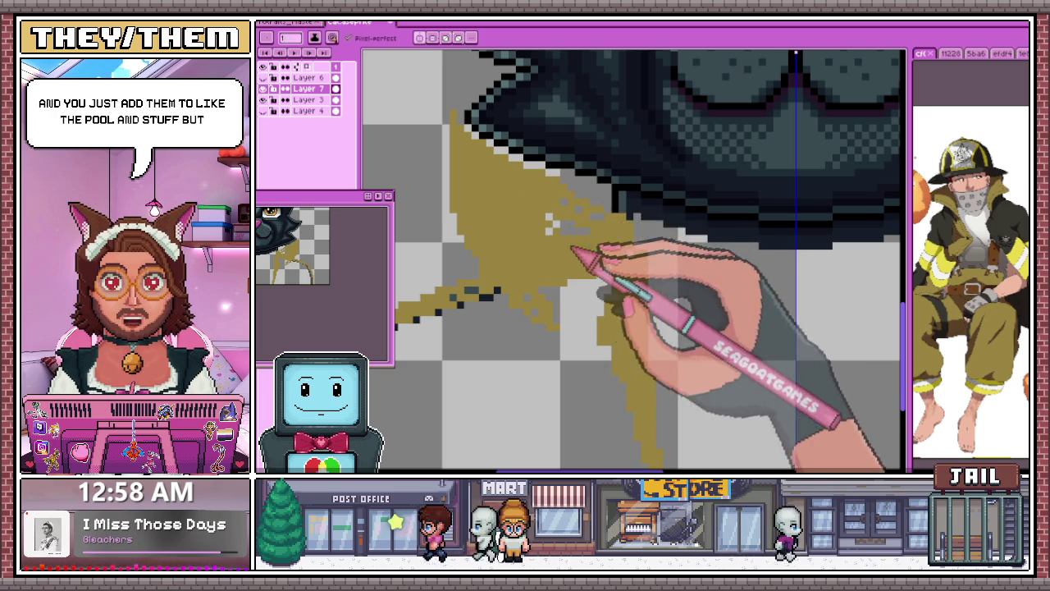
scroll(566, 243, up, 2)
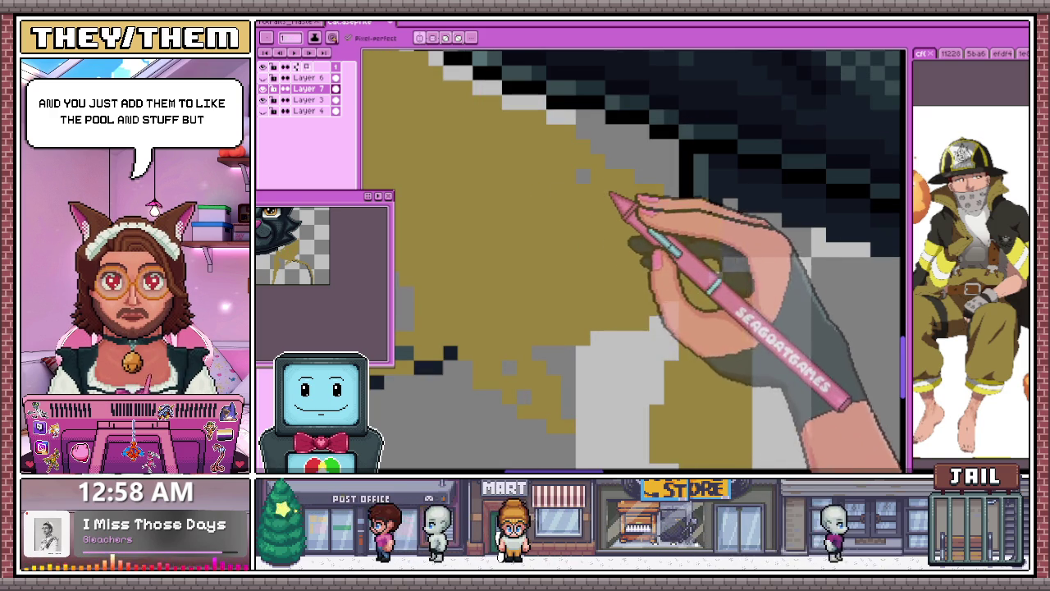
scroll(595, 197, down, 2)
scroll(615, 206, down, 2)
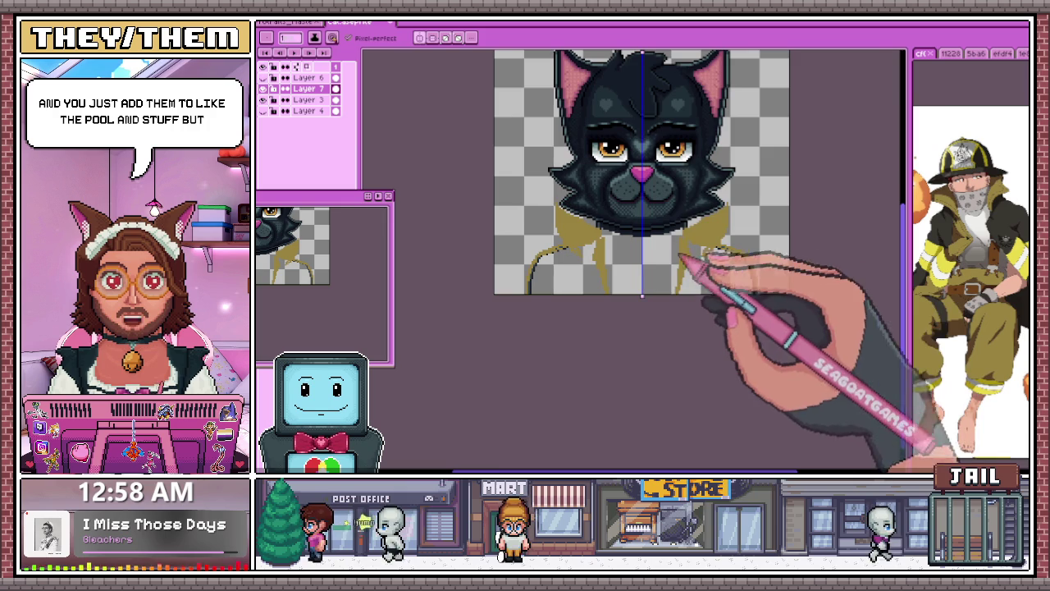
Step: Extend the black outline along the collar's left edge and add olive under the stepped edge
scroll(574, 230, up, 2)
scroll(484, 255, up, 1)
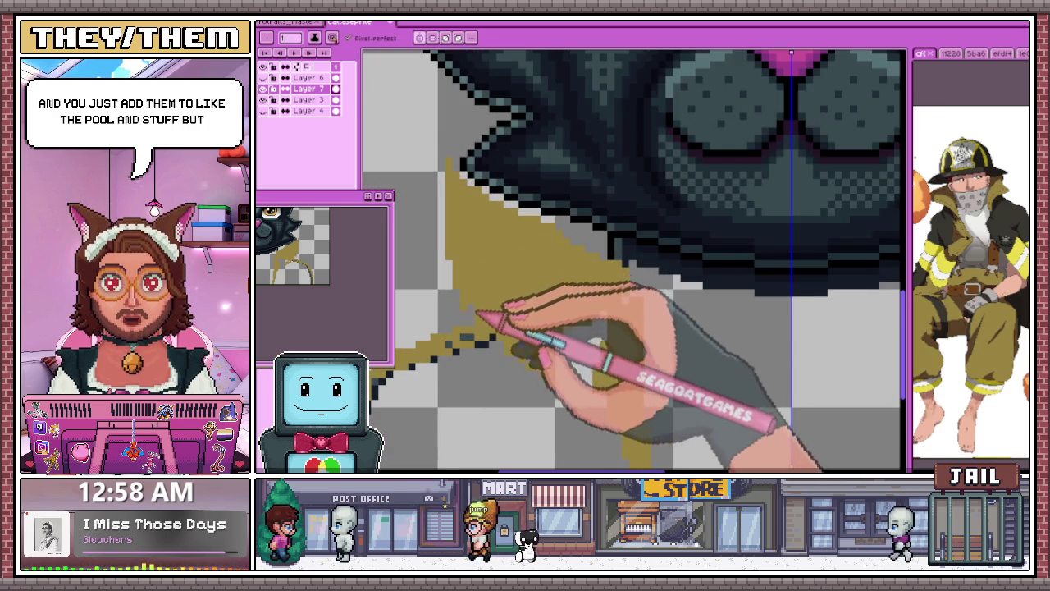
scroll(534, 295, down, 2)
scroll(557, 278, up, 1)
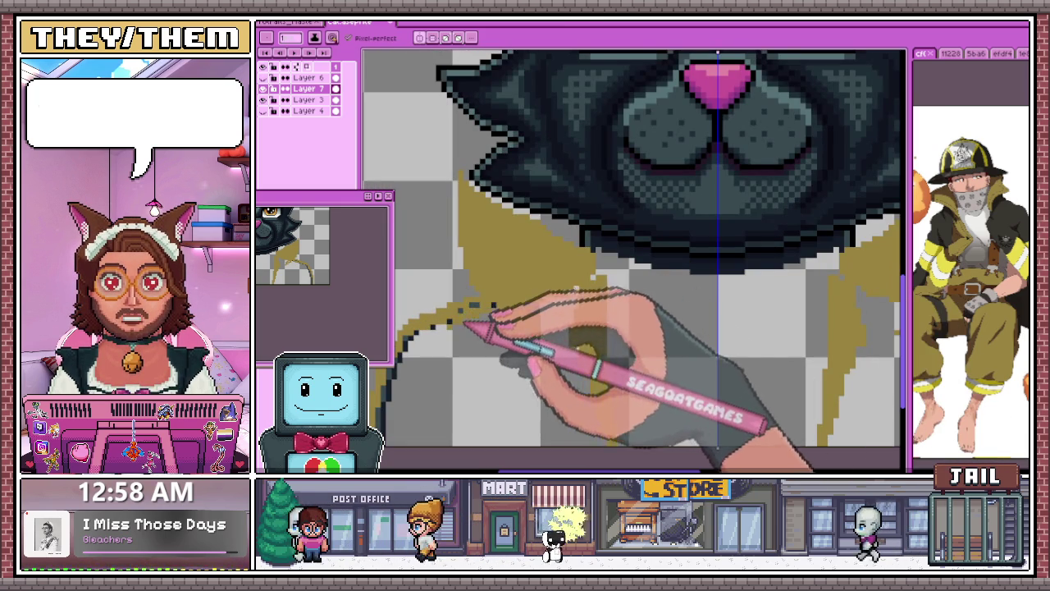
scroll(509, 296, down, 2)
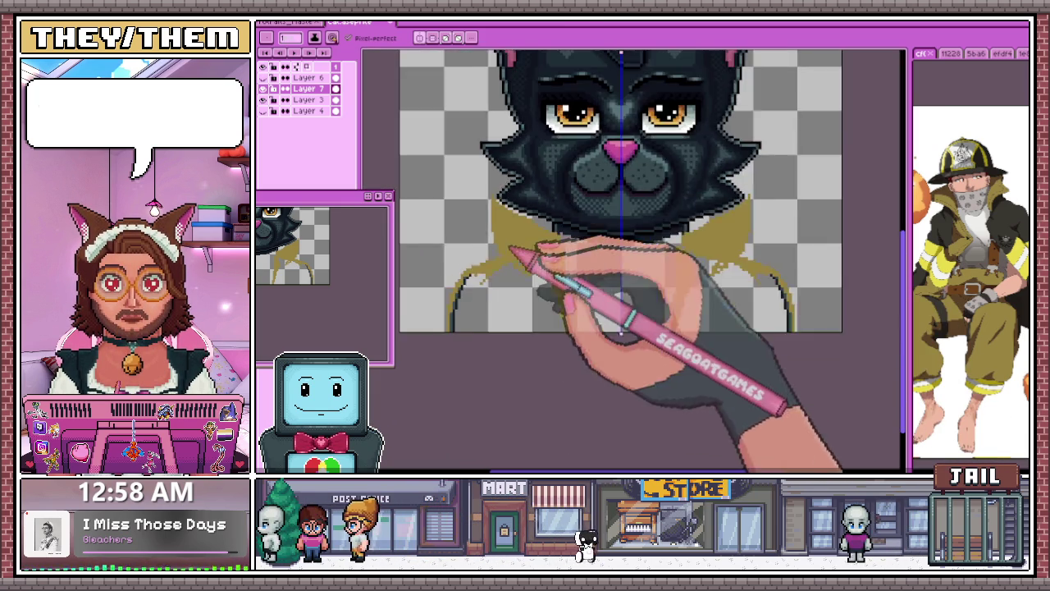
scroll(521, 277, up, 2)
scroll(489, 276, up, 1)
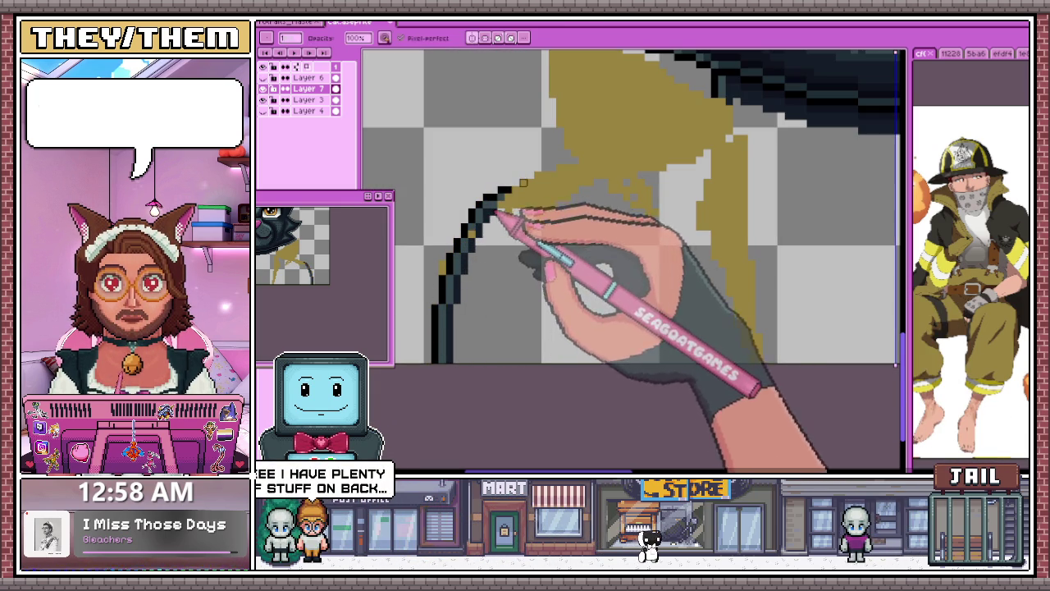
drag(482, 217, 575, 168)
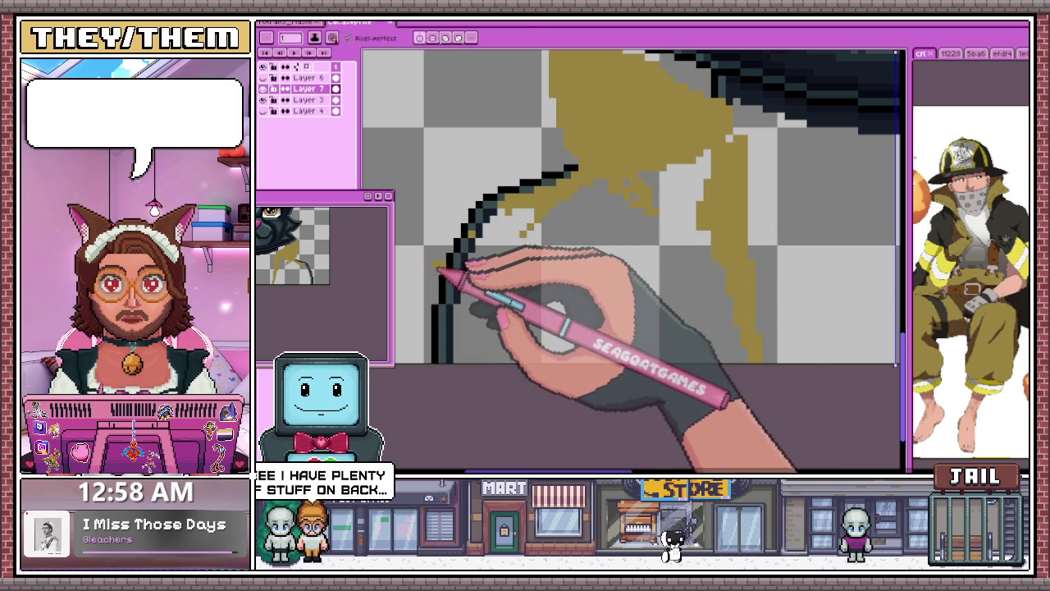
scroll(509, 209, up, 2)
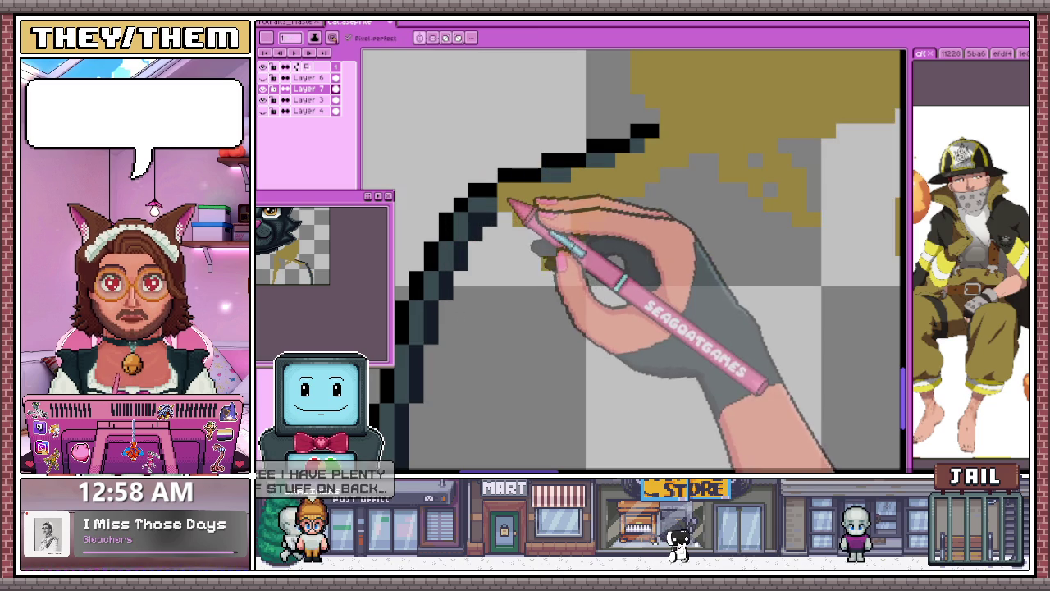
mouse_move(575, 182)
mouse_down()
mouse_move(656, 164)
mouse_move(616, 169)
mouse_move(652, 156)
mouse_up()
Step: Add a straight olive line along the bottom edge and line the outline's inside with olive
scroll(563, 222, down, 2)
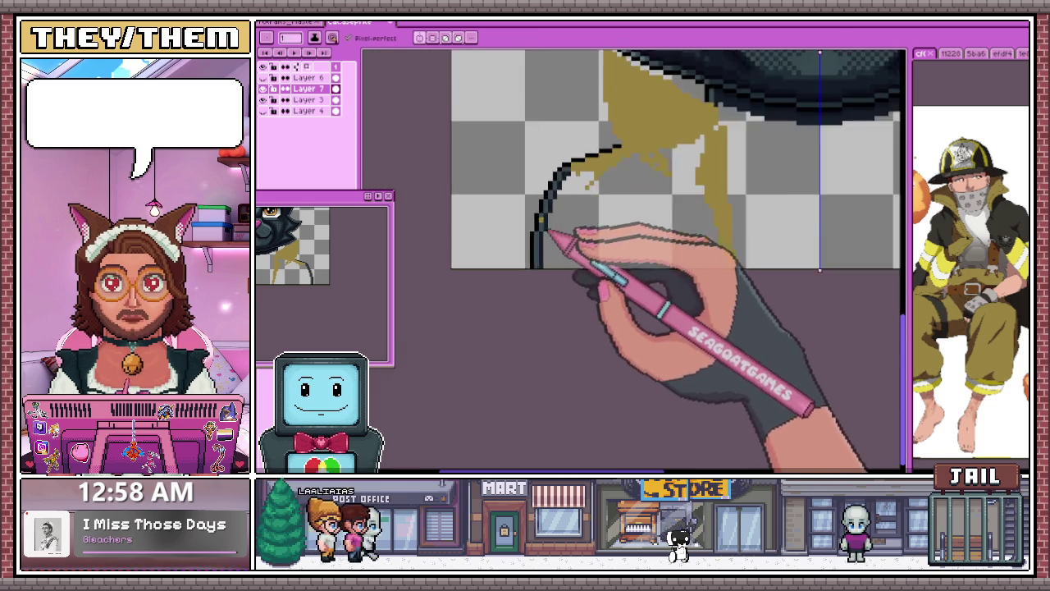
scroll(555, 287, up, 1)
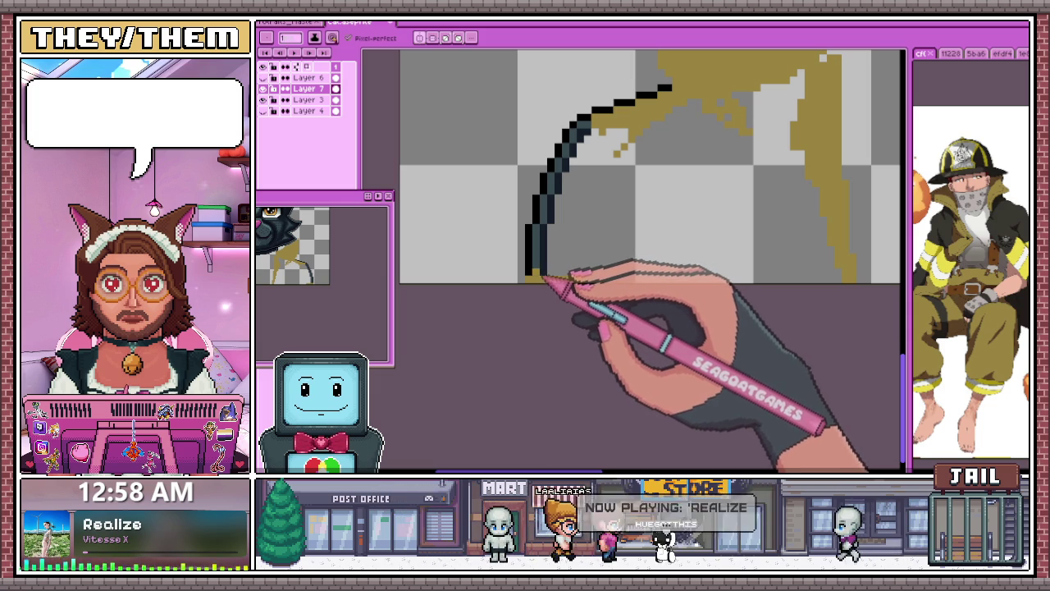
scroll(558, 283, down, 1)
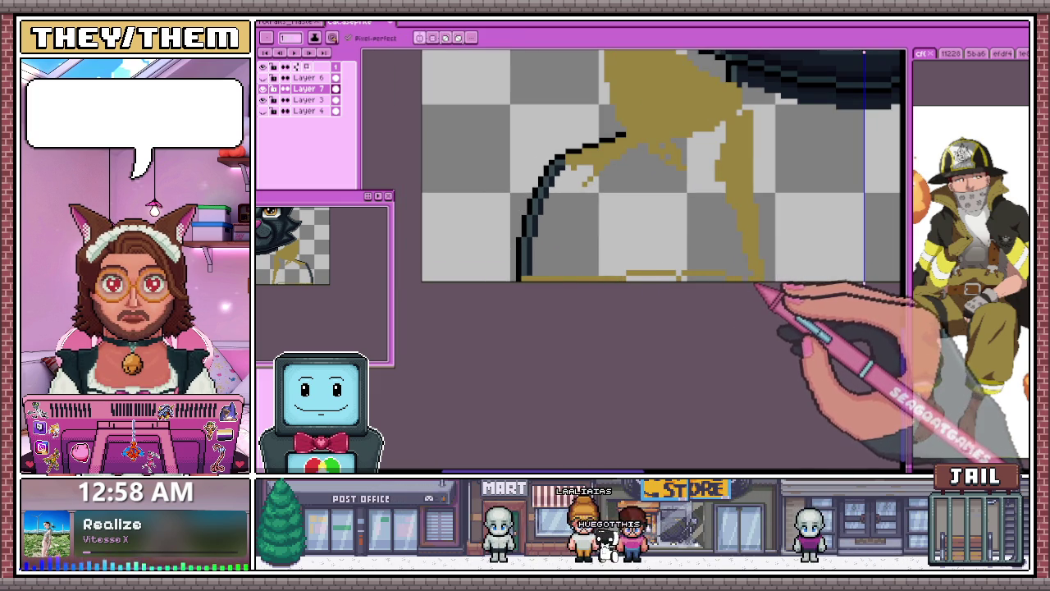
shift+click(718, 279)
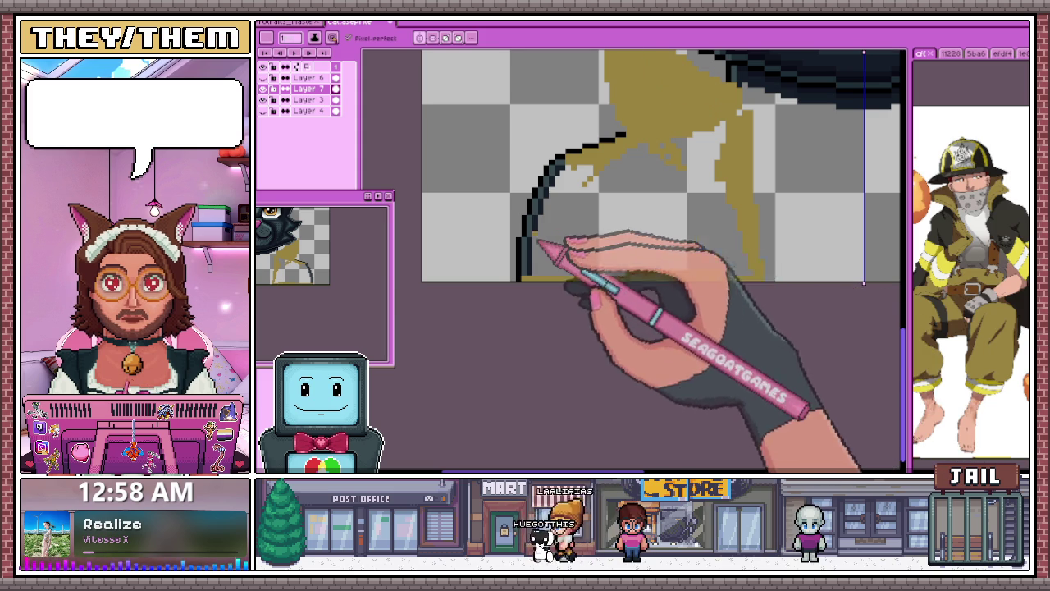
scroll(533, 242, up, 2)
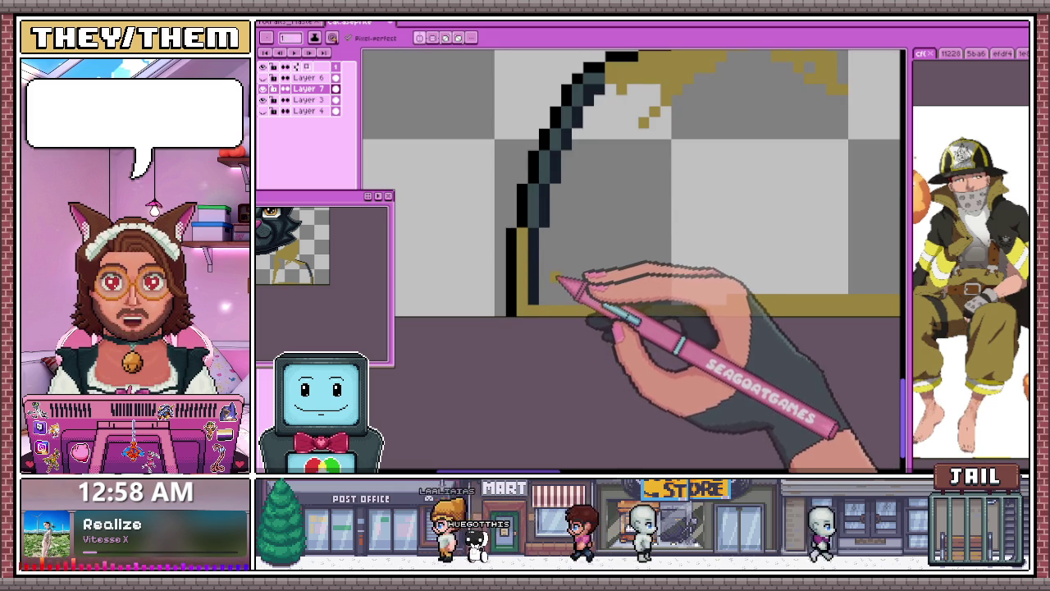
drag(544, 238, 543, 187)
scroll(542, 250, up, 1)
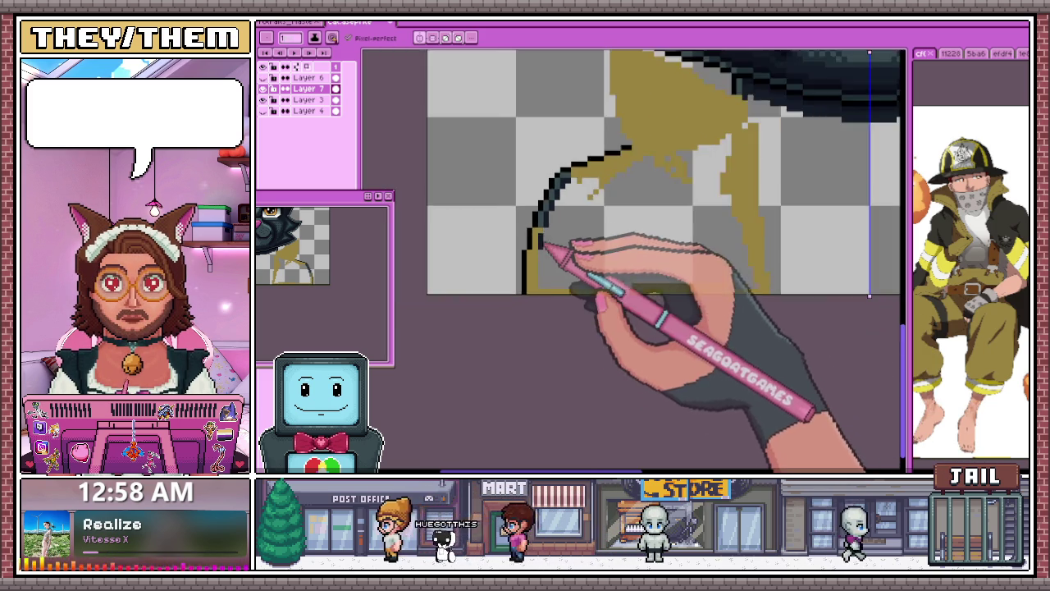
scroll(550, 246, down, 1)
scroll(556, 279, up, 1)
scroll(560, 212, down, 1)
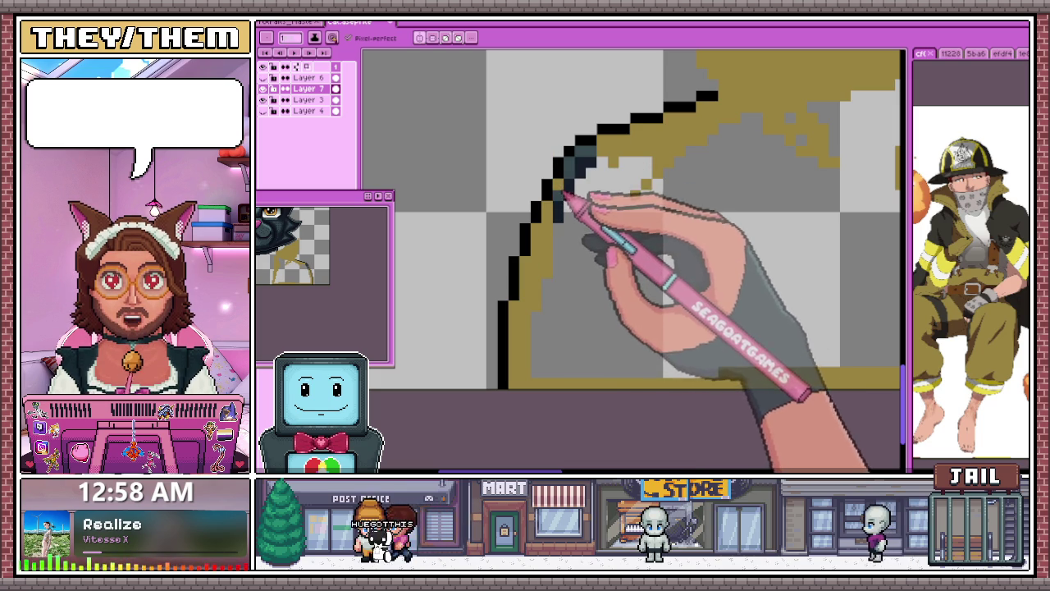
drag(570, 193, 597, 174)
Step: Paint olive over the grey speckles and light grey patches inside the collar
scroll(575, 201, down, 2)
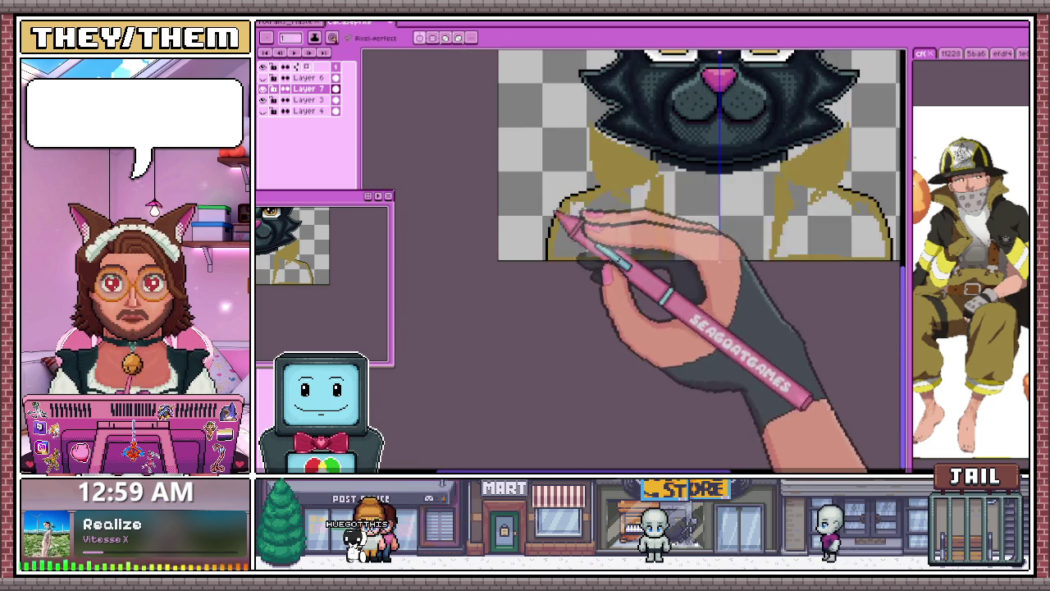
scroll(657, 194, up, 1)
scroll(677, 189, up, 1)
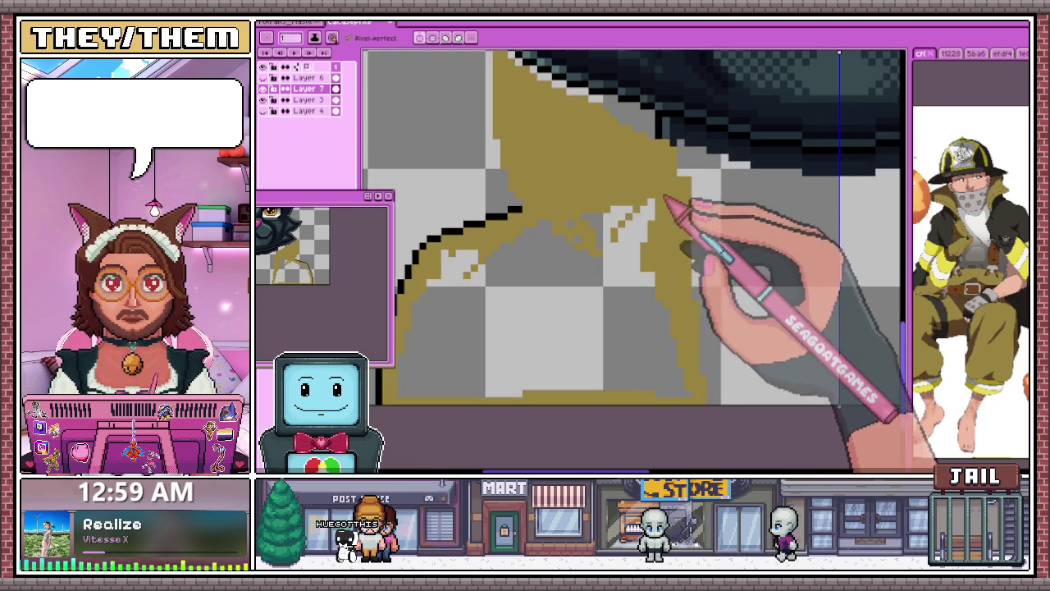
drag(666, 212, 621, 303)
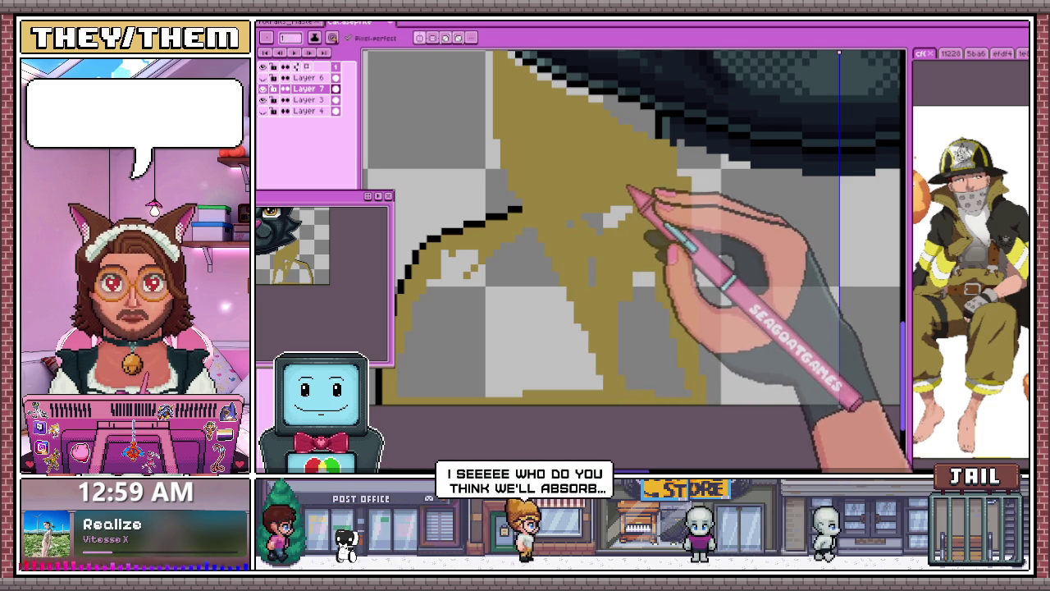
drag(607, 261, 617, 227)
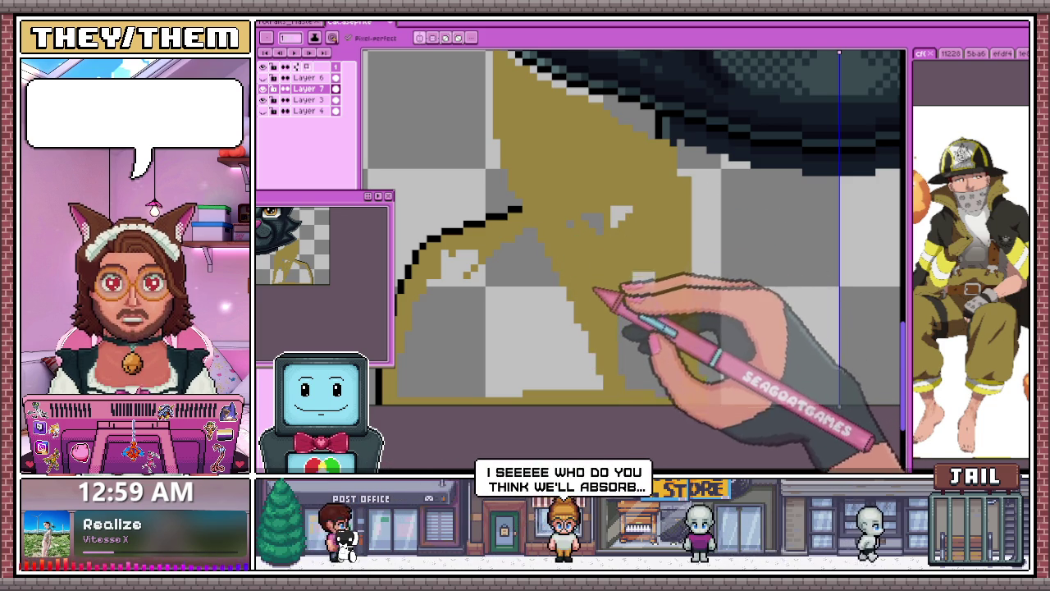
scroll(558, 234, down, 2)
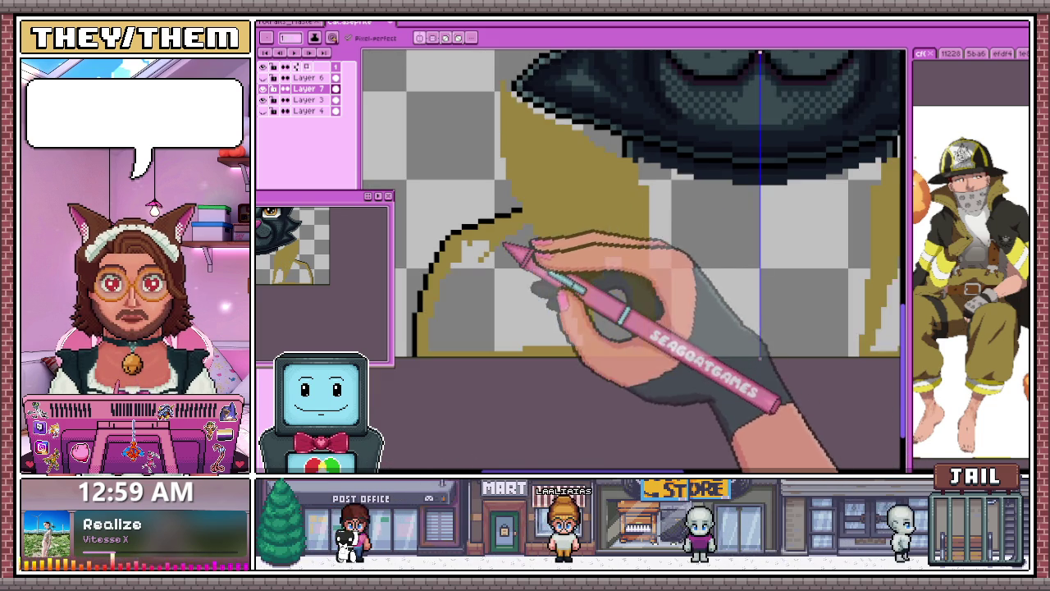
scroll(493, 237, up, 3)
drag(547, 222, 498, 242)
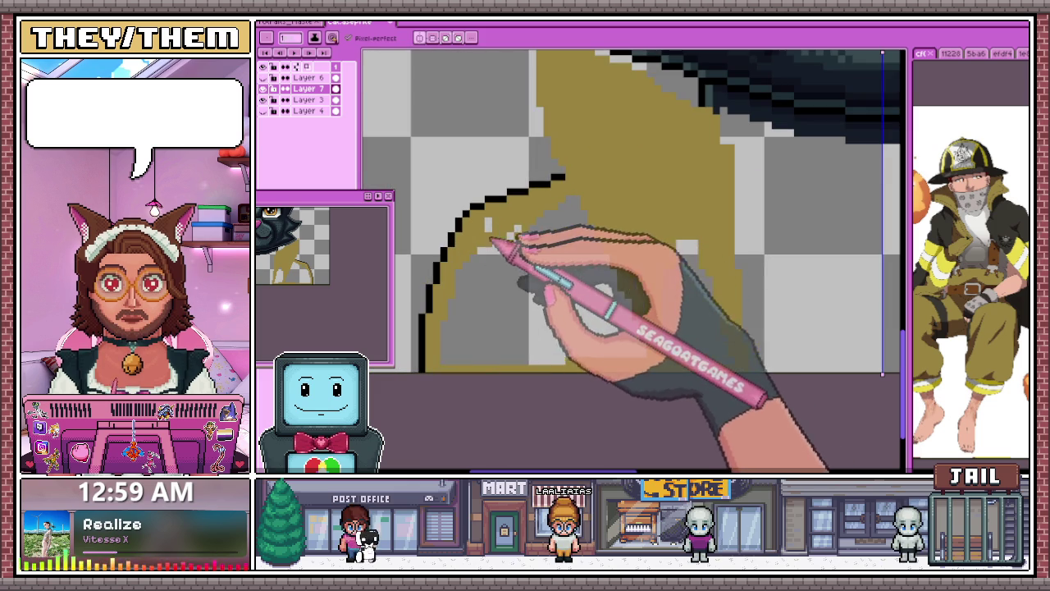
mouse_move(563, 206)
mouse_down()
mouse_move(499, 234)
mouse_move(458, 351)
mouse_move(489, 259)
mouse_up()
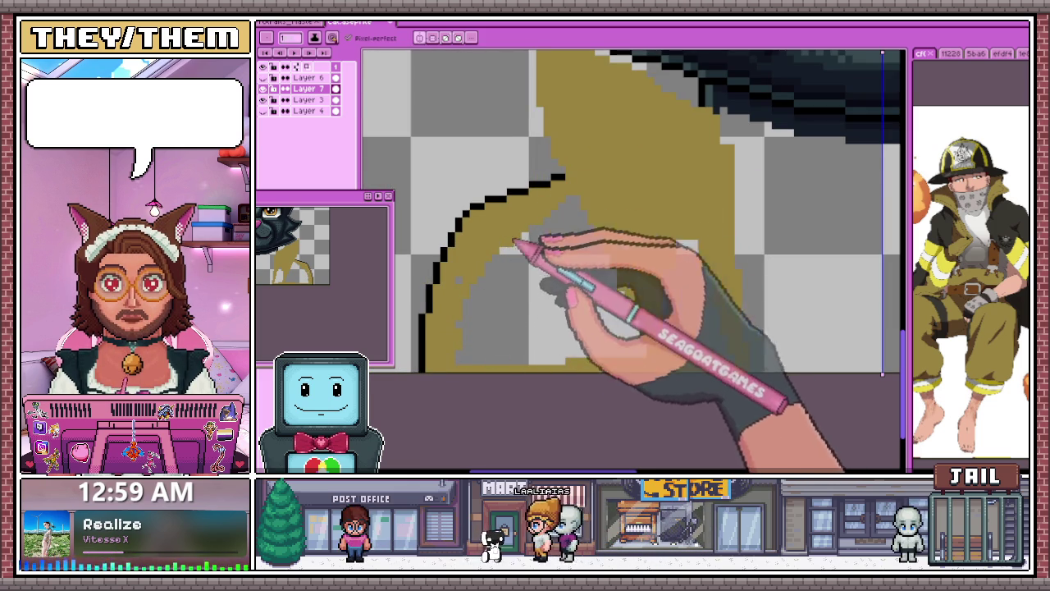
scroll(494, 257, down, 2)
scroll(623, 205, up, 1)
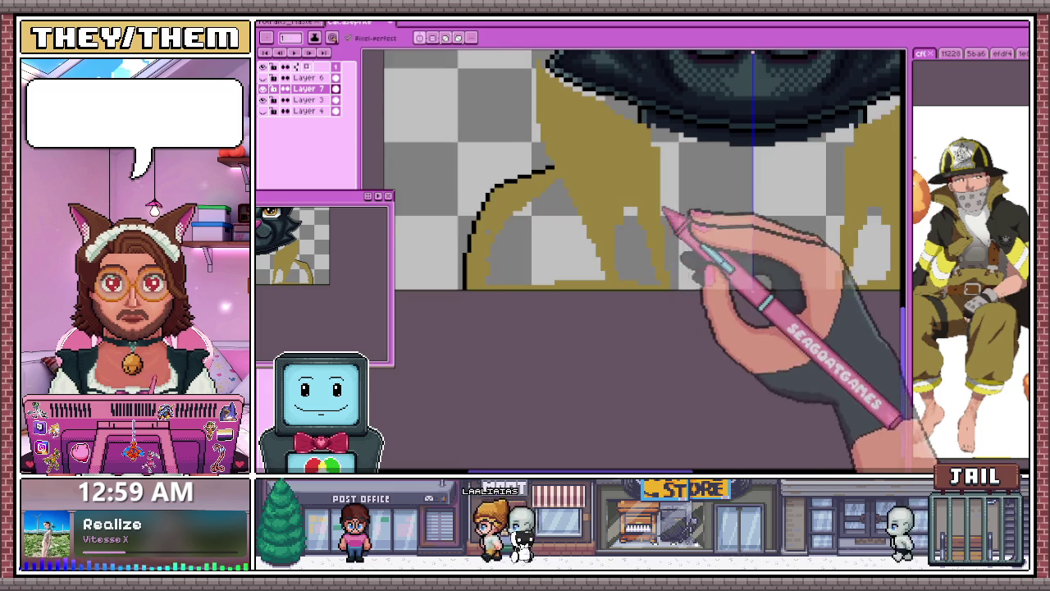
scroll(665, 225, up, 1)
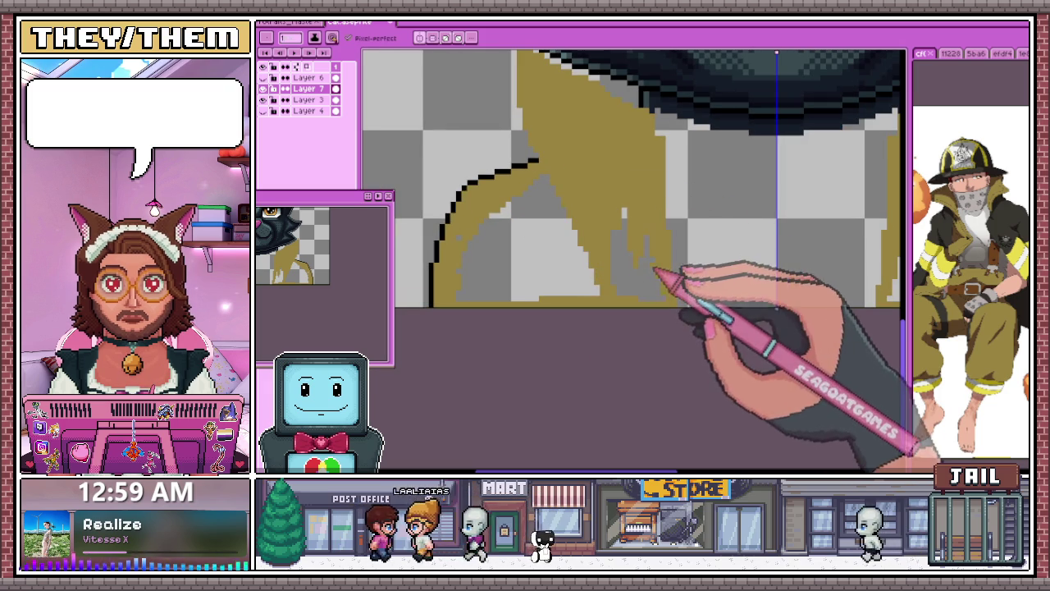
scroll(652, 264, up, 2)
Step: Paint olive over the grey gaps and the leftover grey stroke in the collar
drag(605, 226, 604, 312)
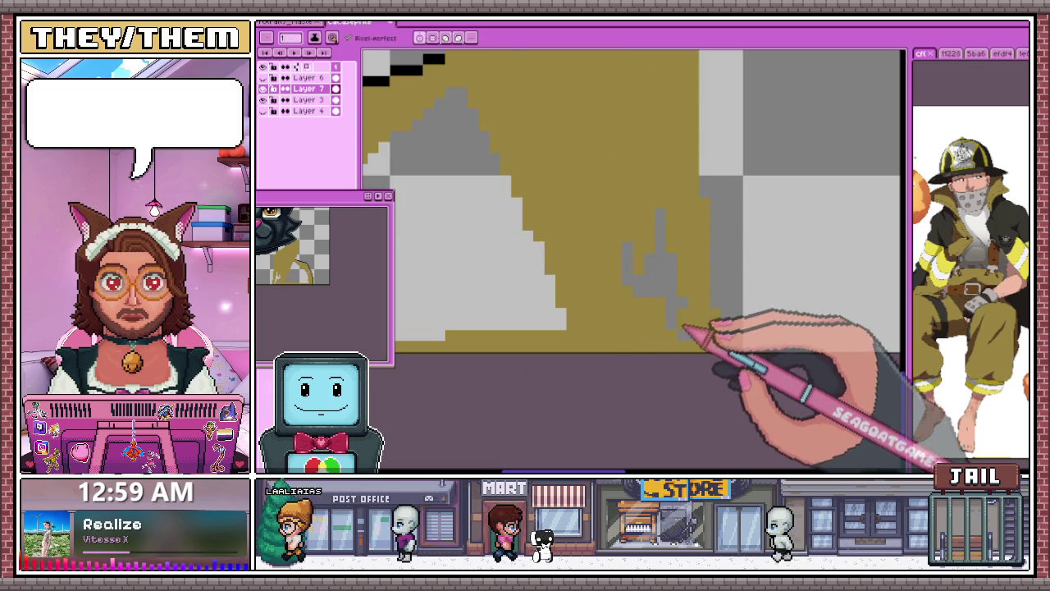
drag(673, 281, 653, 266)
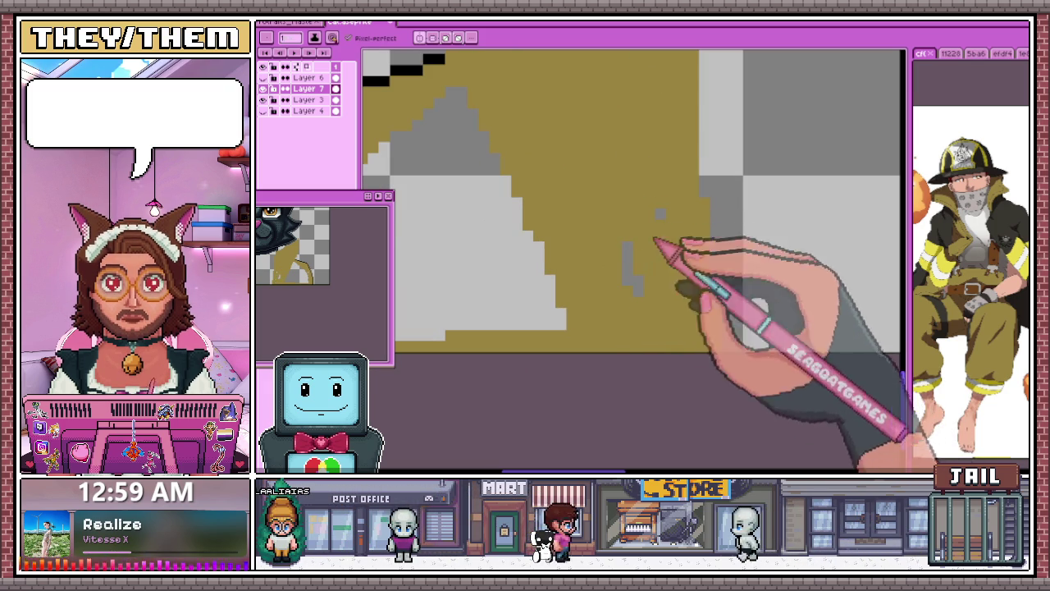
scroll(648, 247, down, 3)
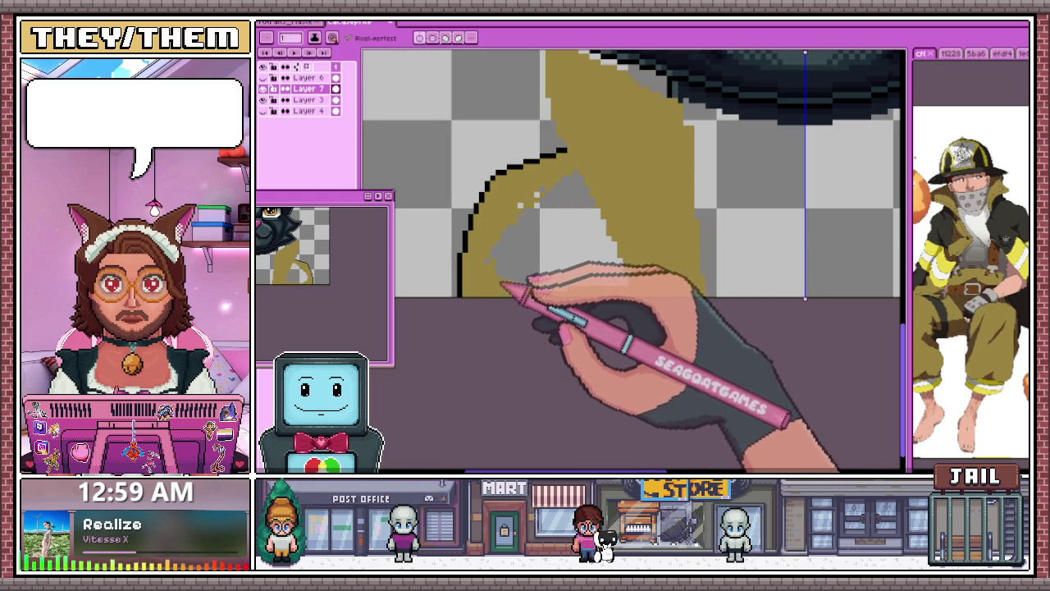
drag(502, 274, 560, 212)
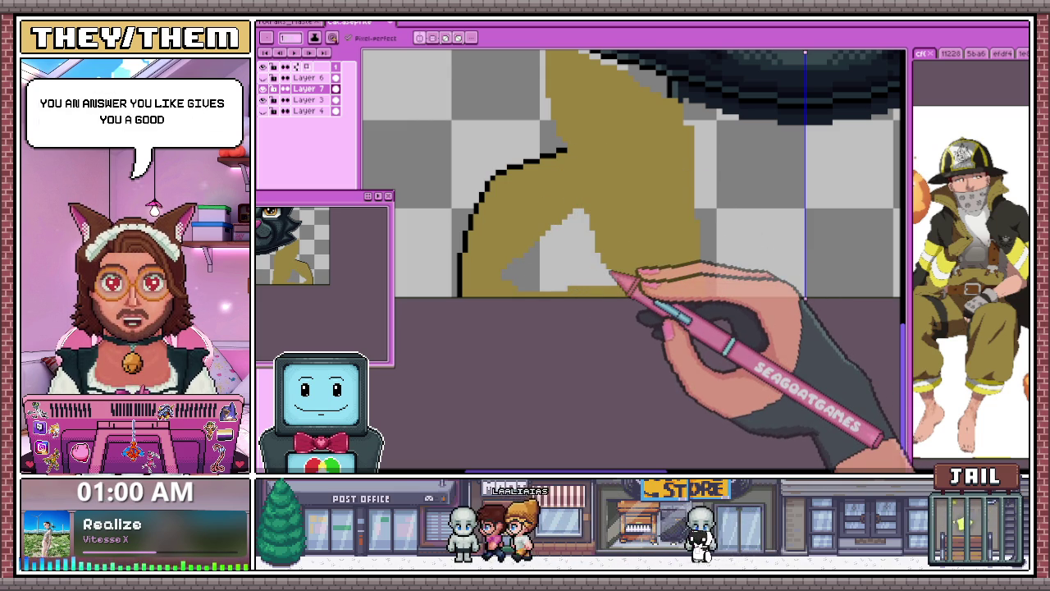
scroll(512, 287, up, 1)
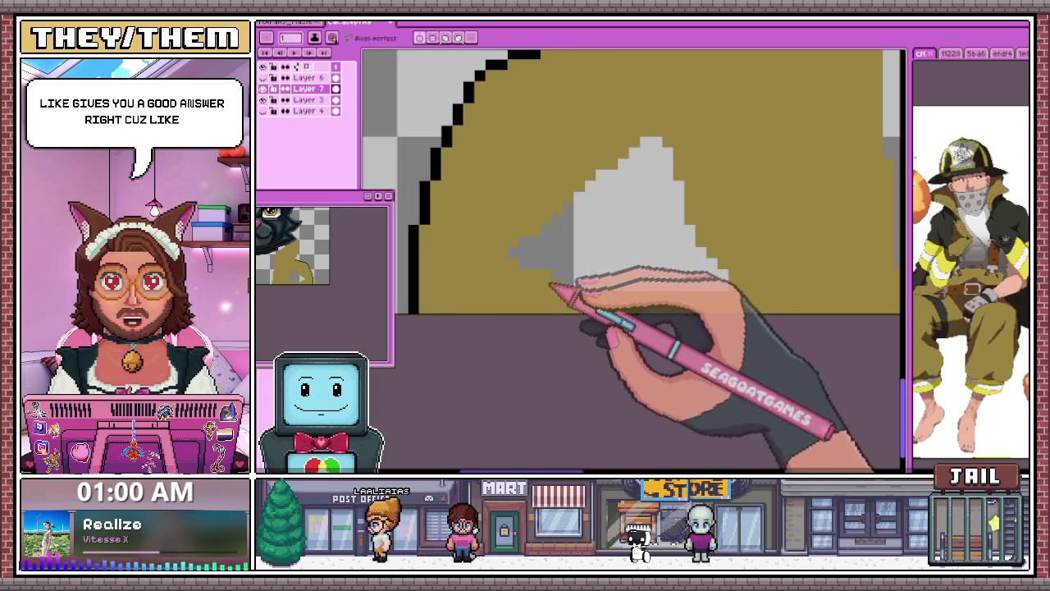
Step: Cover the last grey patch's edges and crescent with olive, leaving the coat fill solid
drag(736, 264, 707, 274)
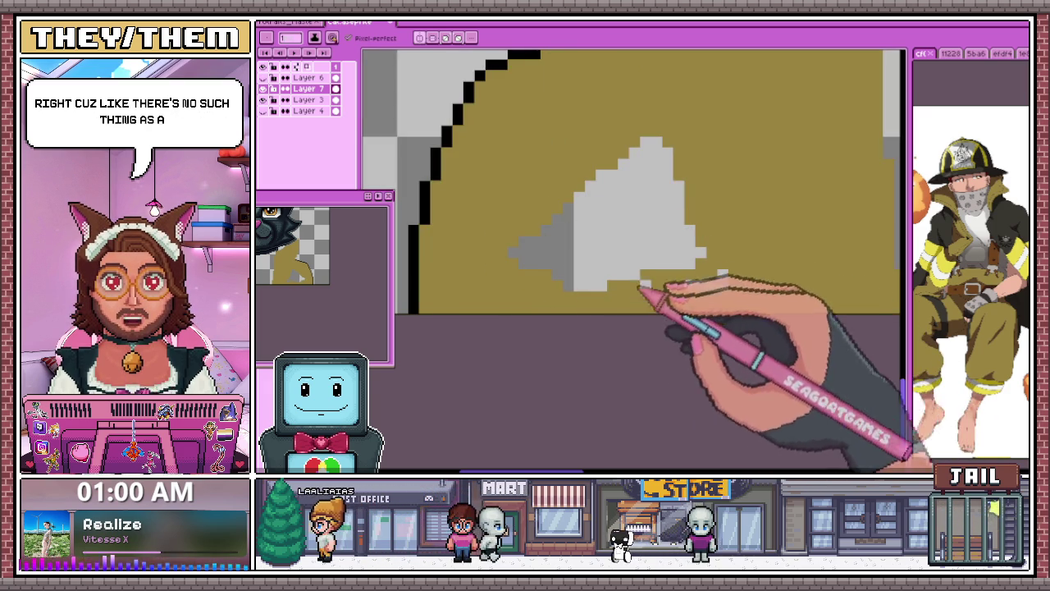
drag(607, 285, 576, 286)
drag(696, 283, 722, 276)
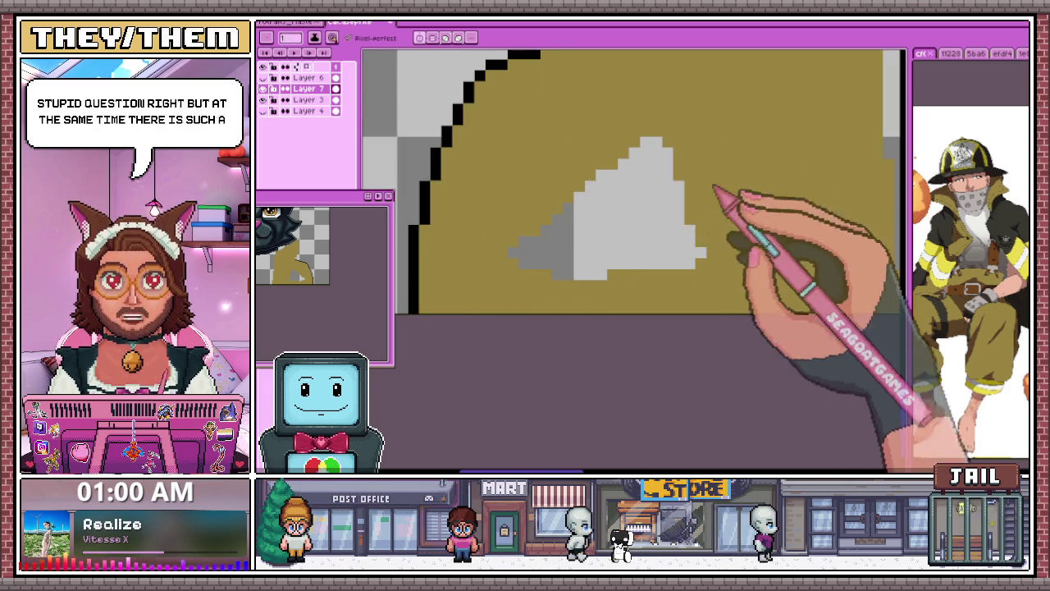
drag(644, 169, 608, 181)
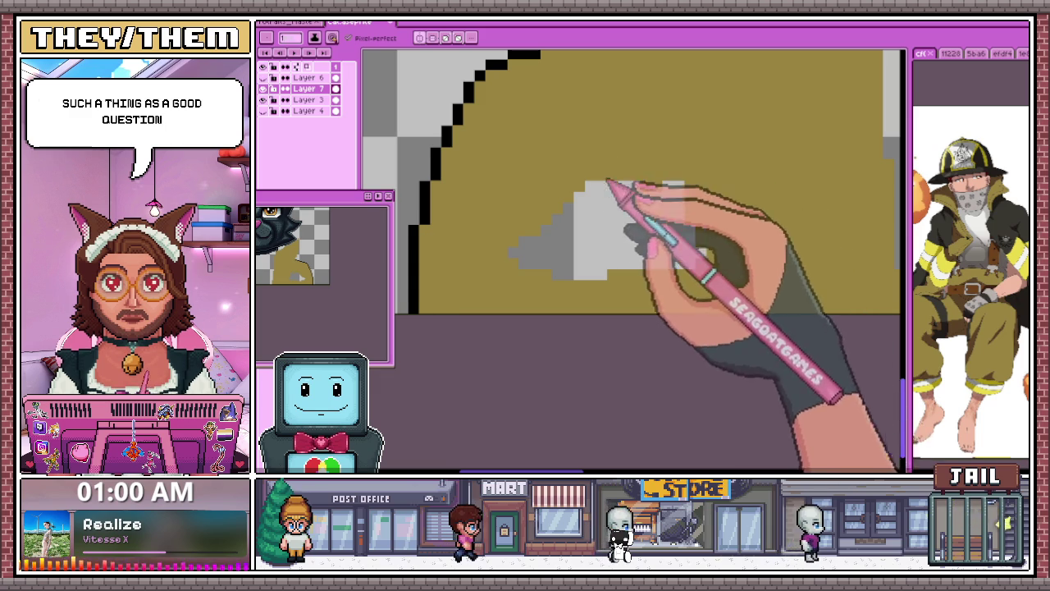
mouse_move(636, 264)
mouse_down()
mouse_move(686, 206)
mouse_move(687, 253)
mouse_move(621, 254)
mouse_up()
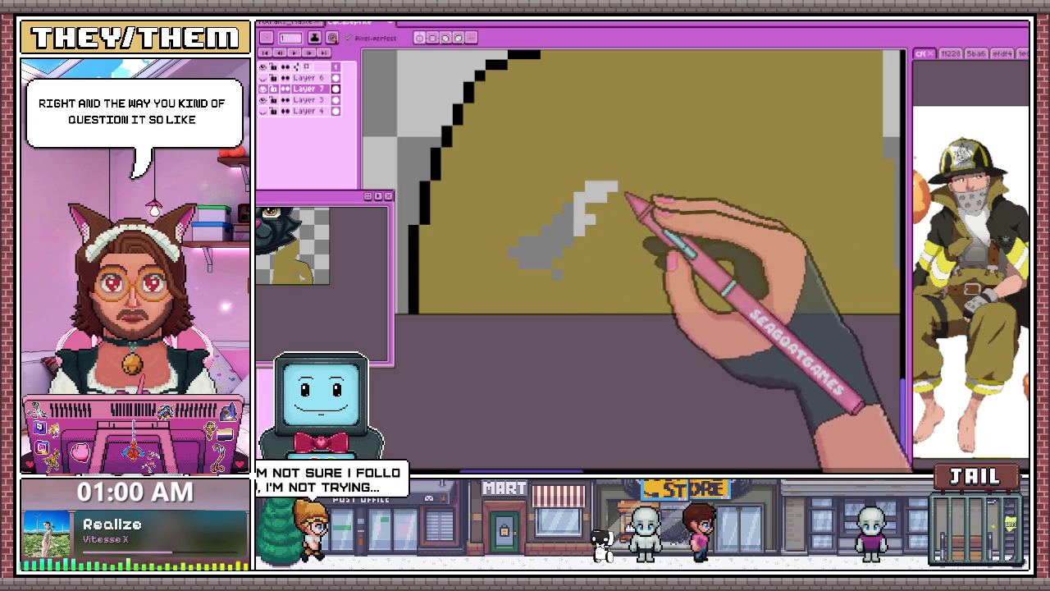
drag(628, 202, 535, 264)
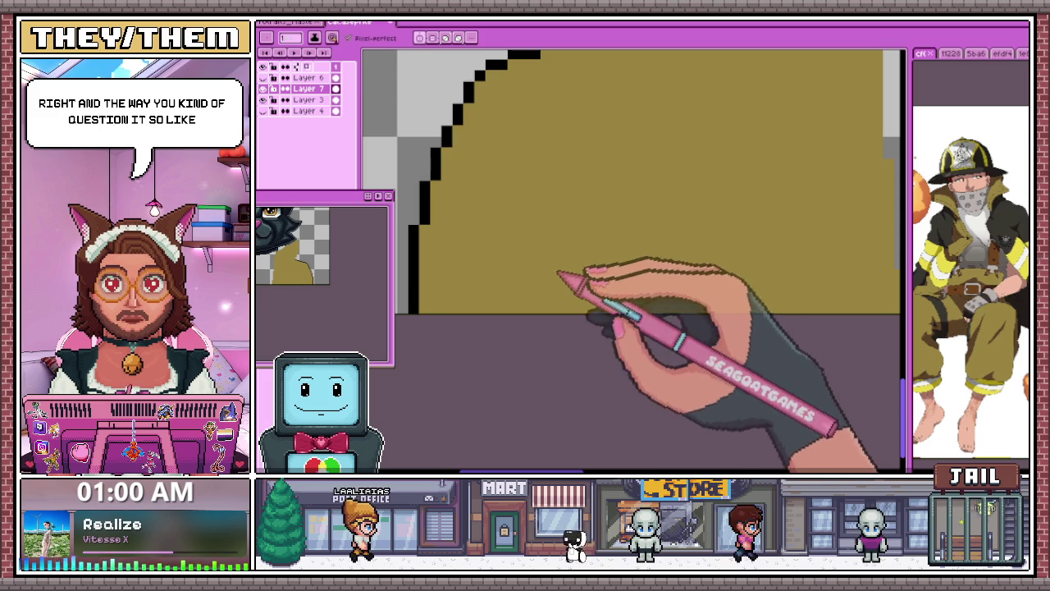
scroll(566, 273, down, 2)
scroll(607, 246, down, 2)
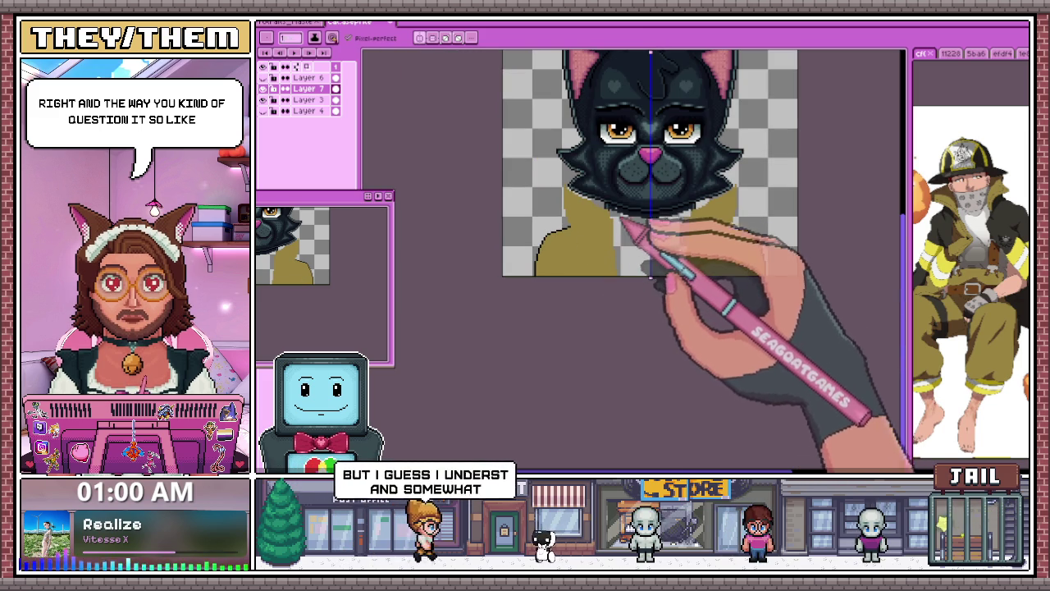
Step: Extend the olive coat fill up to the edge of the cat's fur
scroll(649, 272, up, 2)
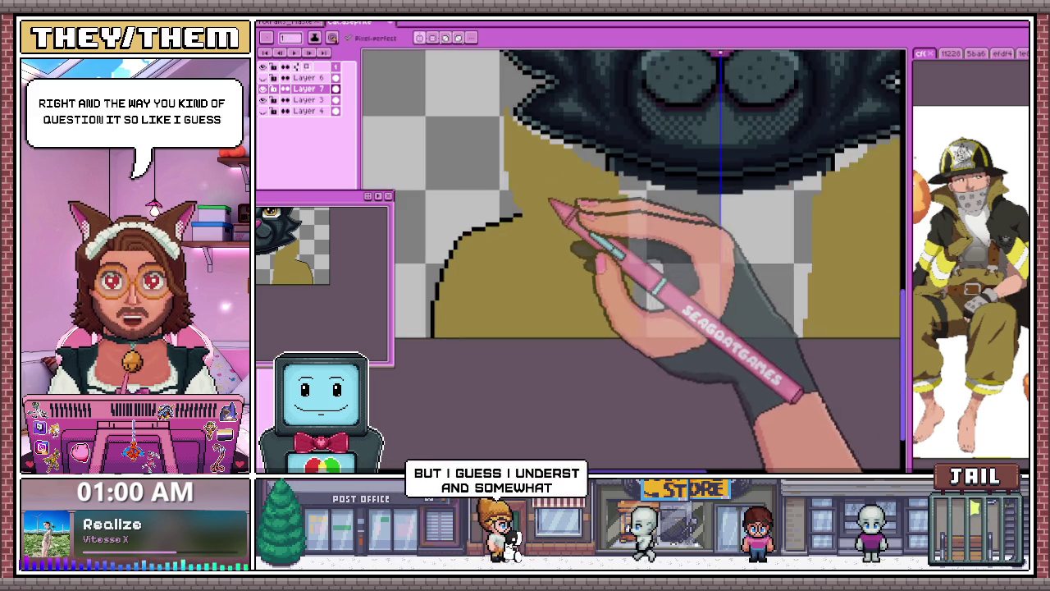
scroll(551, 206, up, 1)
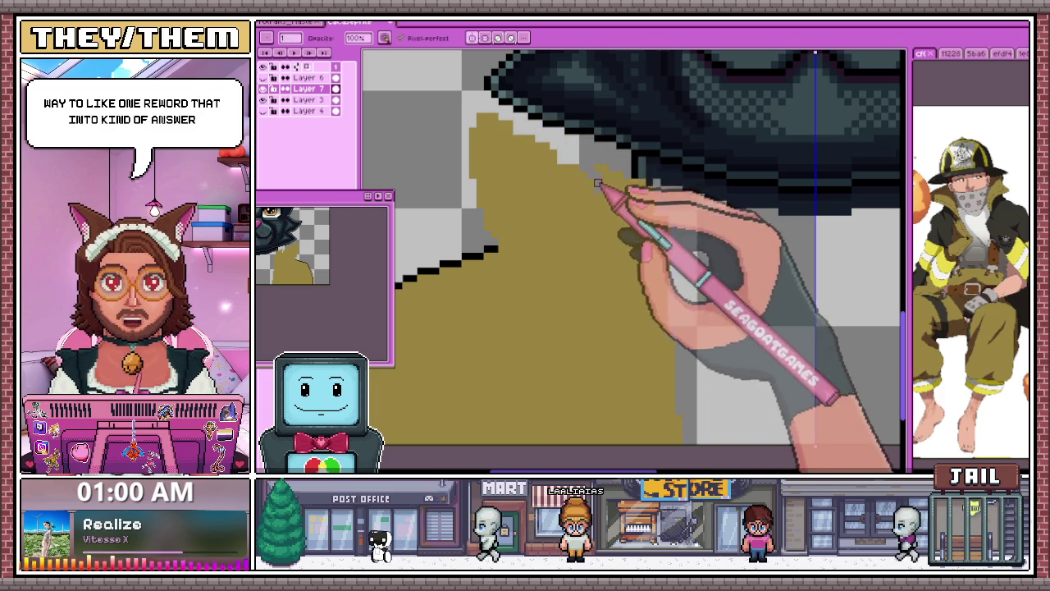
drag(584, 176, 644, 179)
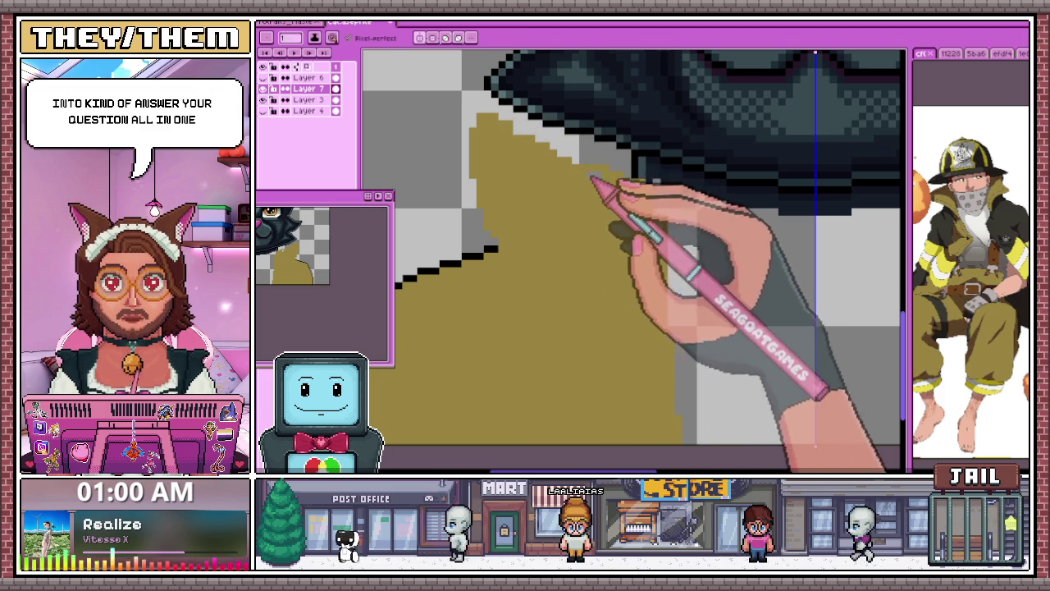
scroll(604, 188, down, 3)
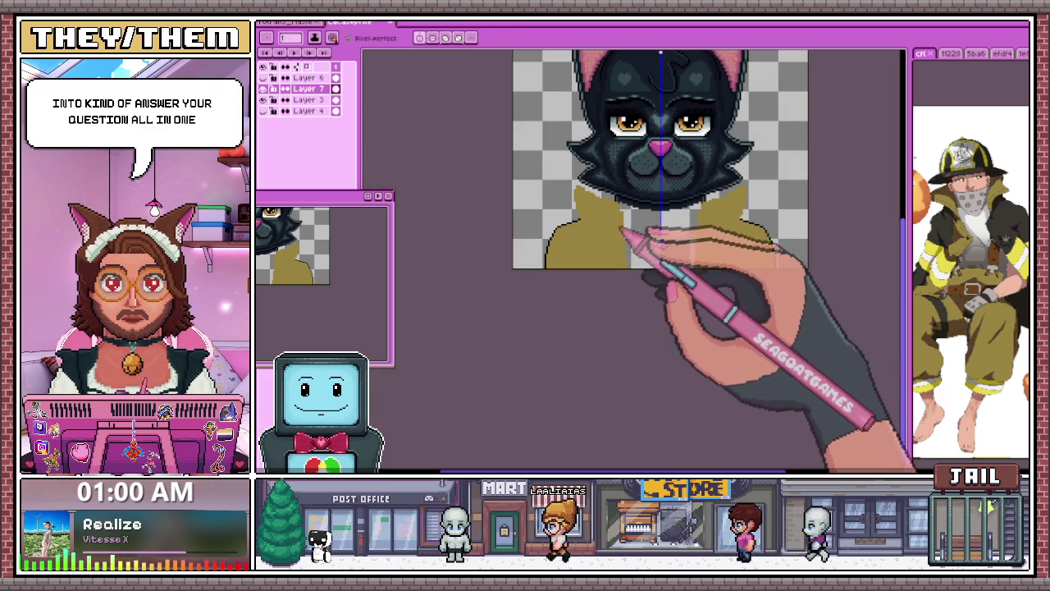
scroll(607, 214, up, 1)
scroll(607, 213, up, 1)
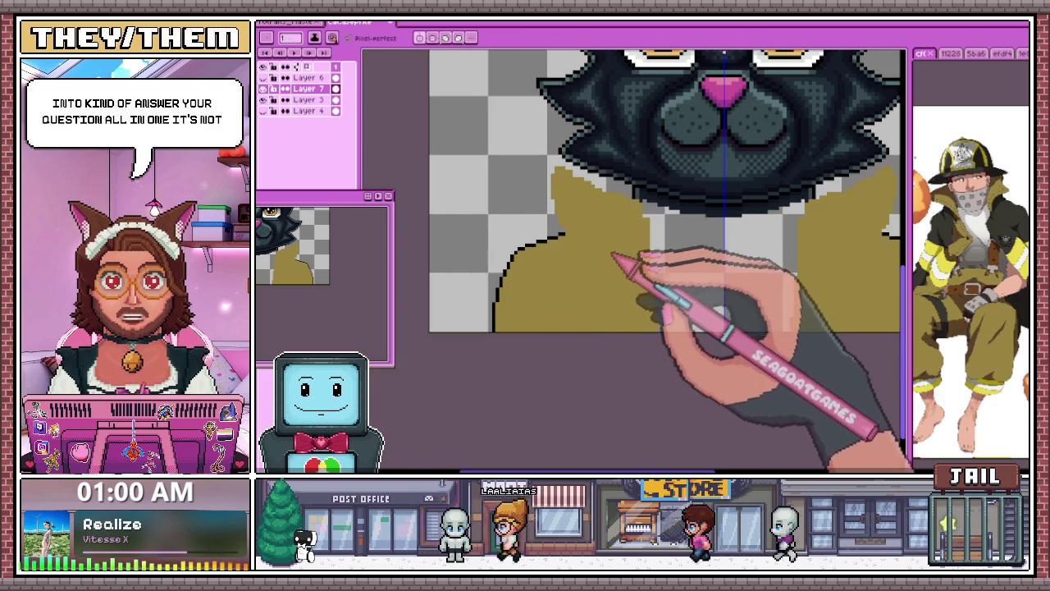
Step: Continue the black outline in a curve along the coat's left shoulder
drag(565, 233, 495, 332)
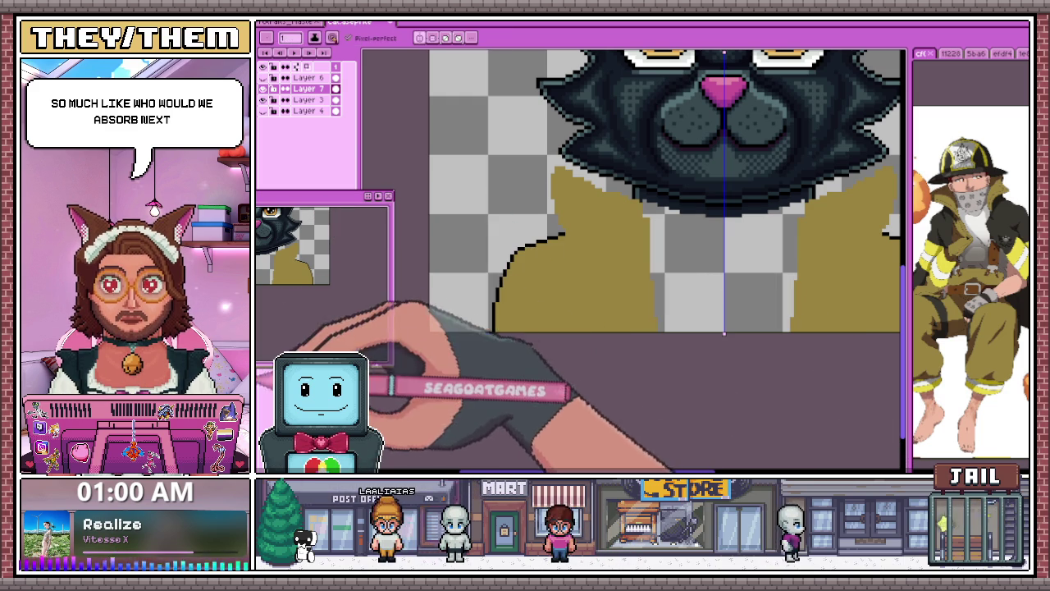
scroll(573, 238, up, 1)
scroll(573, 238, up, 1)
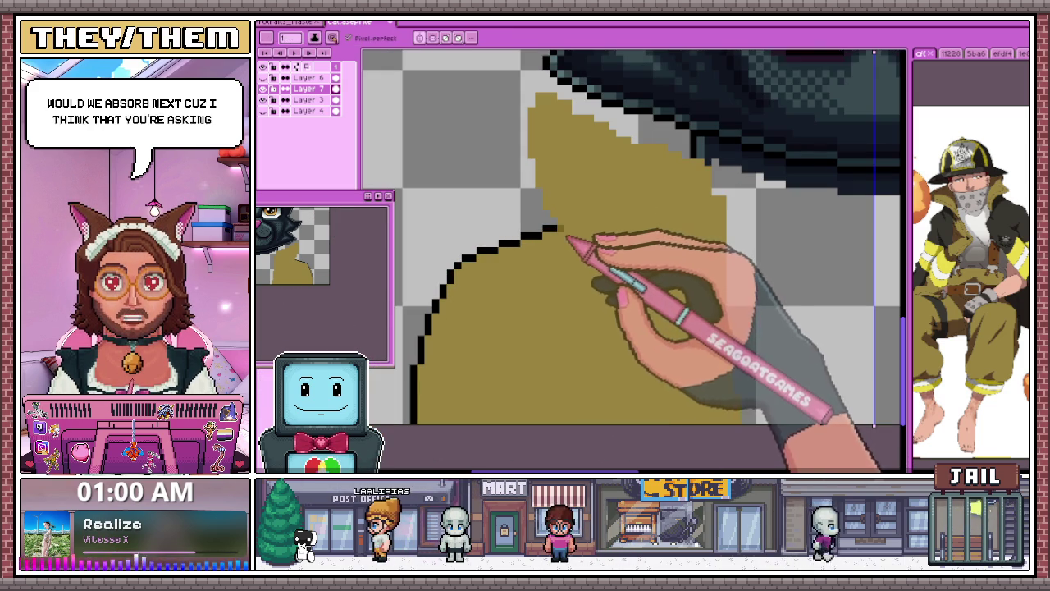
scroll(501, 197, down, 1)
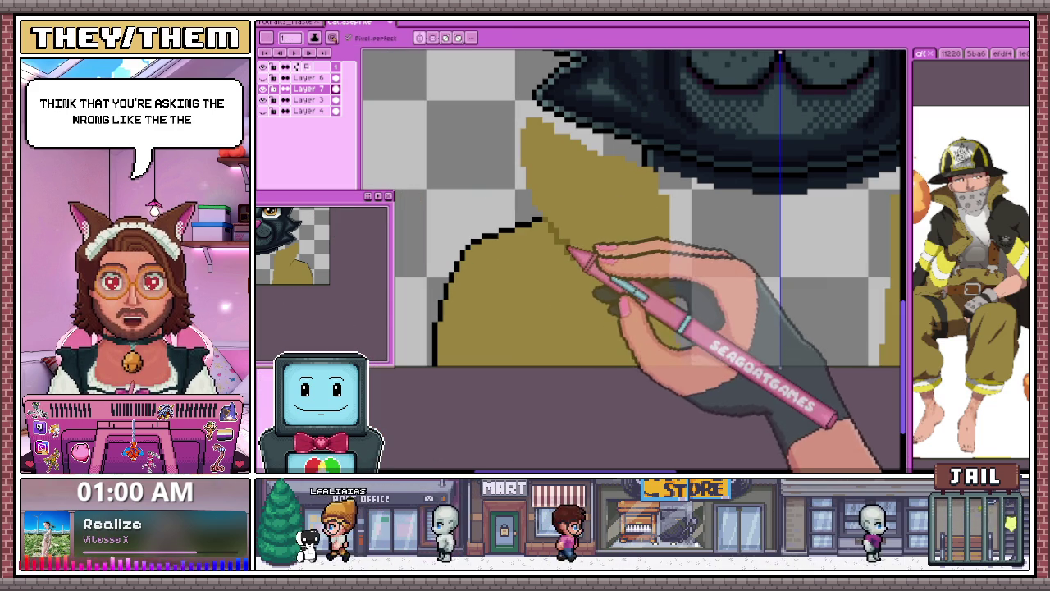
scroll(599, 283, down, 2)
scroll(607, 280, down, 1)
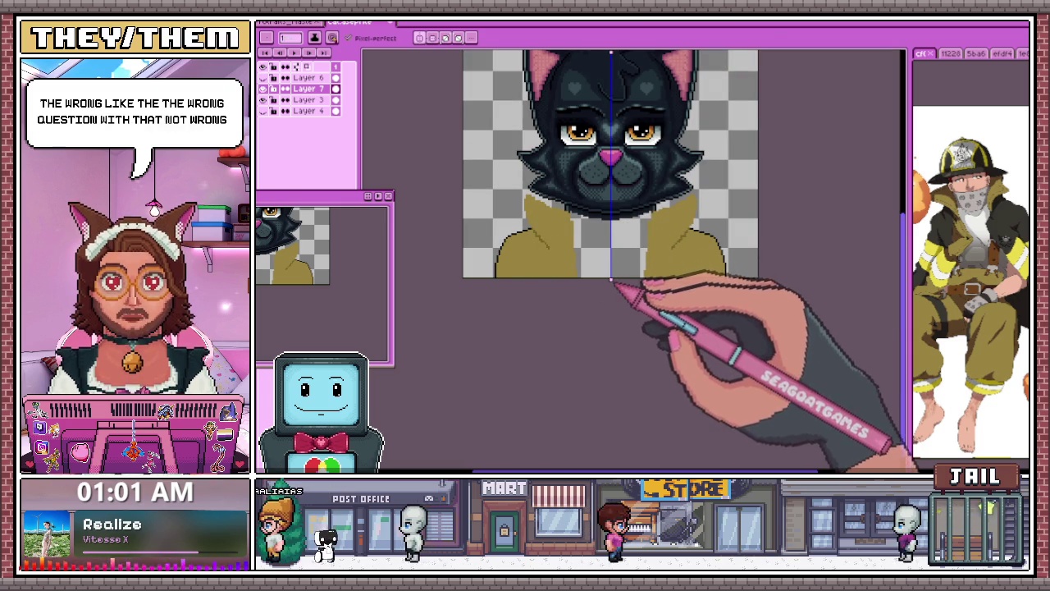
scroll(614, 281, up, 1)
scroll(501, 274, up, 1)
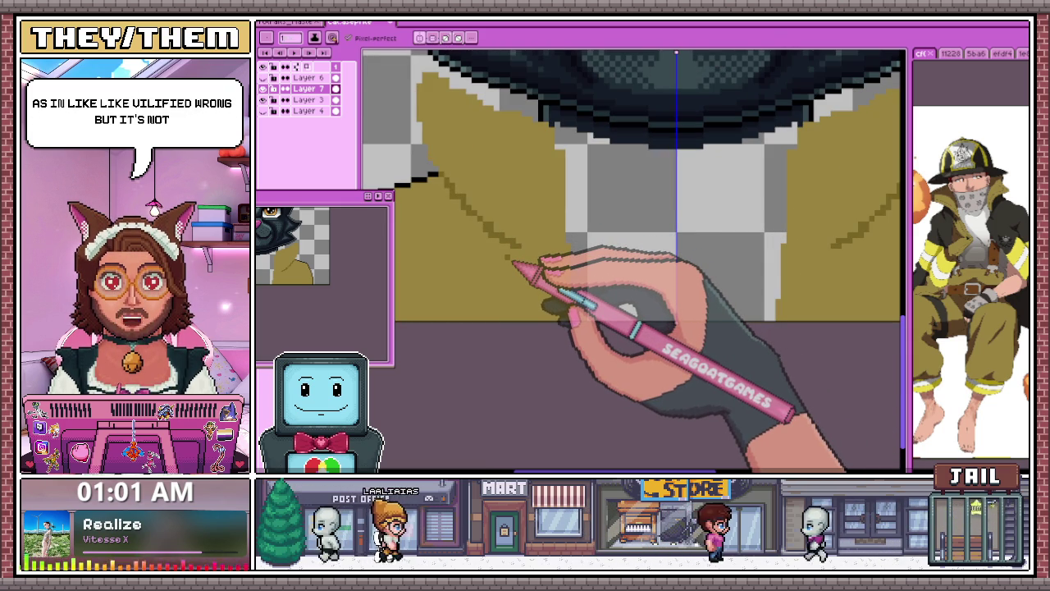
scroll(503, 144, down, 1)
scroll(480, 156, up, 2)
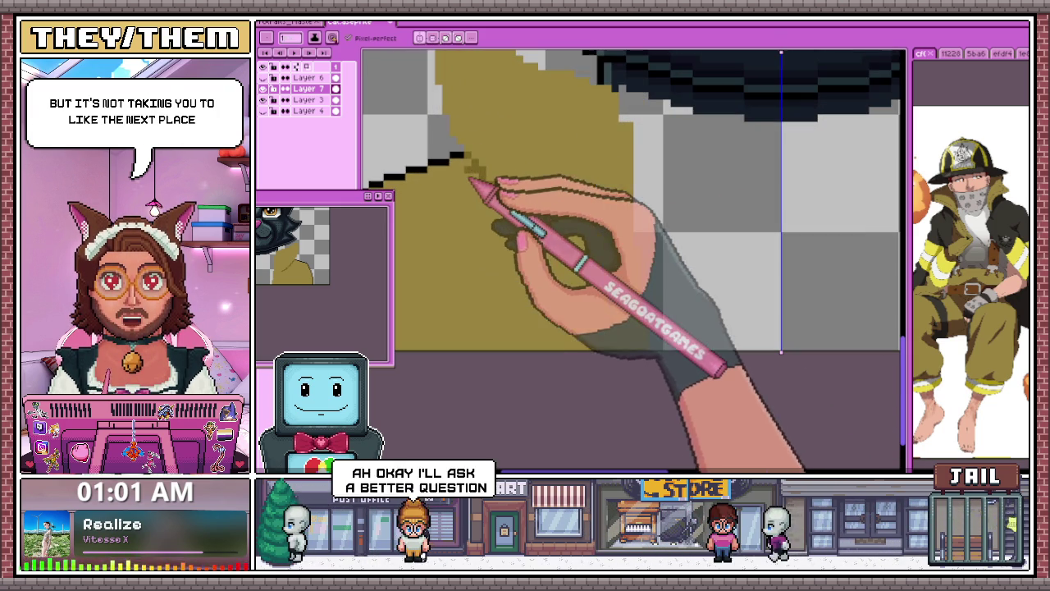